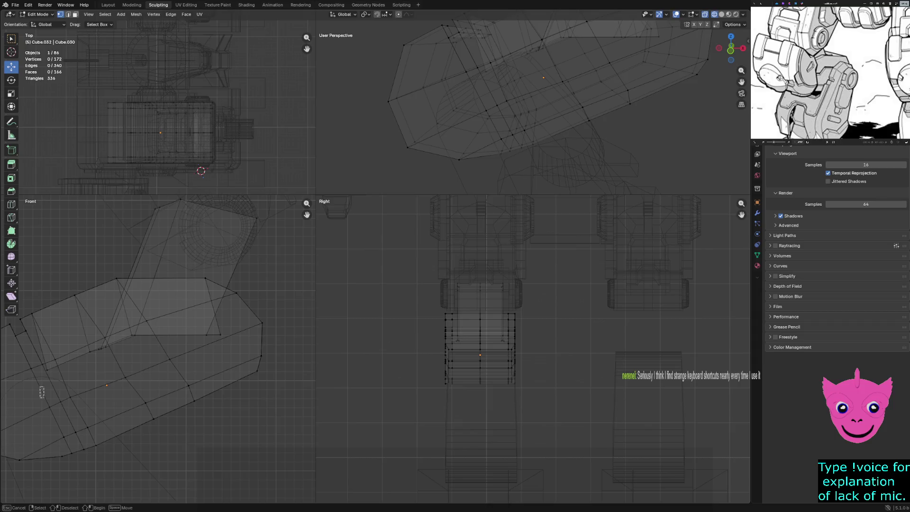
- Bend the first edge set: tilt it 21.2°, flatten it along Z, rotate it back -22.5°, then nudge it
left_click(178, 356, "alt+shift")
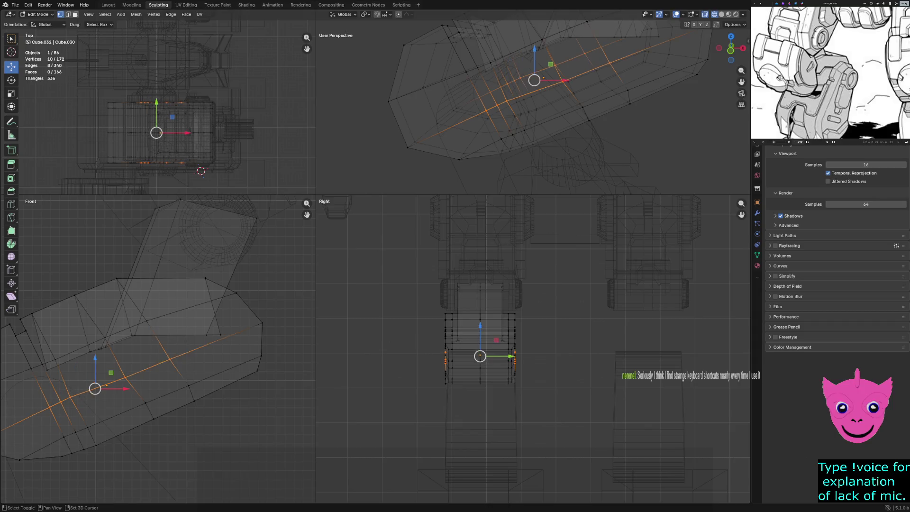
left_click(262, 338, "alt+shift")
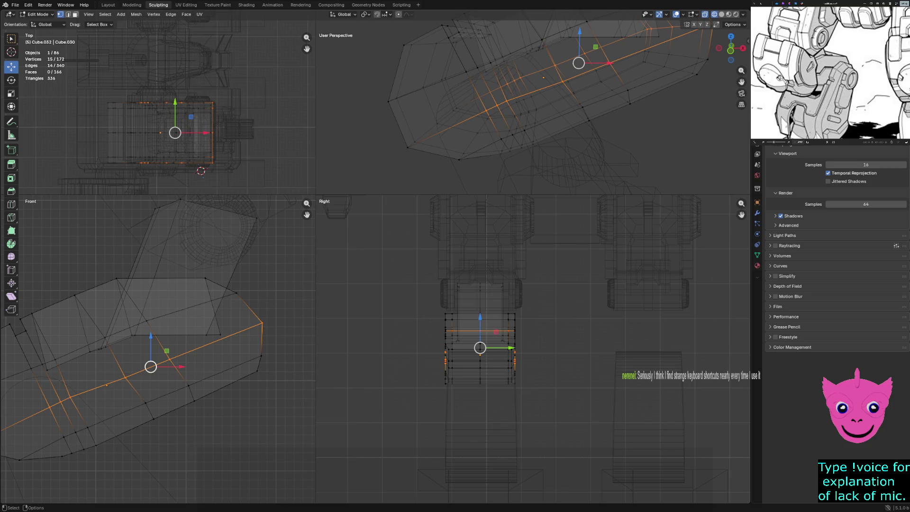
key("r")
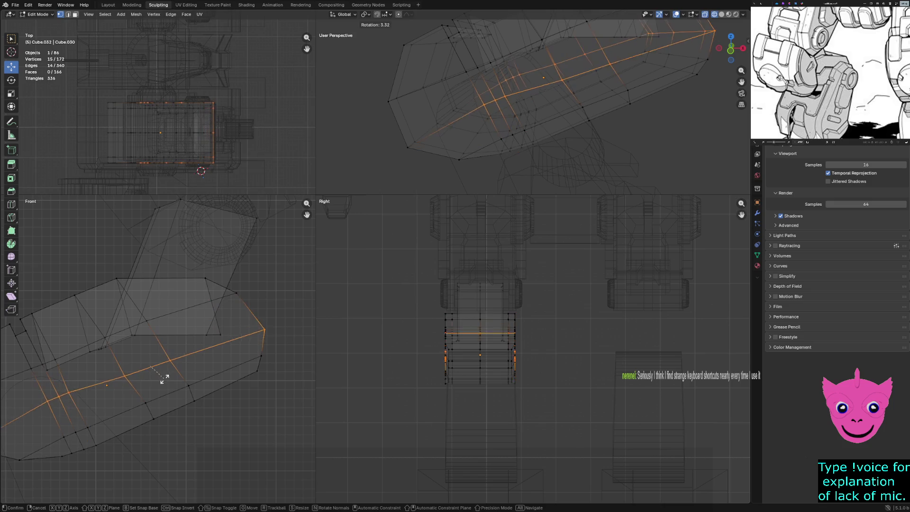
left_click(166, 385)
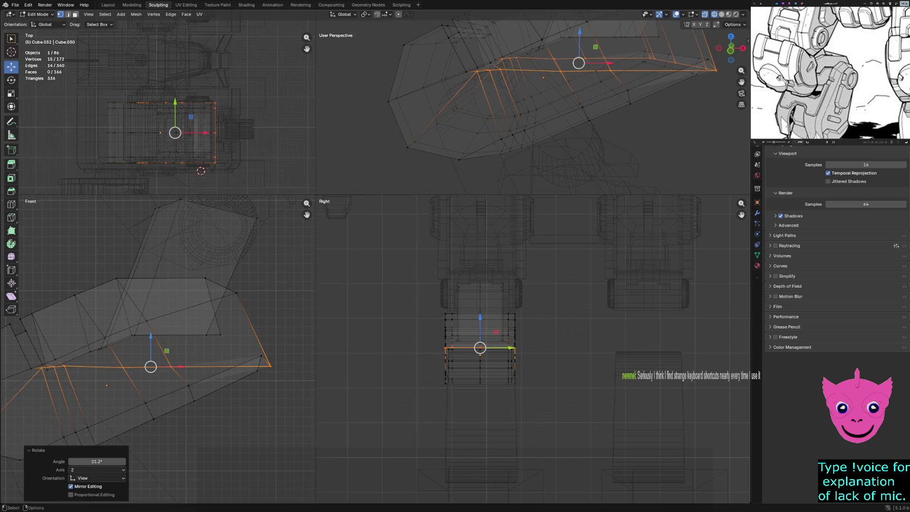
key("s")
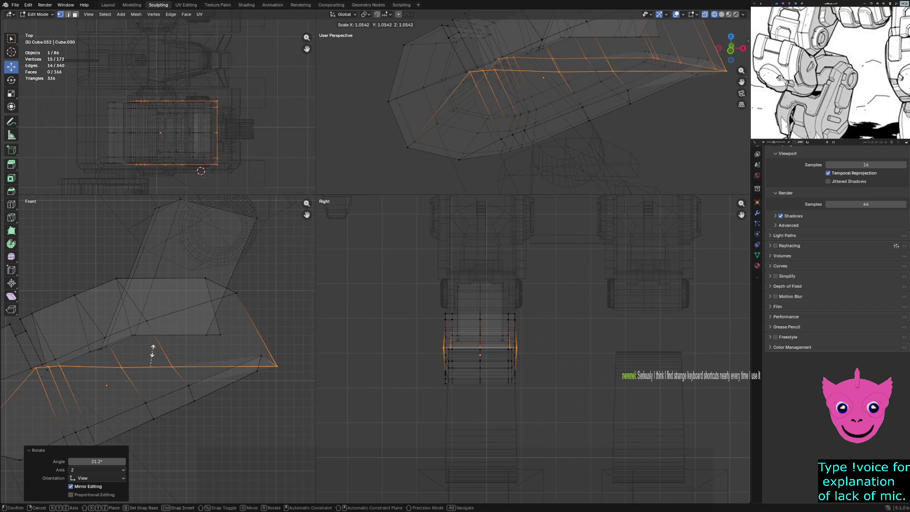
key("x")
key("y")
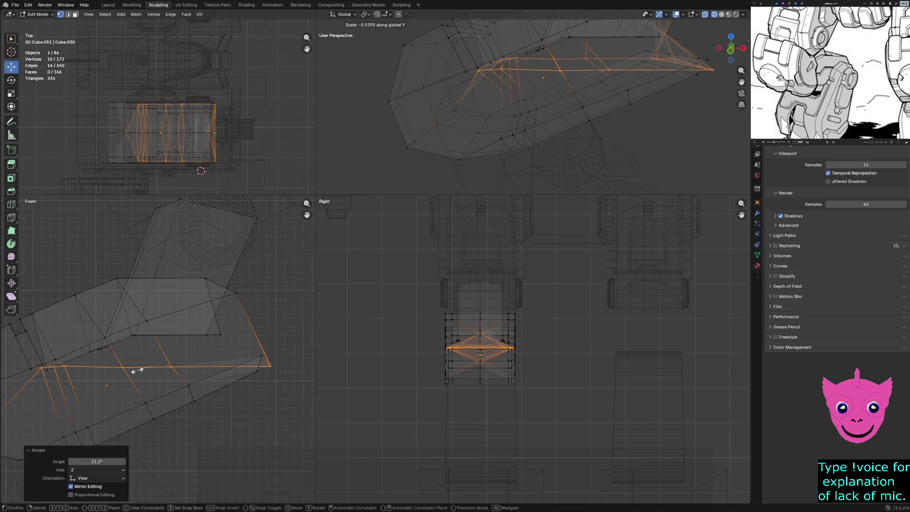
key("z")
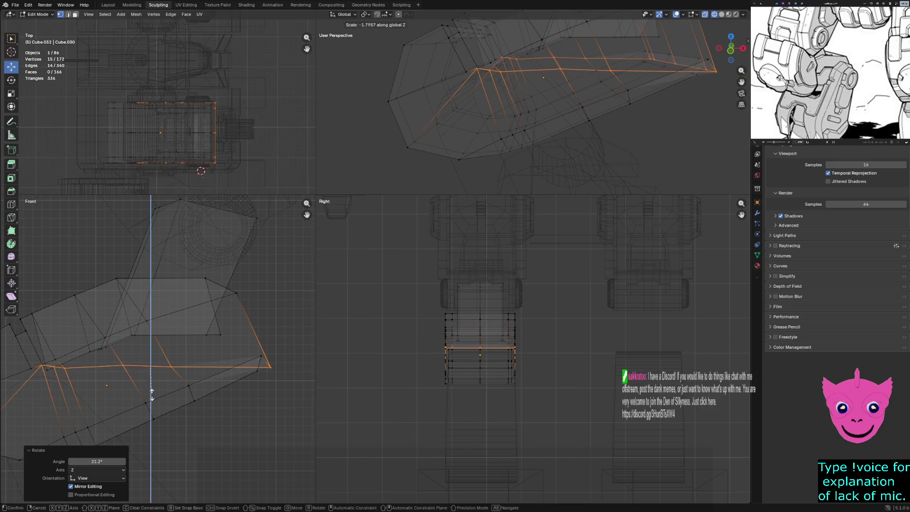
left_click(151, 365)
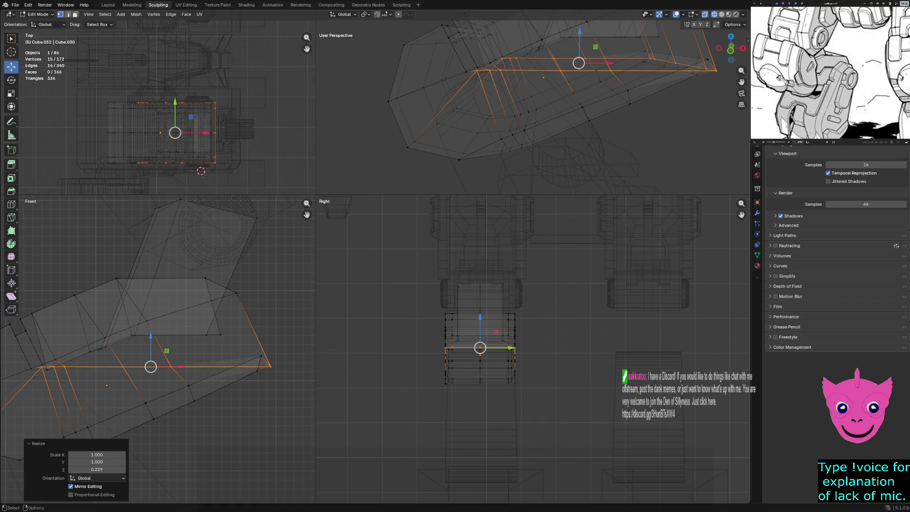
key("r")
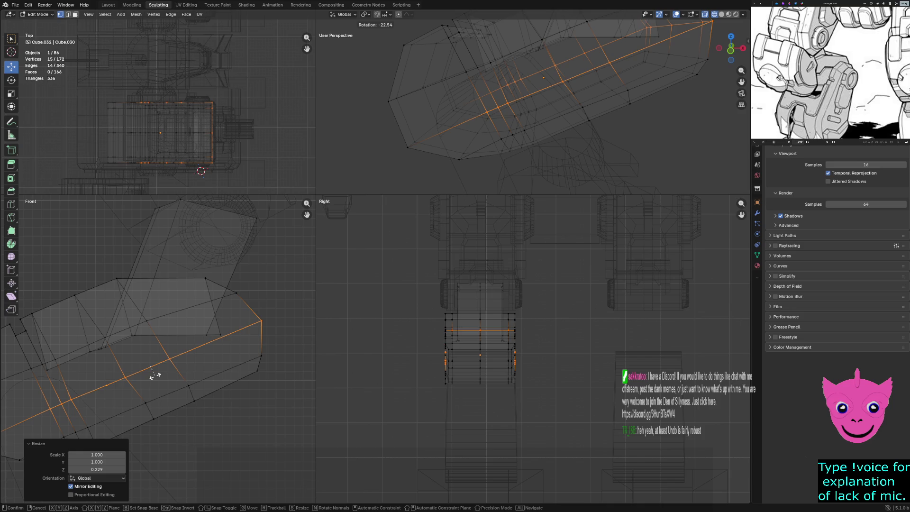
left_click(155, 376)
left_click_drag(151, 366, 153, 370)
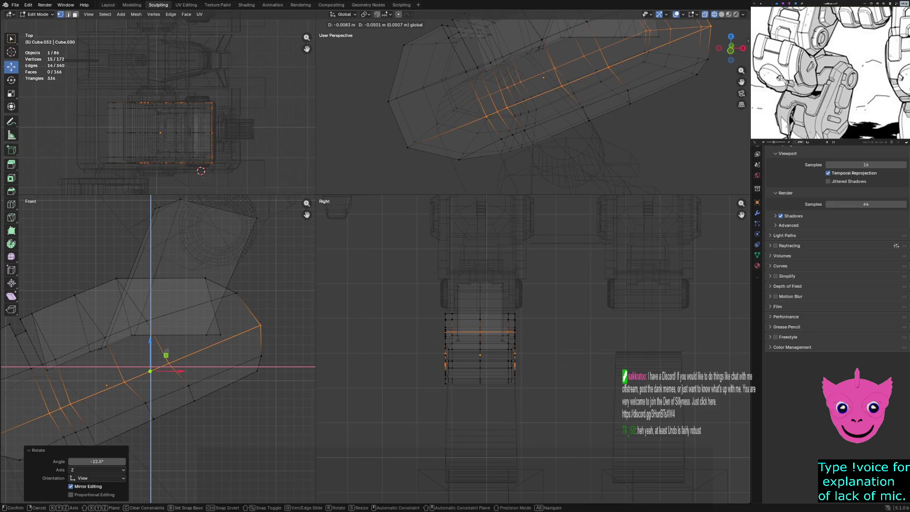
left_click(153, 370)
key("alt+a")
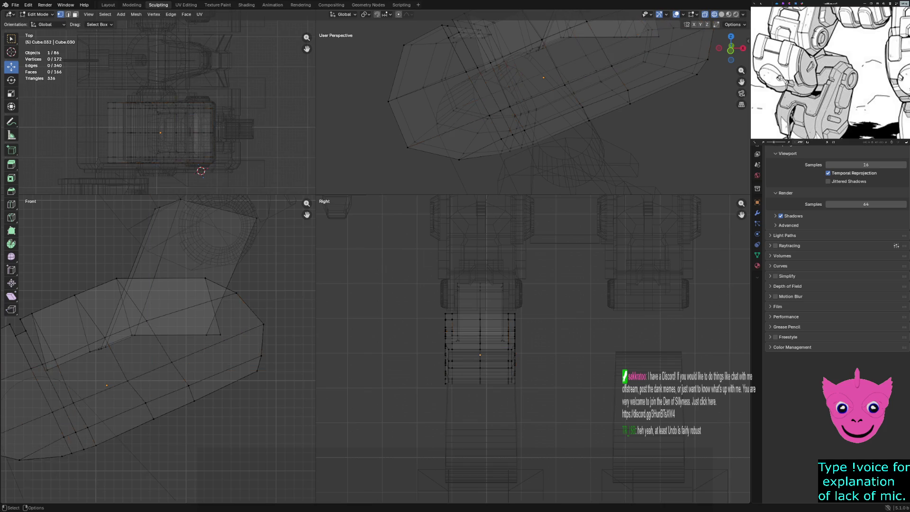
- Bend the lower-end edge loops: rotate them 21.92°, flip them along Z, then rotate them -25.1°
scroll(153, 370, "down", 2)
scroll(159, 349, "up", 1)
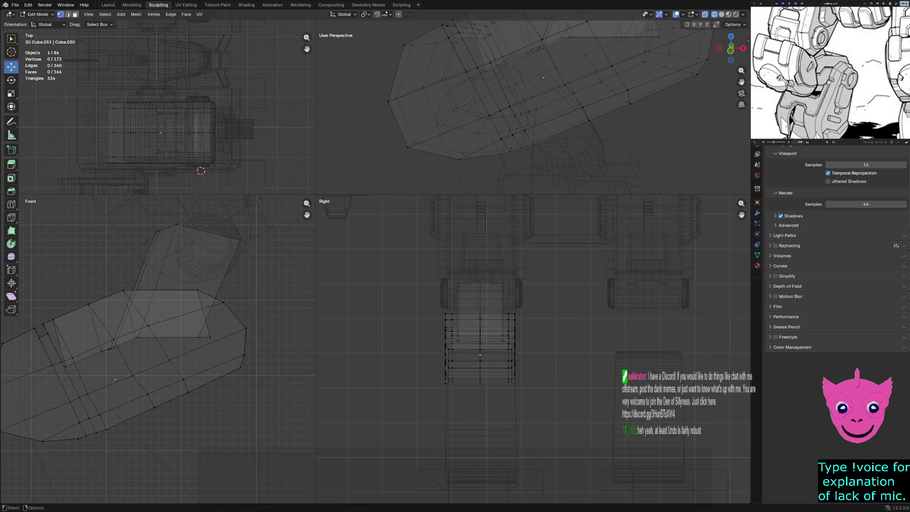
left_click(87, 418, "alt")
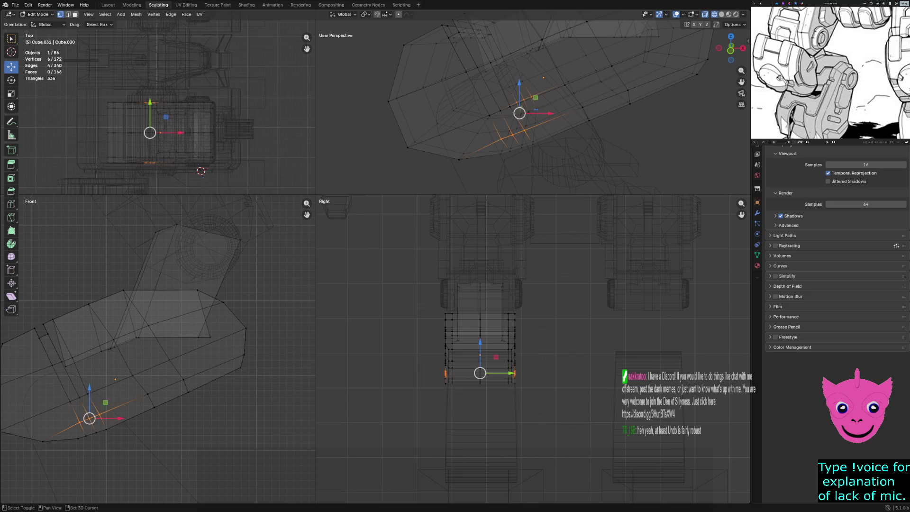
left_click(213, 365, "alt+shift")
left_click(244, 345, "alt+shift")
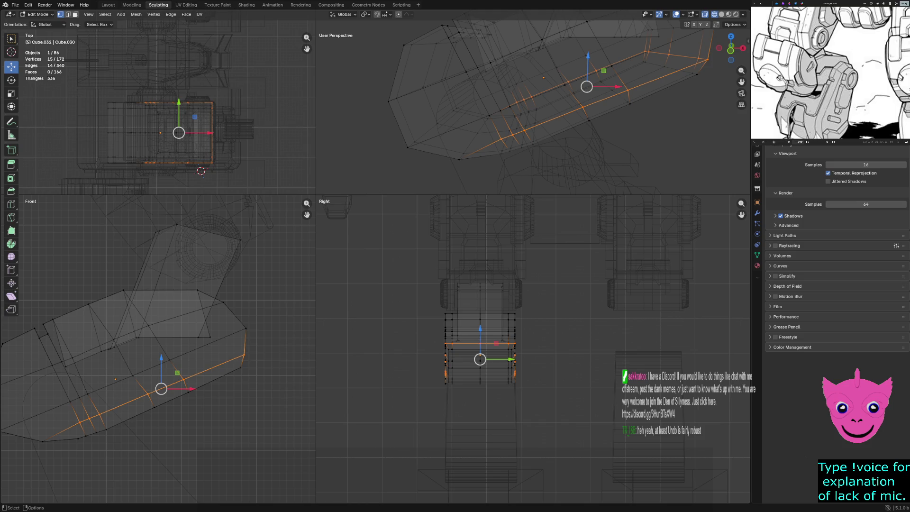
key("r")
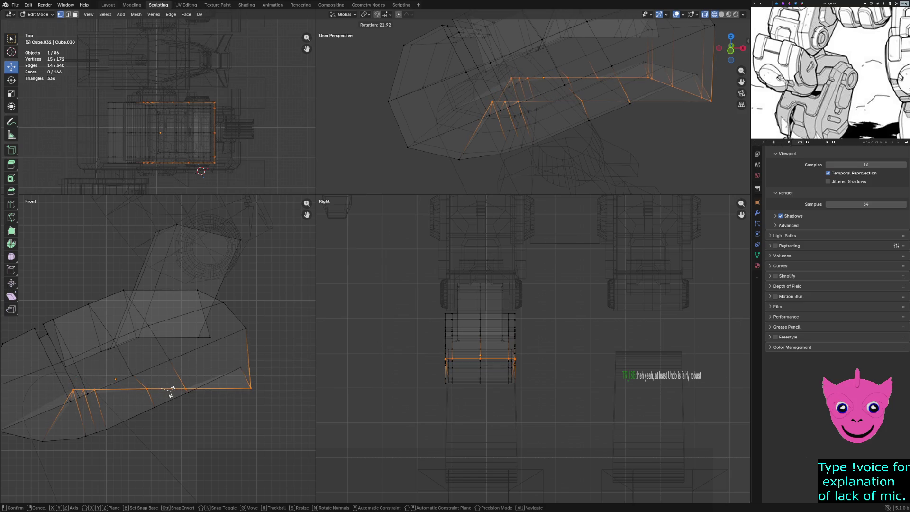
left_click(170, 391)
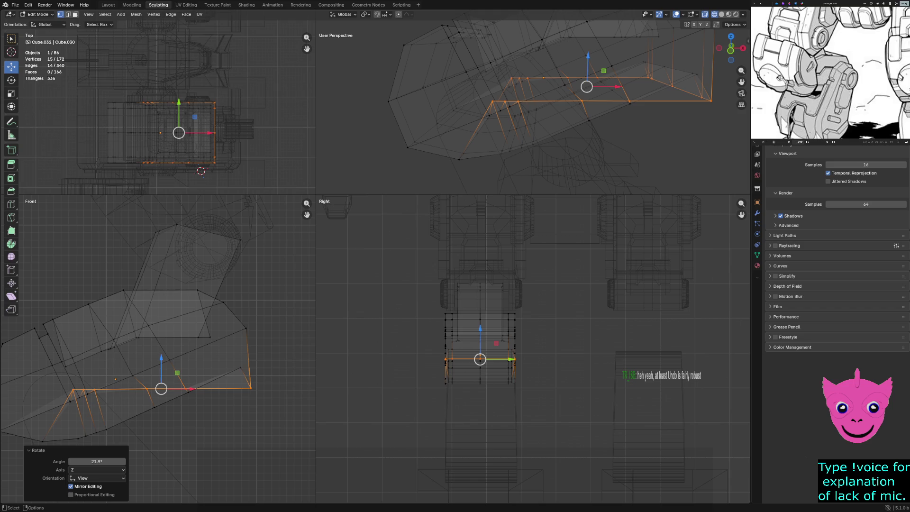
key("s")
key("z")
left_click(161, 384)
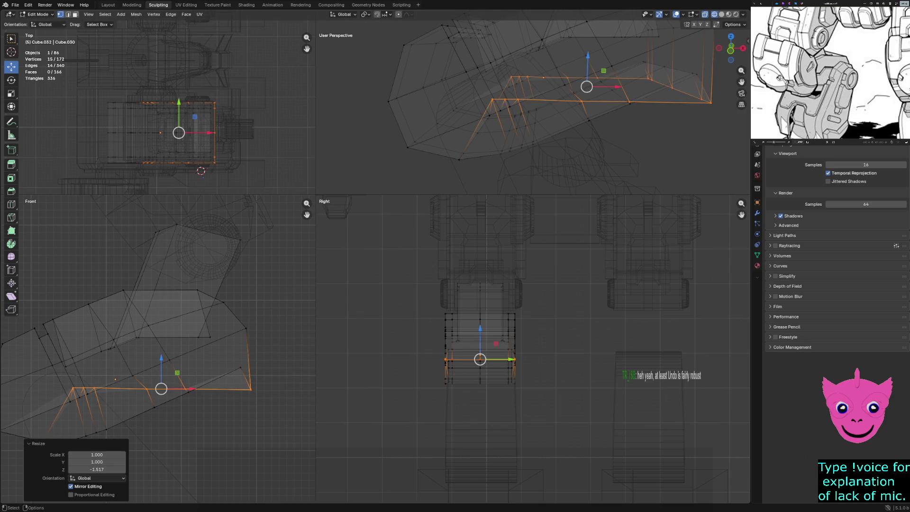
key("r")
left_click(168, 409)
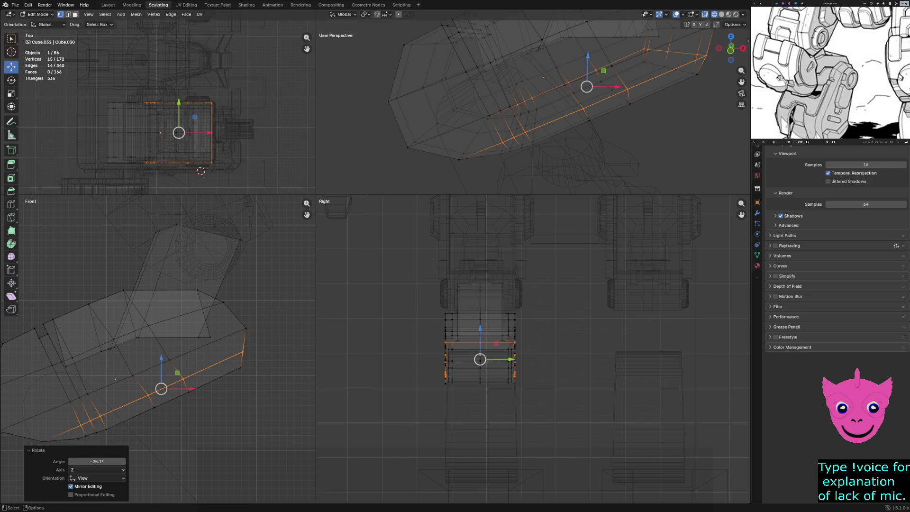
key("alt+a")
- Bend the bottom face band: tilt it 25.2°, flip it along Z, and rotate it back
scroll(158, 348, "down", 1)
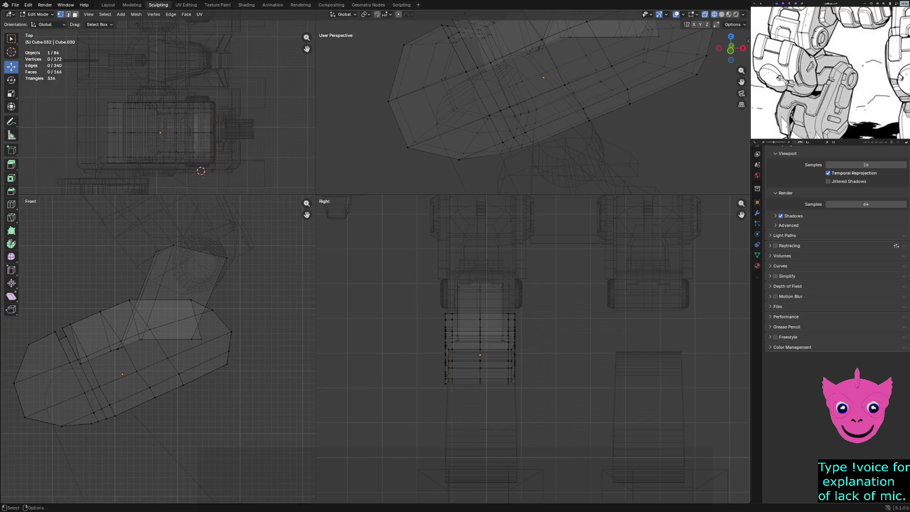
left_click(480, 381, "alt+shift")
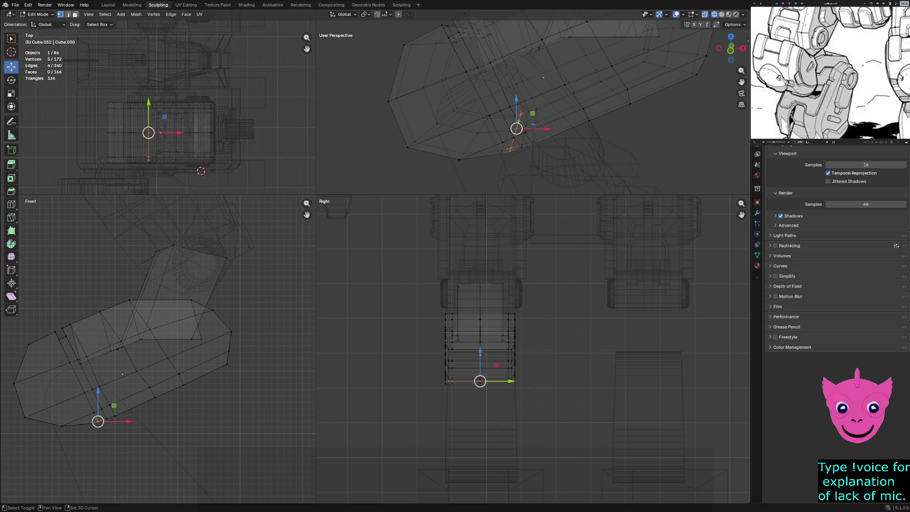
left_click(94, 423, "alt+shift")
left_click(113, 416, "alt+shift")
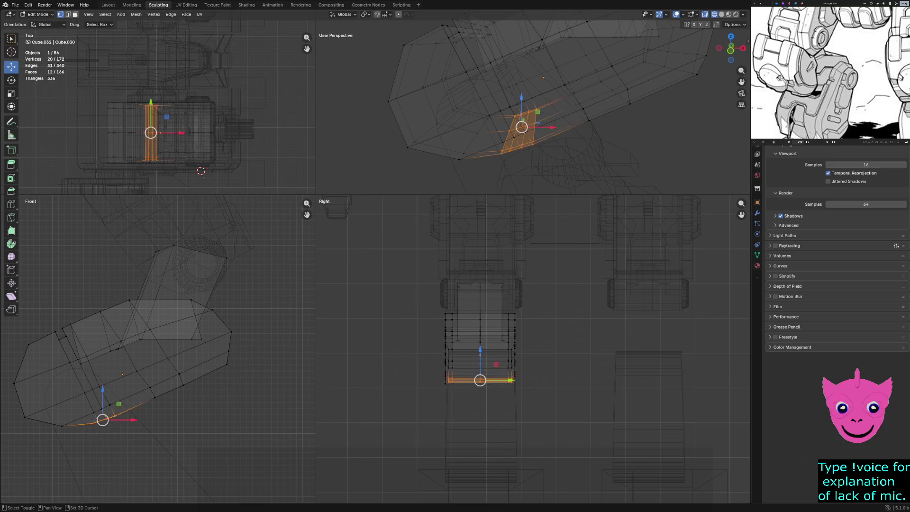
left_click(153, 394, "alt+shift")
left_click(179, 383, "alt+shift")
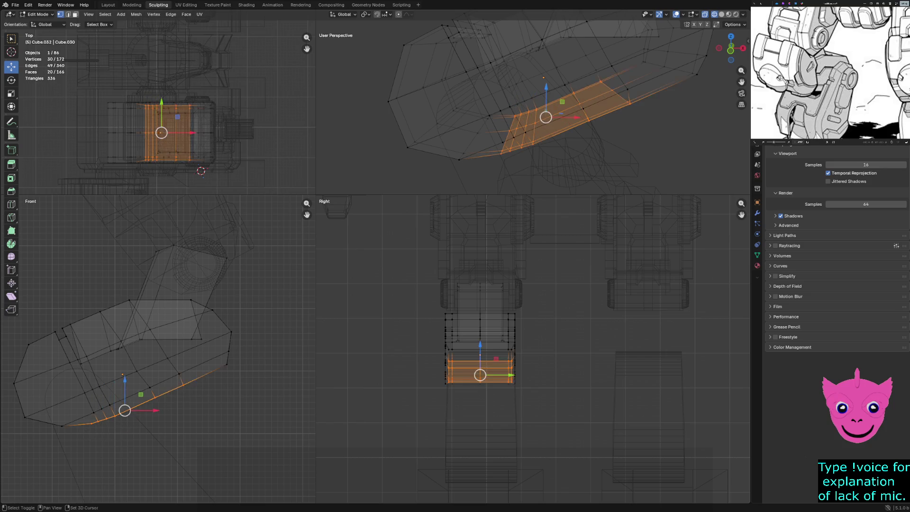
left_click(204, 374, "alt+shift")
key("r")
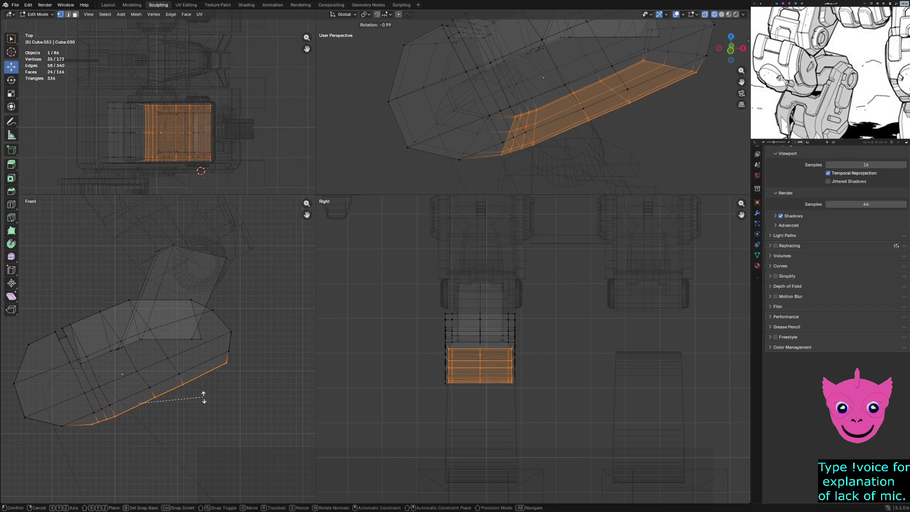
left_click(215, 432)
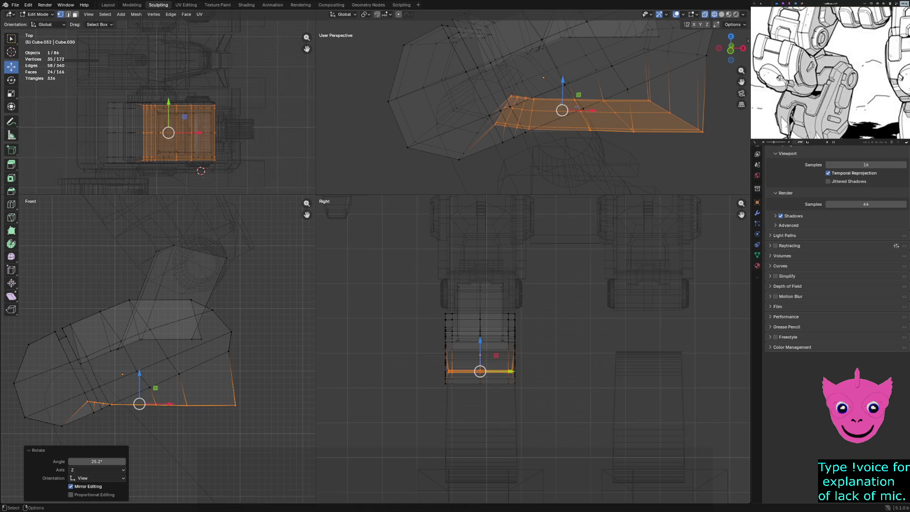
key("s")
key("z")
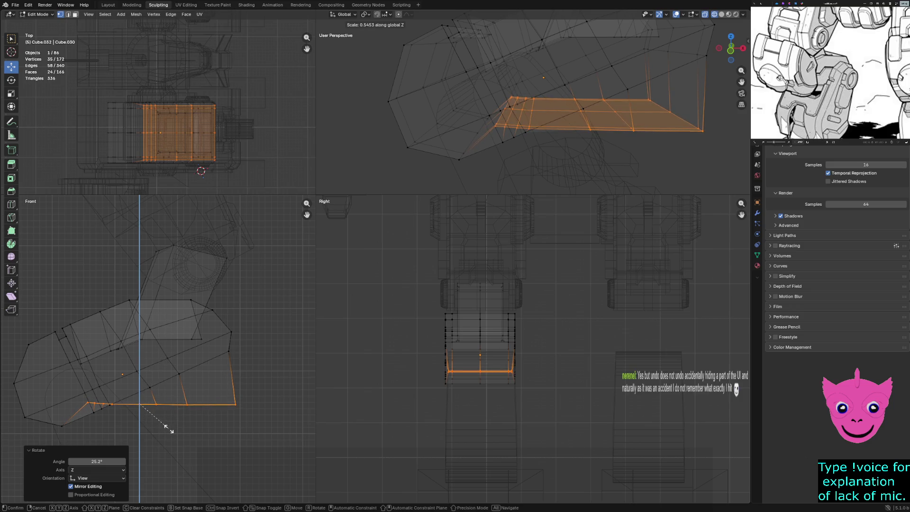
left_click(131, 427)
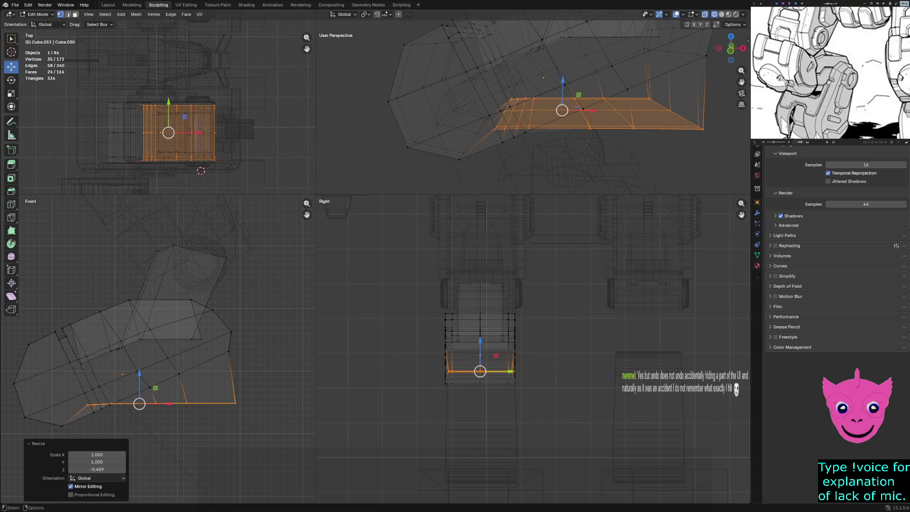
key("r")
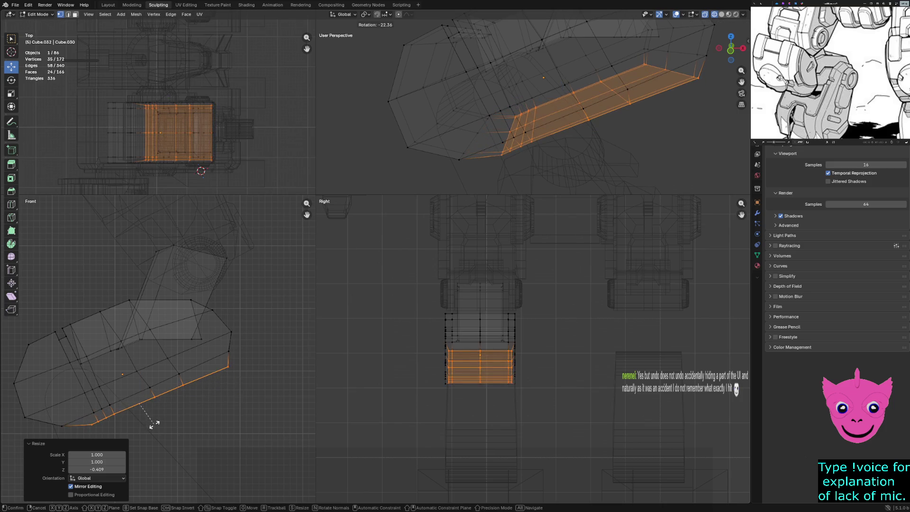
left_click(155, 423)
key("alt+a")
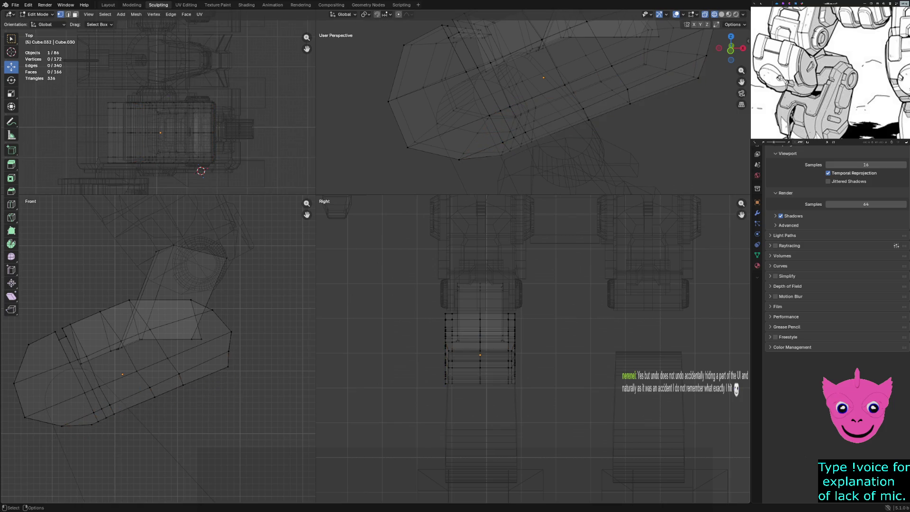
- Rotate the underside strip of faces by about -1.45 degrees, then deselect all
scroll(158, 348, "up", 1)
key("ctrl+z")
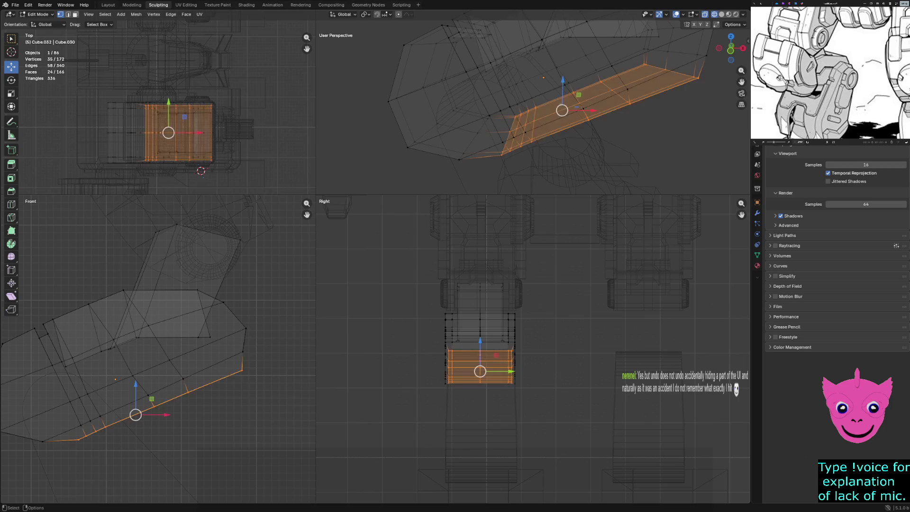
key("r")
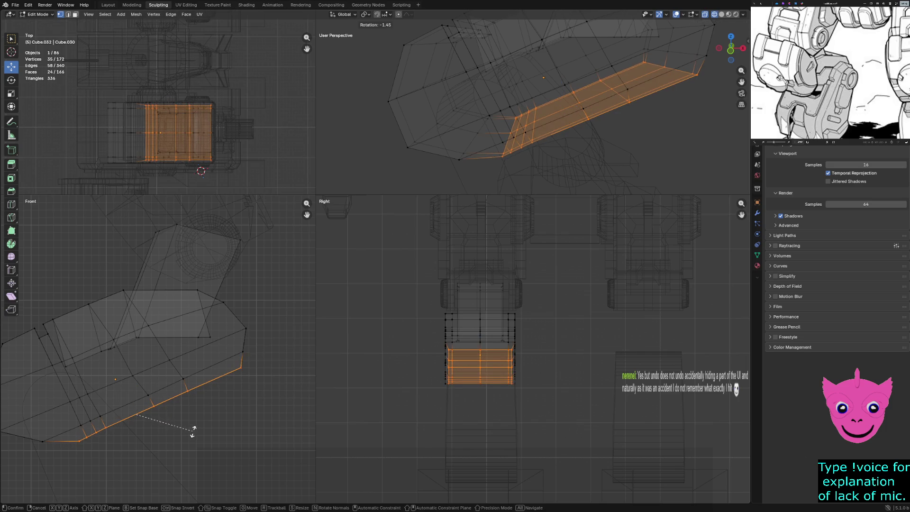
left_click(193, 431)
key("alt+a")
scroll(158, 348, "down", 3)
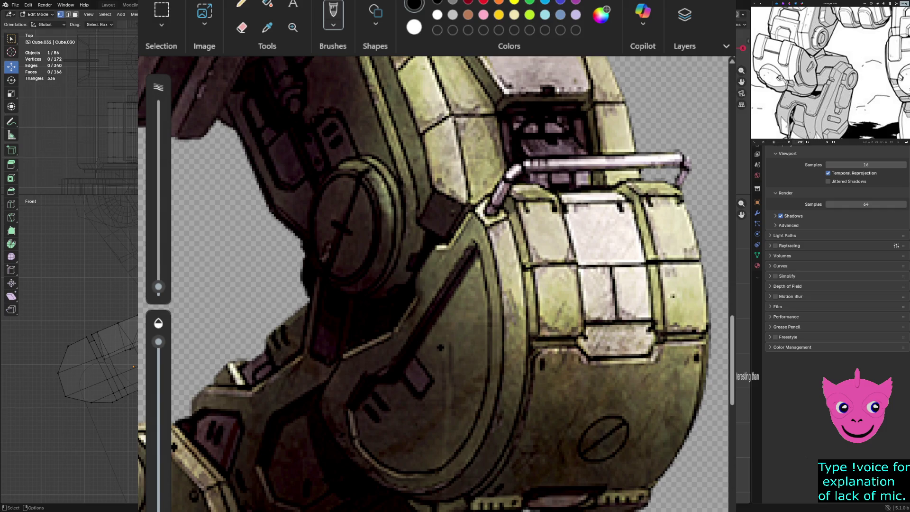
- Scroll the Paint reference up to the upper arm armor, and return Blender to Object Mode with nothing selected
scroll(436, 284, "up", 2)
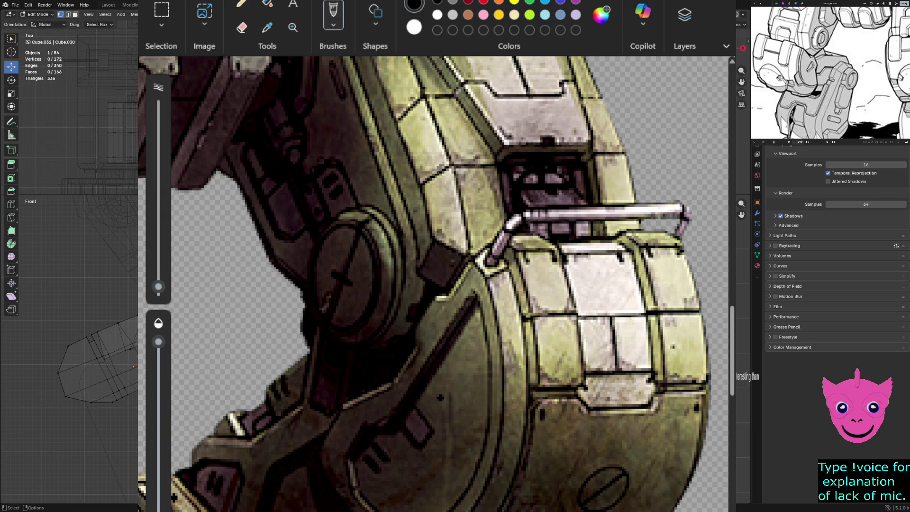
key("Tab")
key("alt+a")
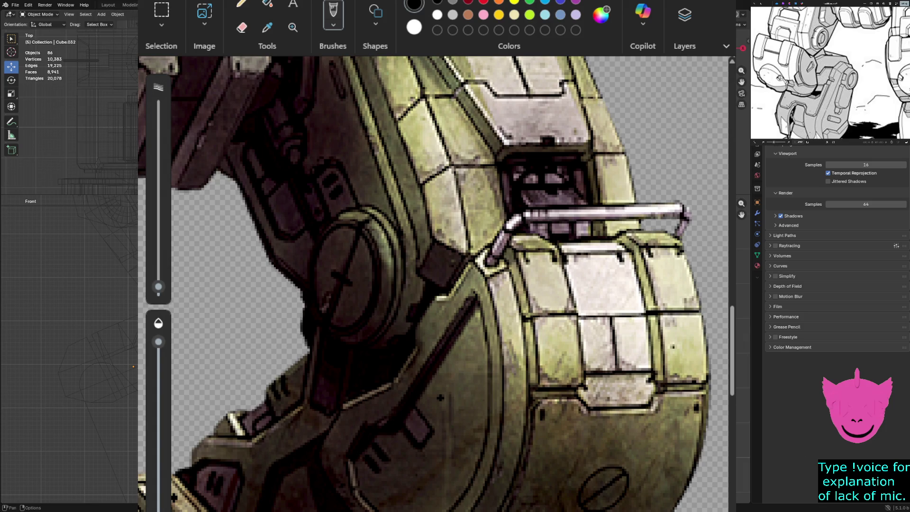
left_click(101, 14)
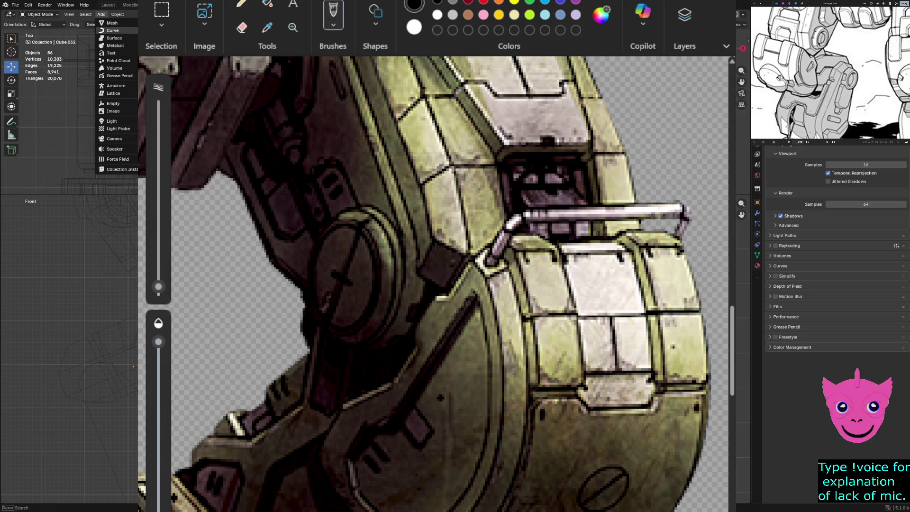
- Add a 2 m cube and move it toward the arm (X 0.66722 m, Z -6.4139 m)
left_click(161, 30)
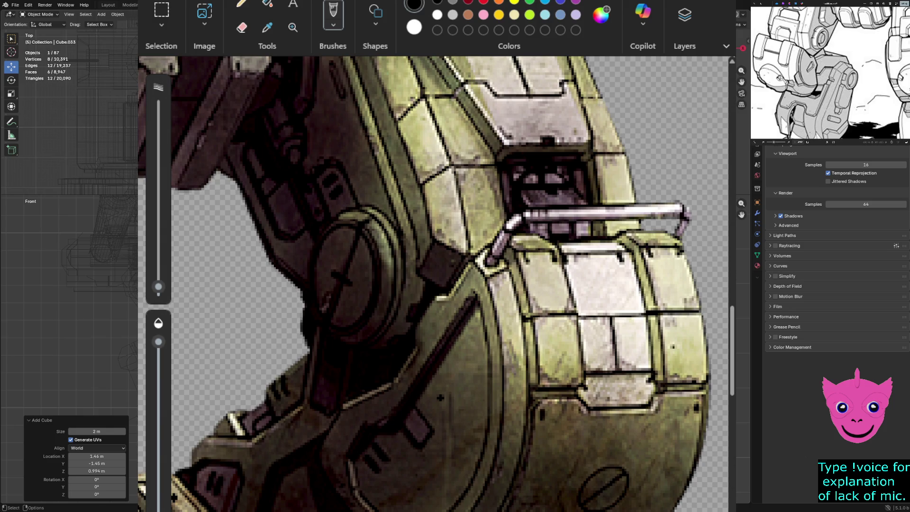
left_click_drag(94, 266, 90, 365)
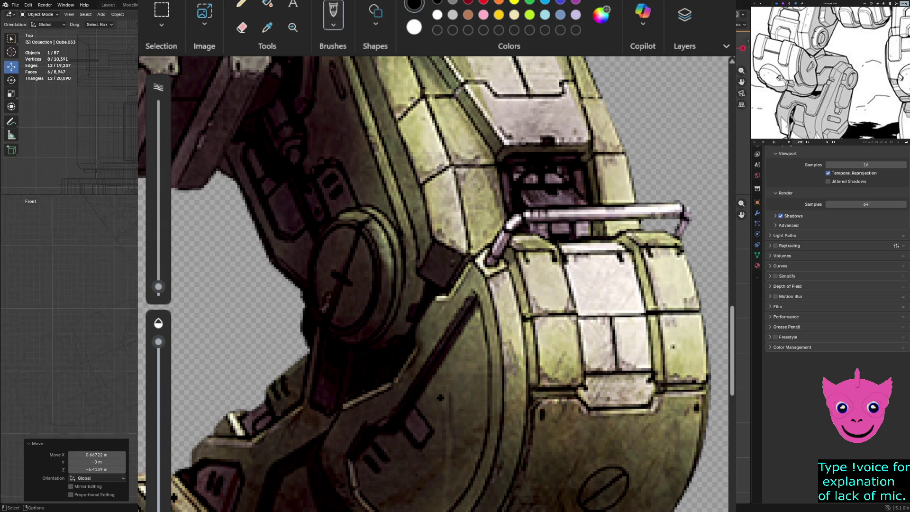
key("g")
key("Return")
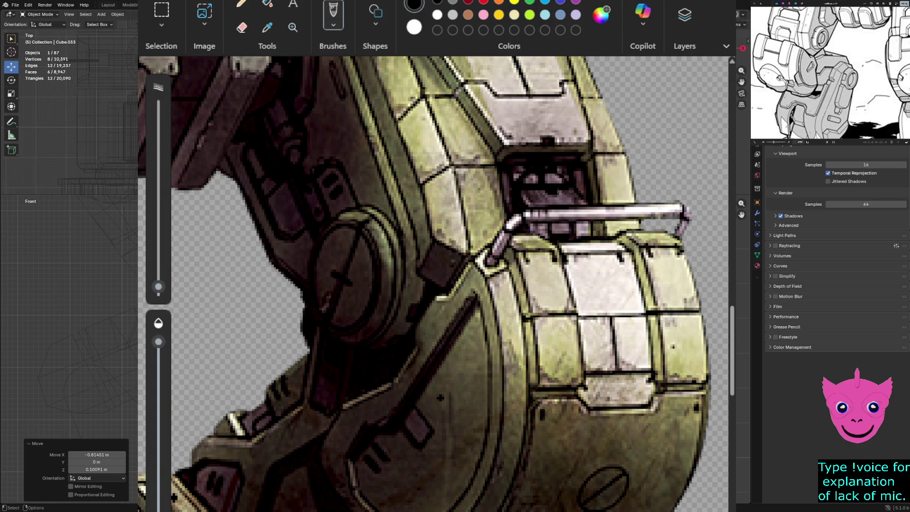
- Move one face of the new cube -1.5065 m along X, then minimize the Paint reference
key("Tab")
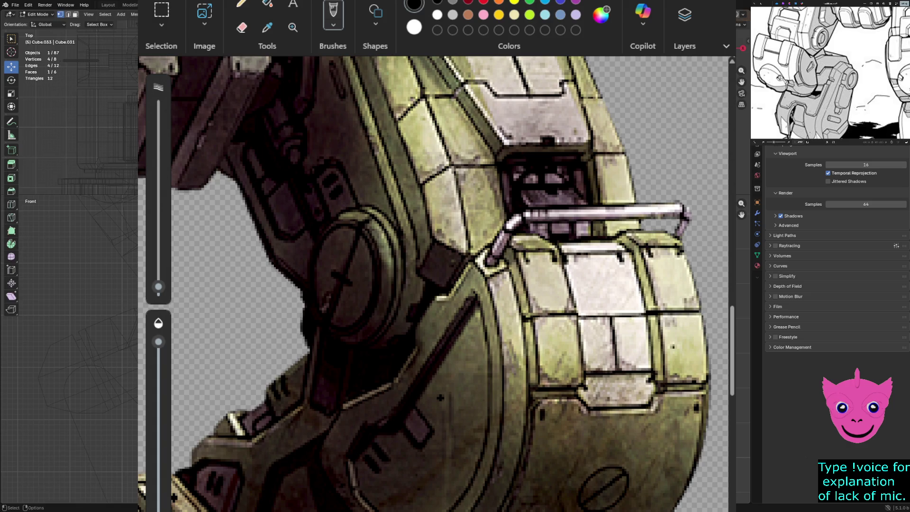
key("g")
key("x")
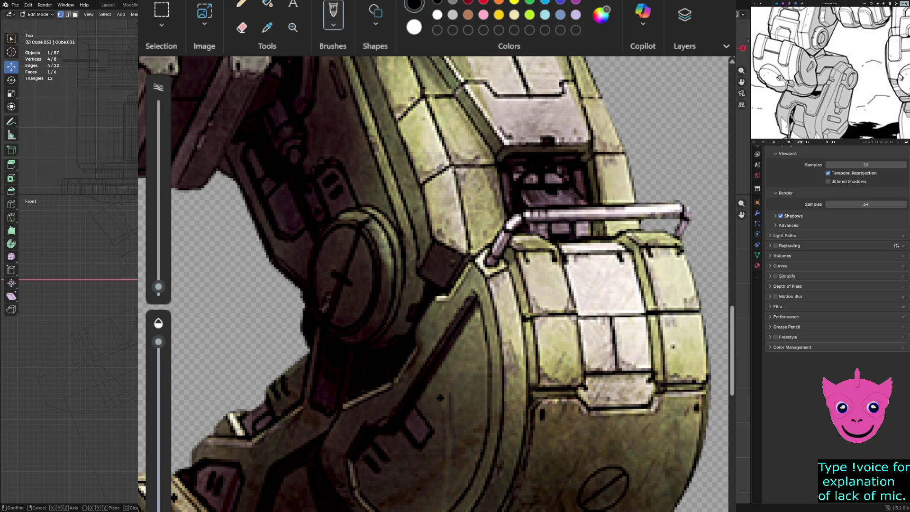
key("Return")
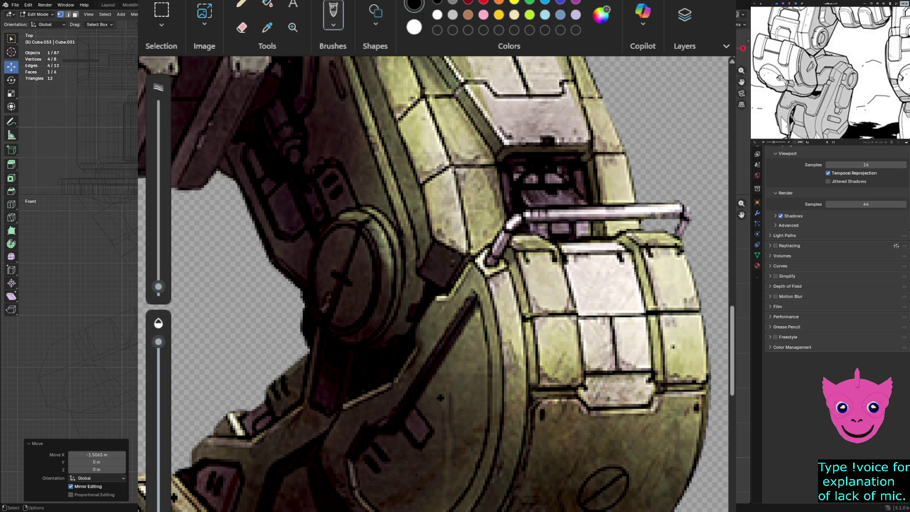
key("super+Down")
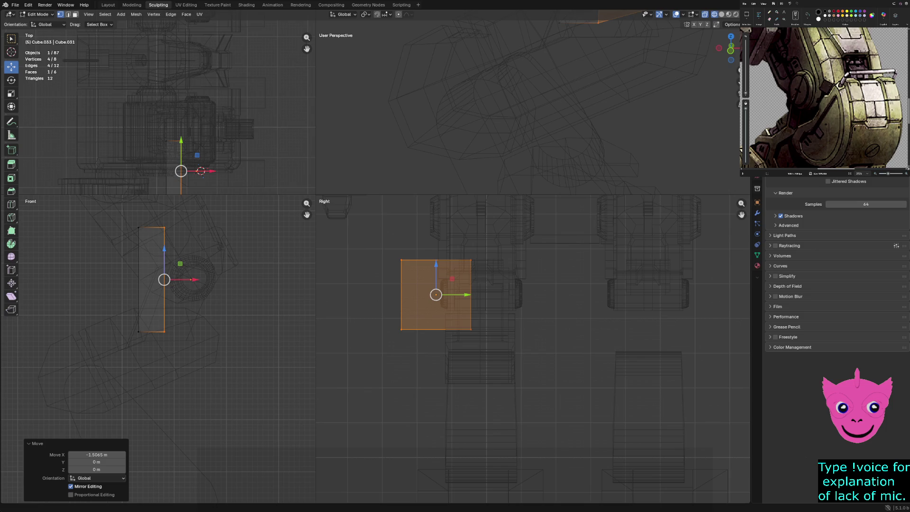
- Move the cube's +Y side face to -1.8488 m along Y, thinning it into a slab
scroll(533, 349, "up", 1)
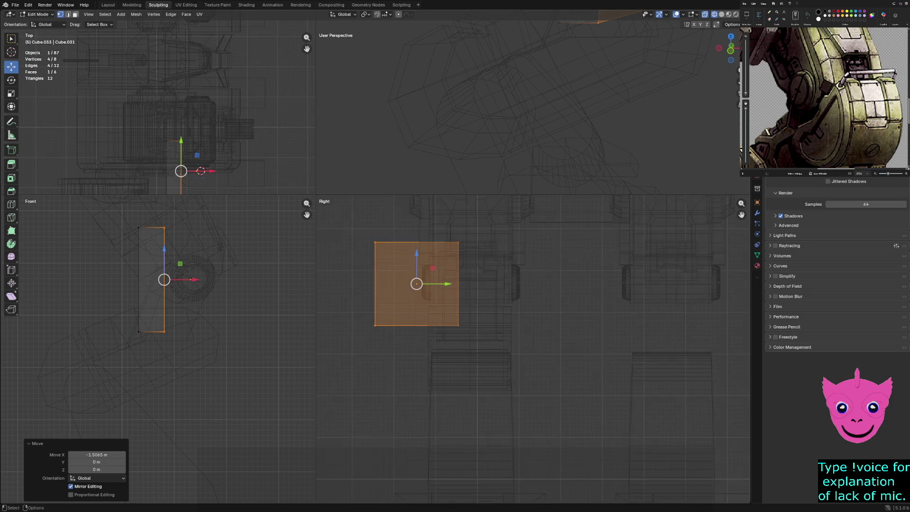
left_click_drag(438, 219, 488, 346)
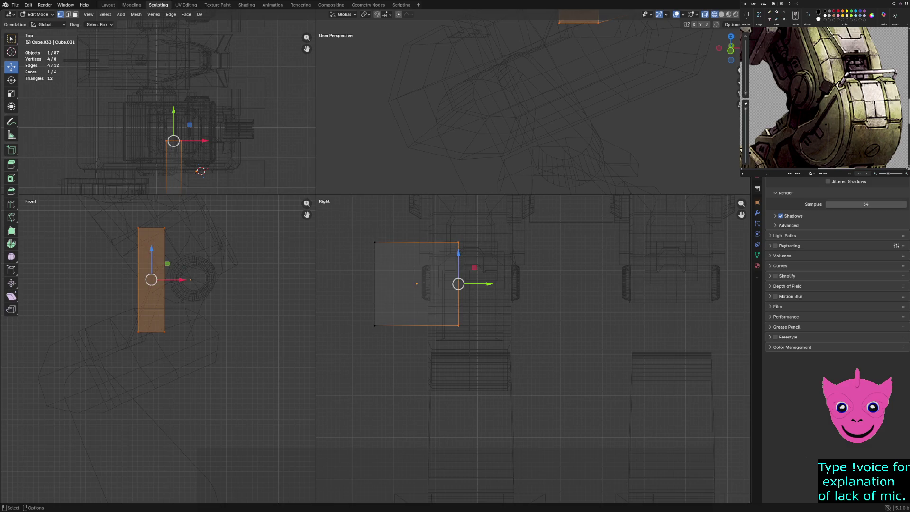
key("g")
key("y")
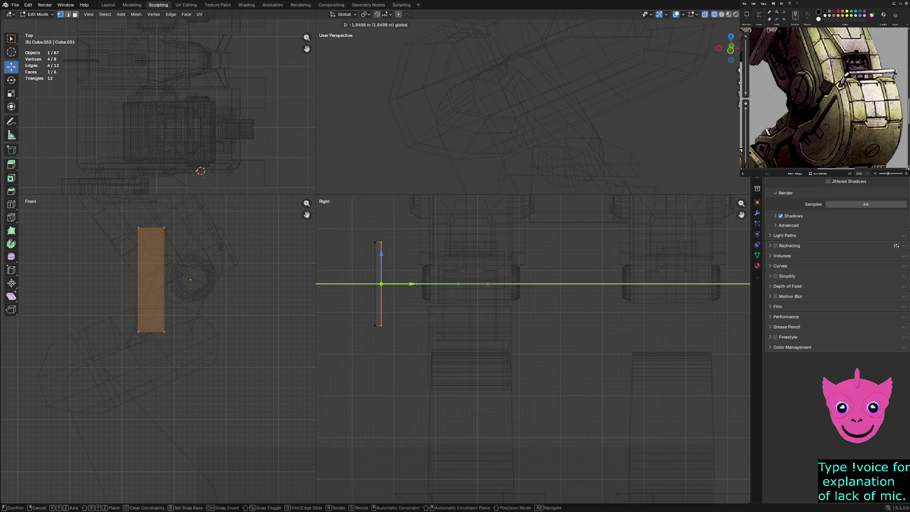
left_click(493, 284)
key("alt+a")
- Lower the slab's top face about 1.5978 m along Z to make a small square plate
scroll(159, 350, "up", 1)
left_click_drag(114, 195, 183, 232)
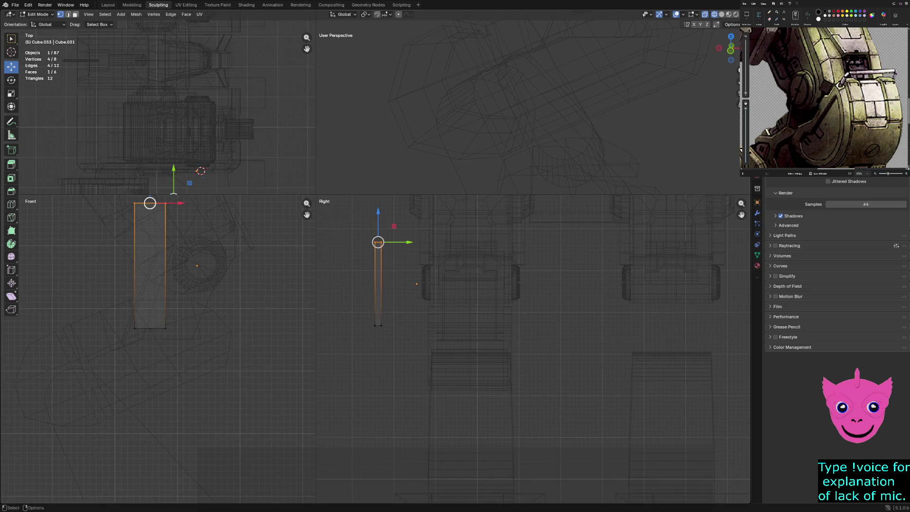
middle_click_drag(148, 195, 180, 246, "shift")
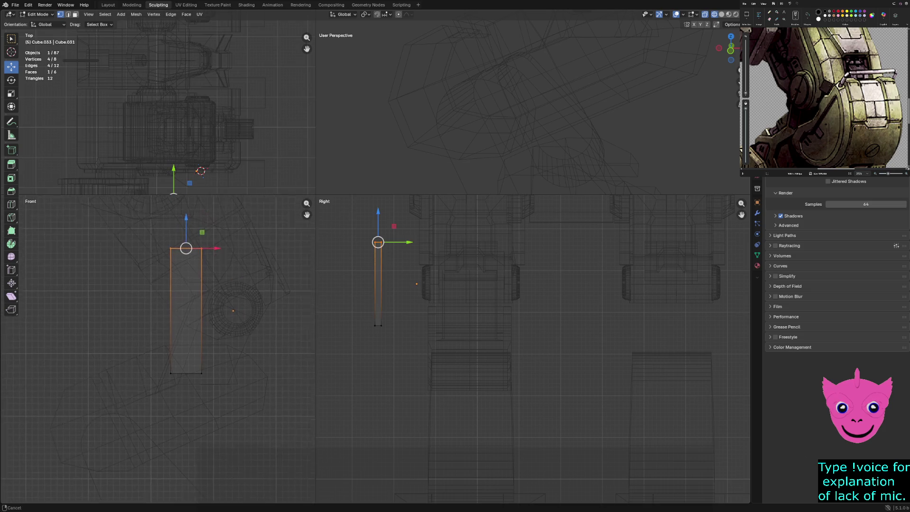
mouse_move(183, 232)
left_mouse_down()
mouse_move(182, 331)
mouse_move(211, 393)
left_mouse_up()
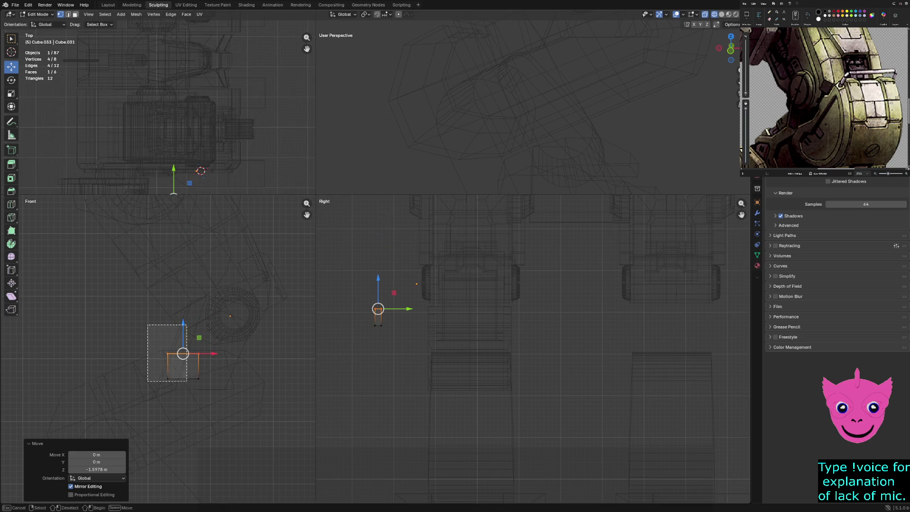
scroll(199, 375, "up", 1)
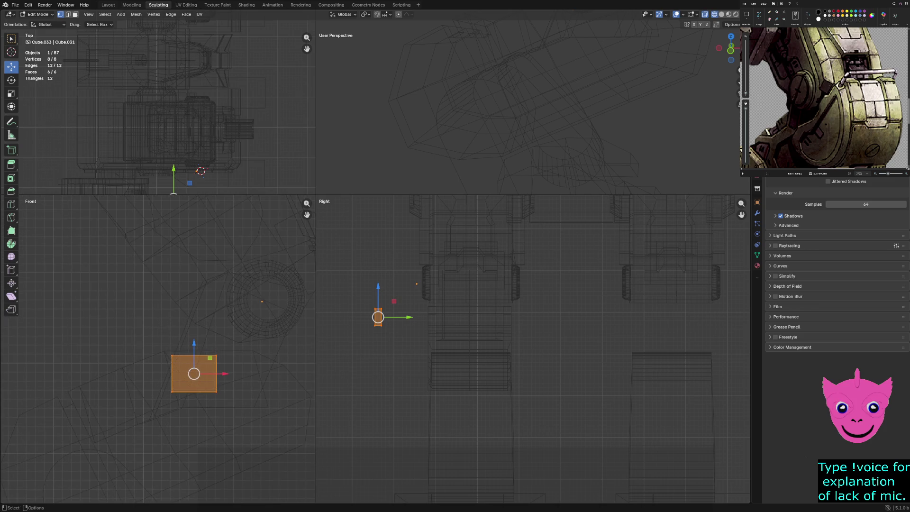
key("alt+a")
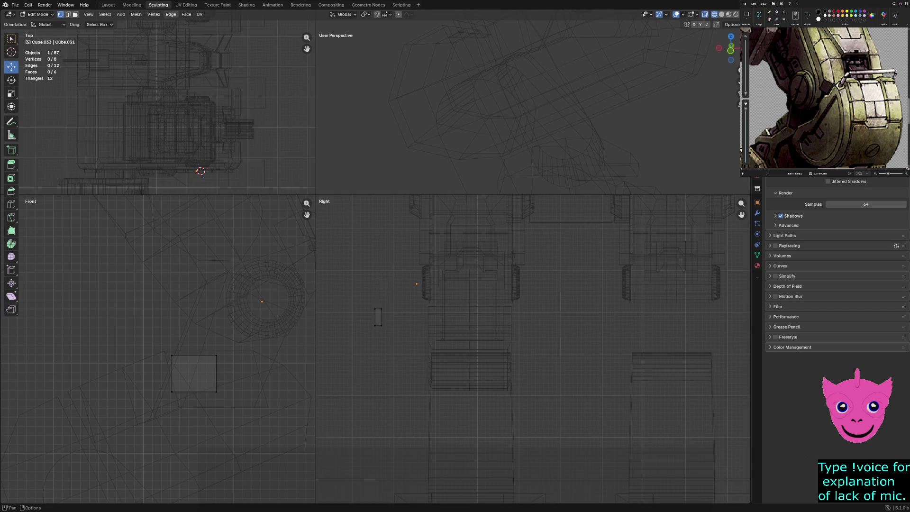
left_click(171, 14)
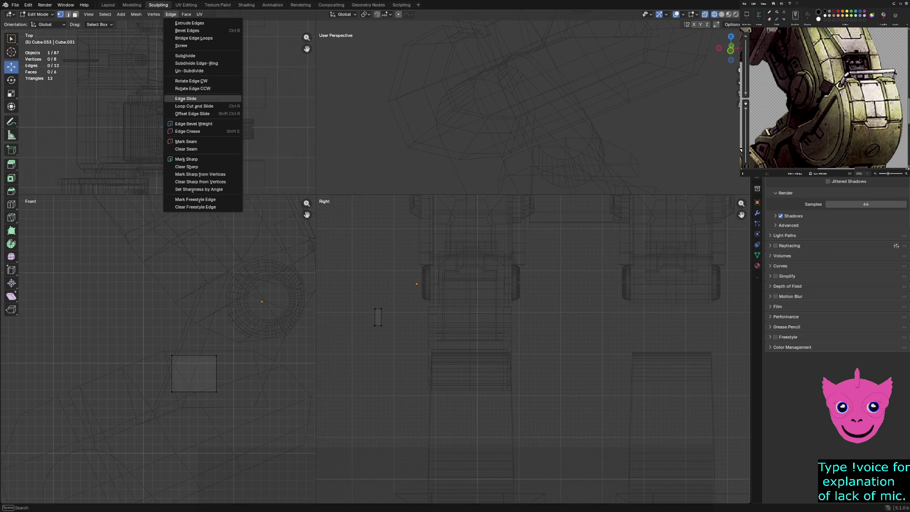
left_click_drag(158, 338, 284, 451)
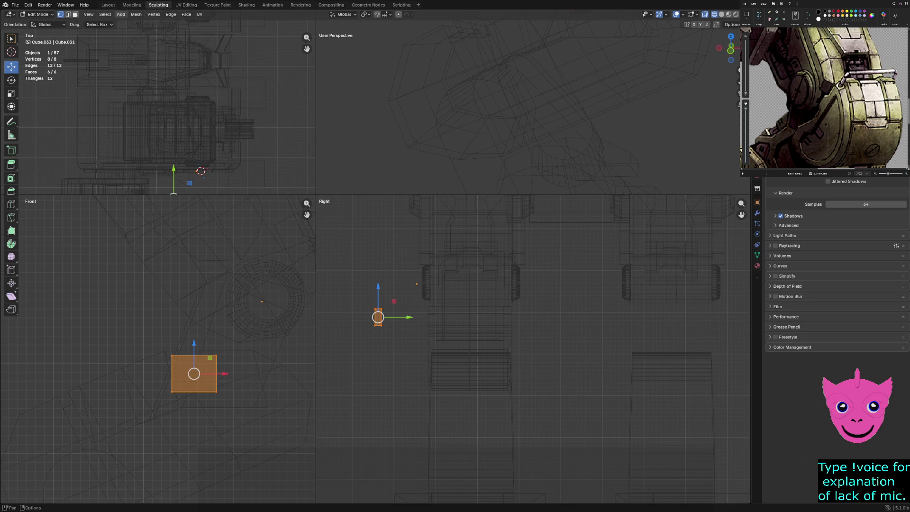
left_click(154, 14)
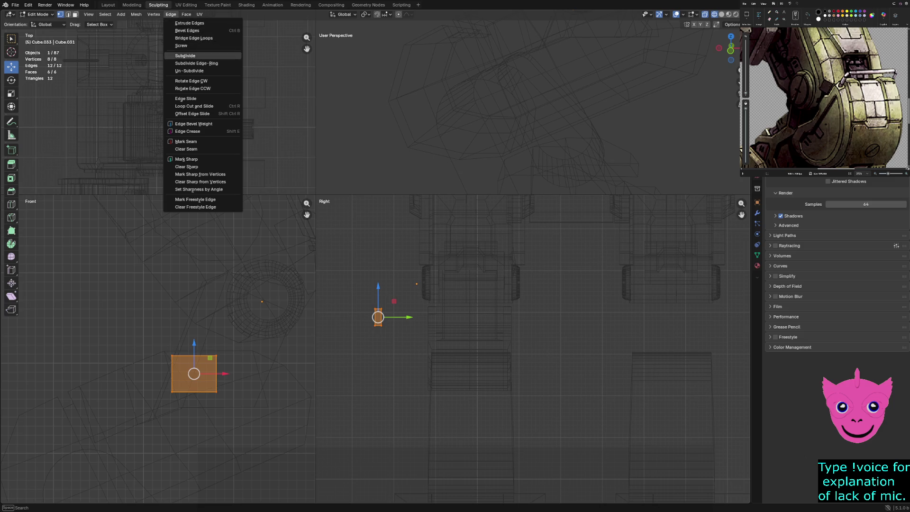
left_click(185, 55)
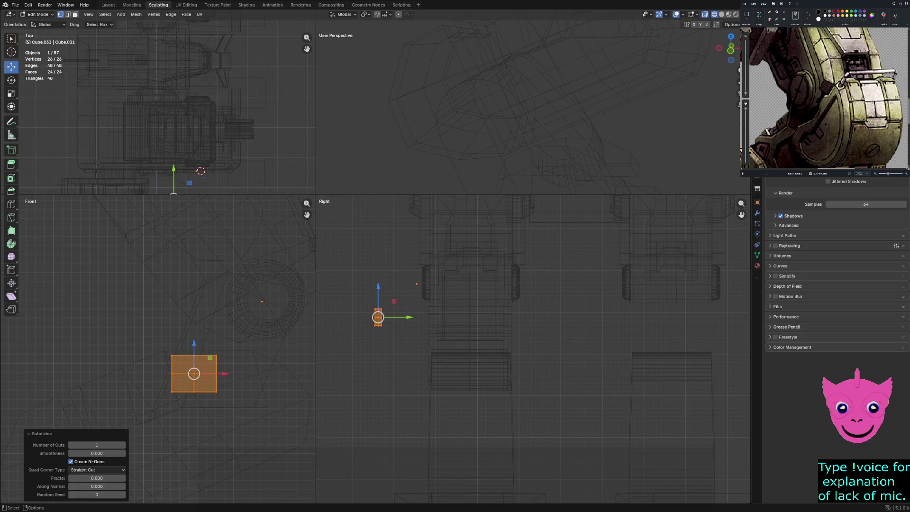
scroll(158, 350, "up", 1)
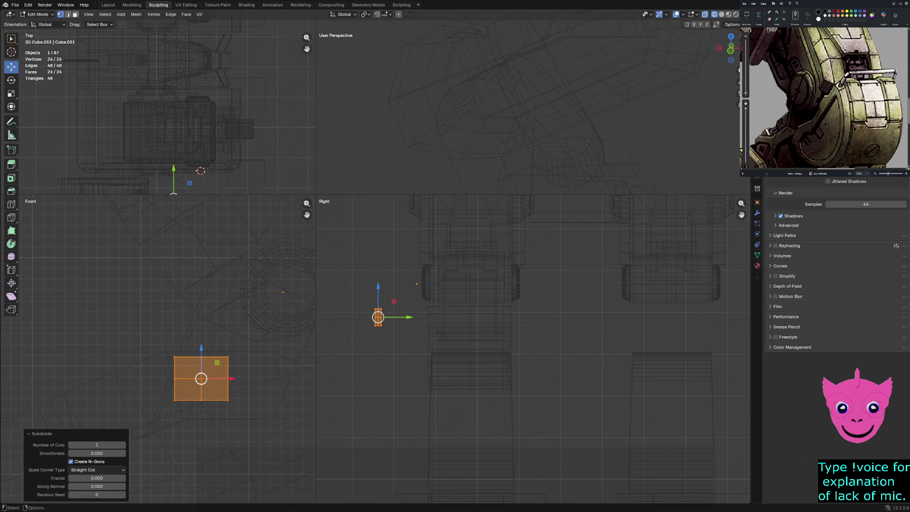
key("ctrl+z")
key("ctrl+z")
left_click_drag(142, 339, 214, 423)
left_click_drag(132, 320, 236, 426)
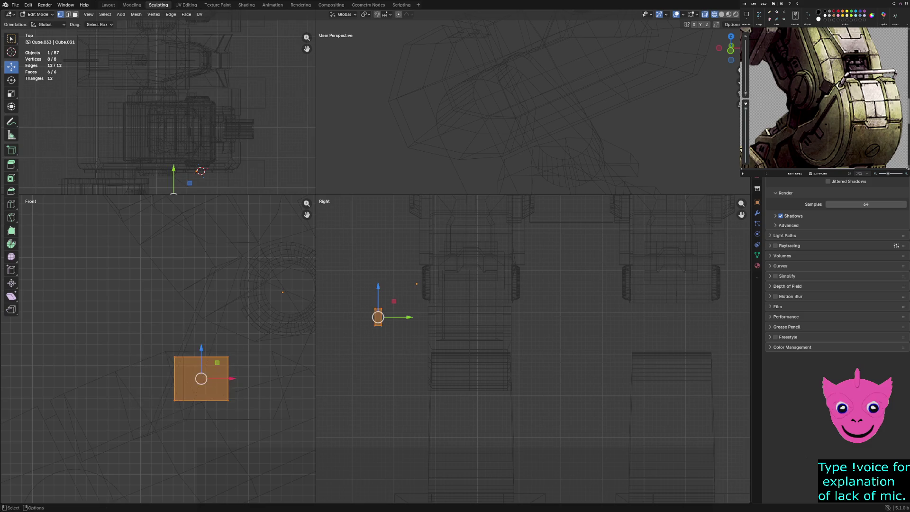
key("alt+a")
key("a")
- Move the small plate Cube.033 down and to the left in the front view
key("Tab")
left_click_drag(282, 292, 226, 297)
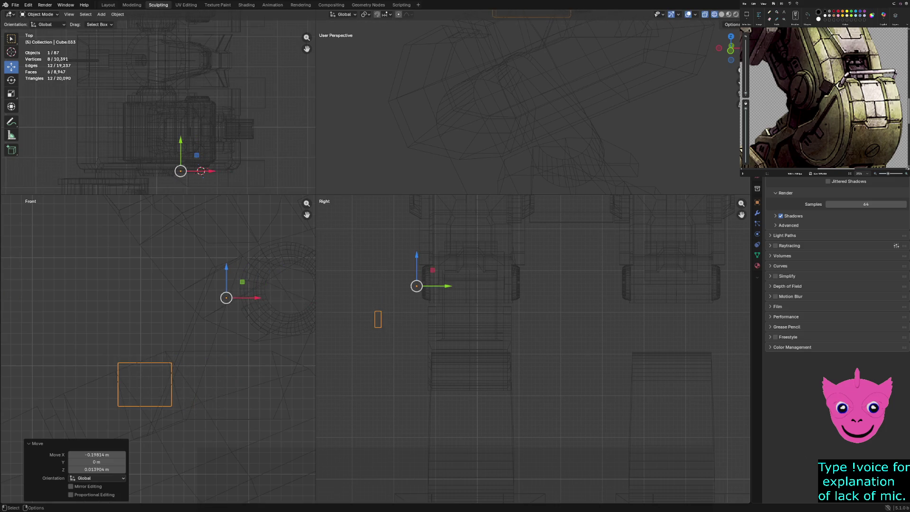
left_click_drag(98, 337, 178, 405)
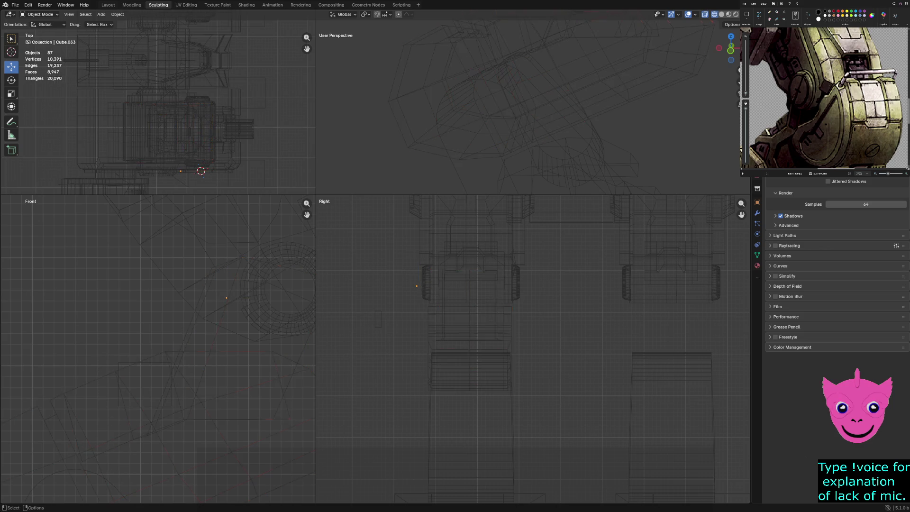
key("ctrl+z")
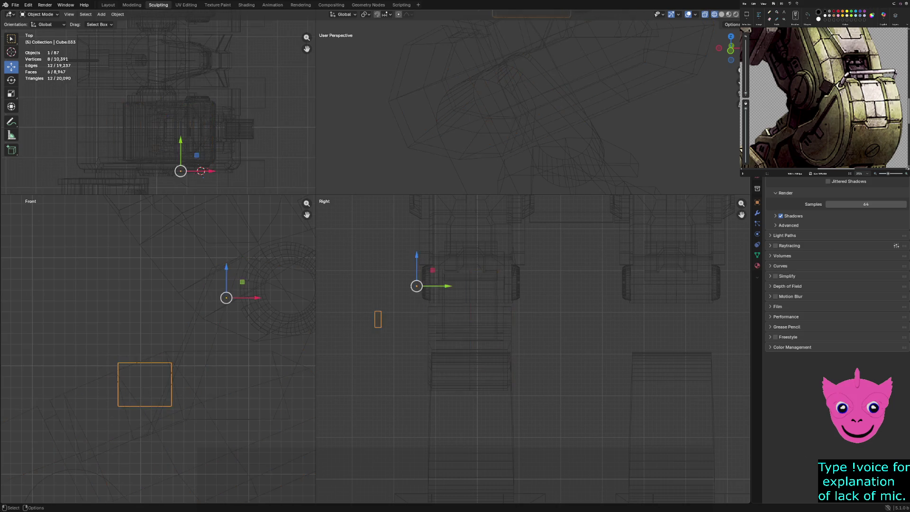
key("Tab")
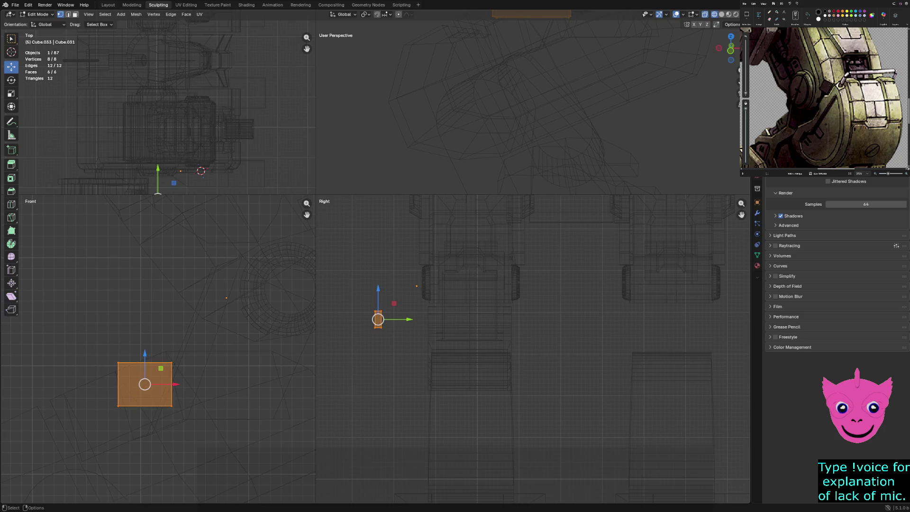
left_click_drag(144, 384, 226, 297)
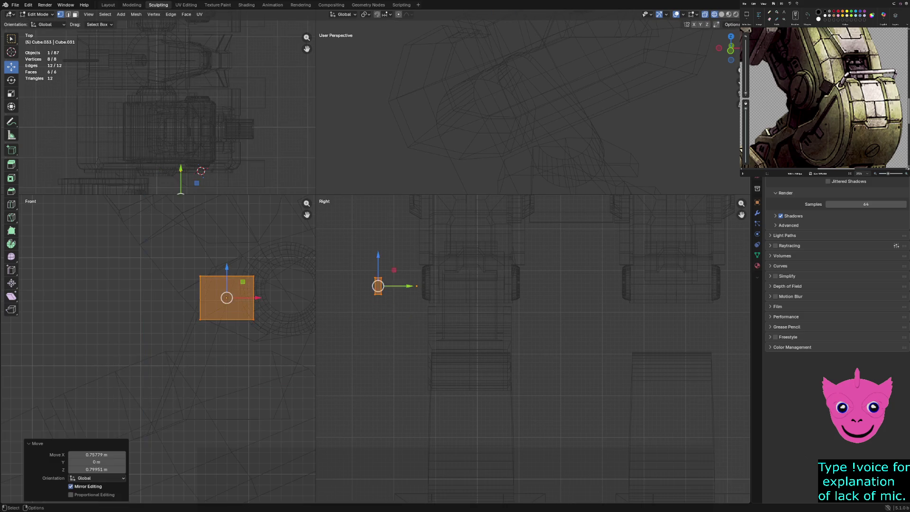
key("Tab")
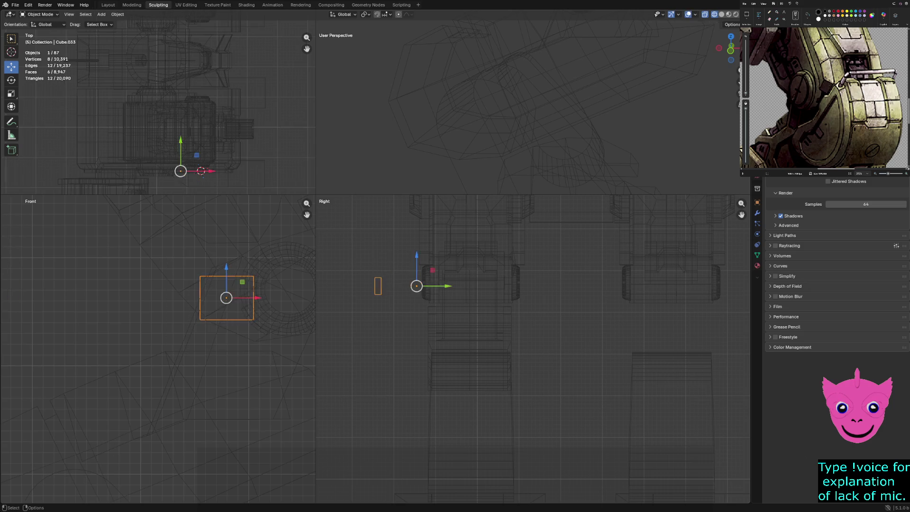
left_click_drag(227, 298, 148, 348)
- Slide Cube.033's mesh 0.93792 m along Y, then reselect Cube.033
key("Tab")
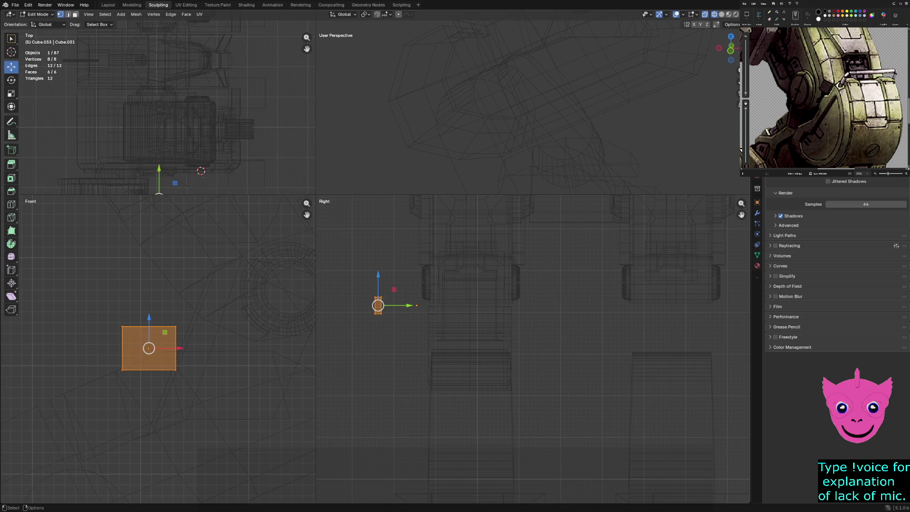
key("Tab")
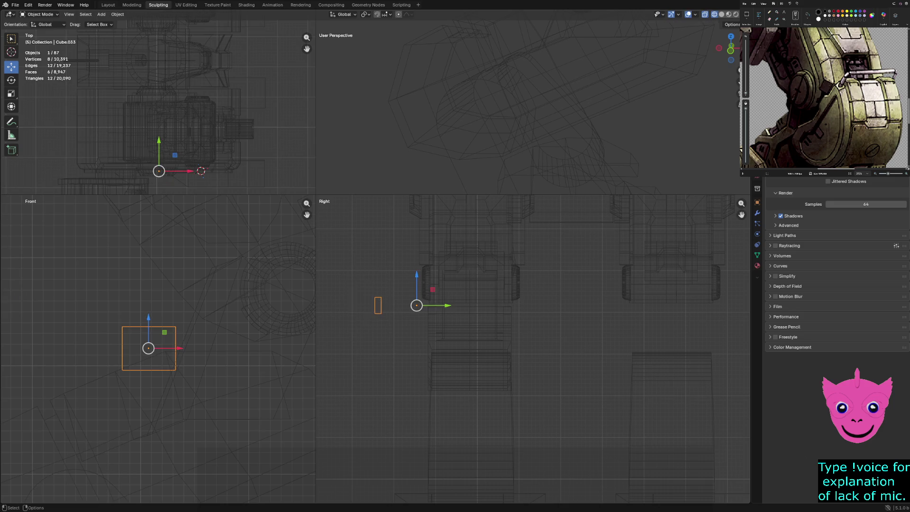
key("Tab")
key("g")
key("y")
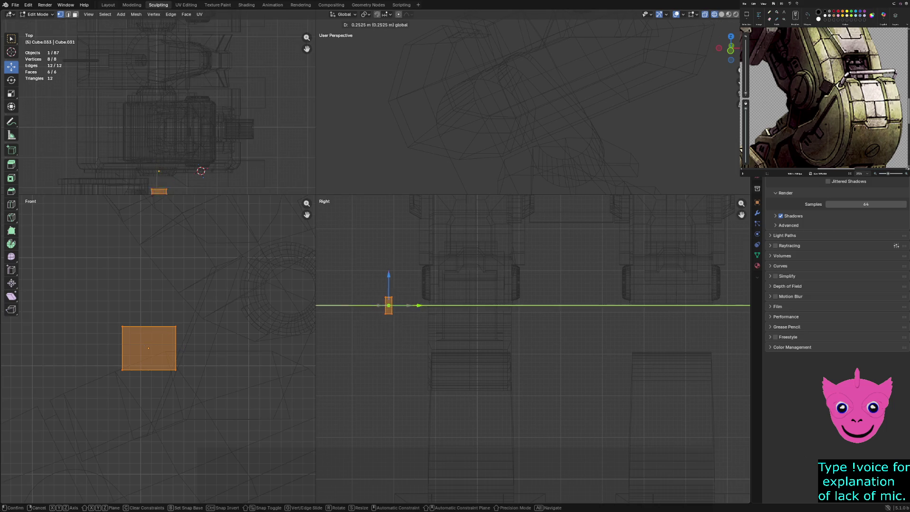
key("Return")
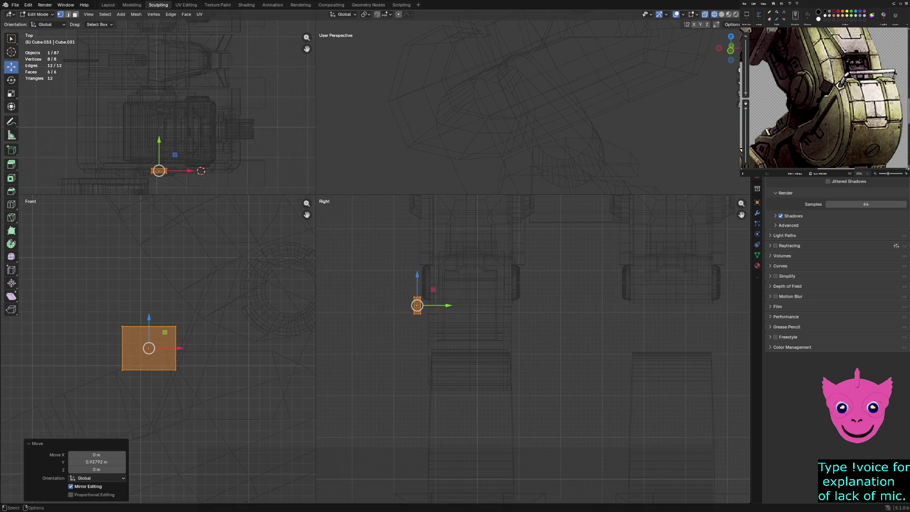
key("Tab")
key("alt+a")
key("ctrl+z")
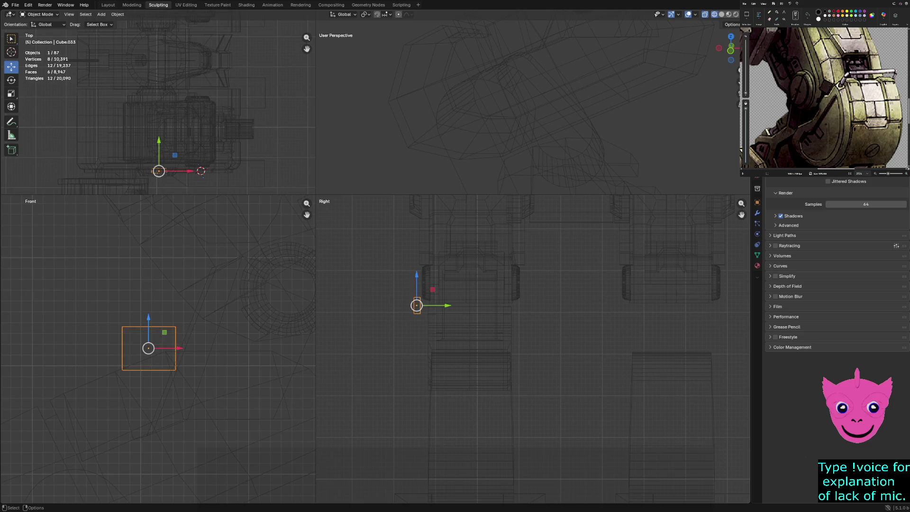
- Shift Cube.033 up along Z, right along X, and along Y toward the joint ring
left_click_drag(148, 321, 149, 303)
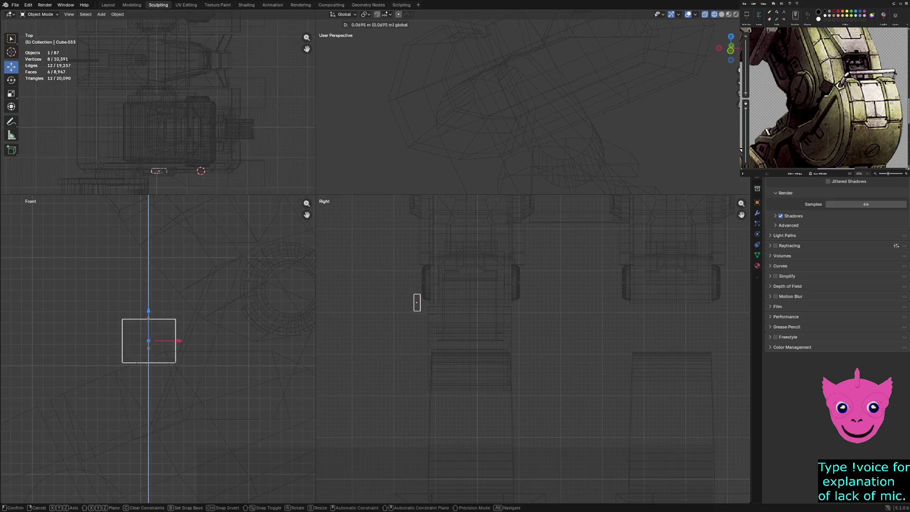
left_click_drag(180, 329, 314, 329)
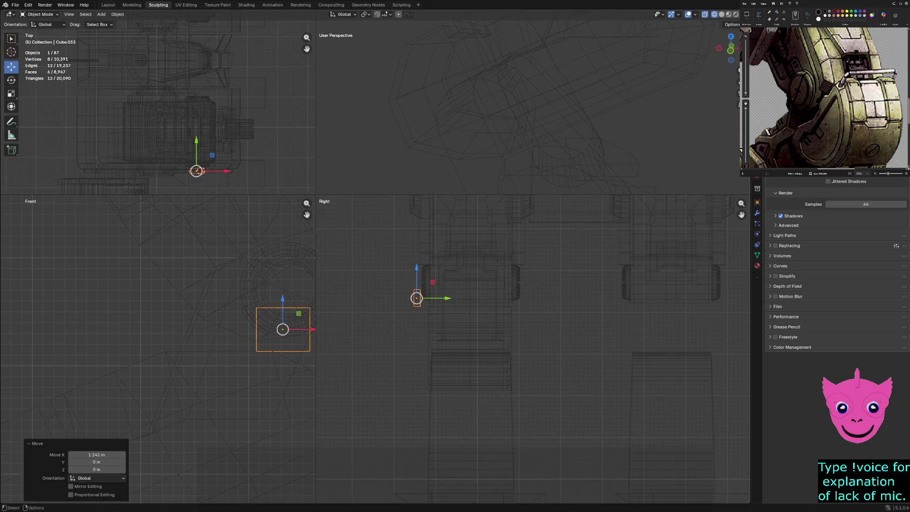
middle_click_drag(237, 332, 143, 331, "shift")
middle_click_drag(474, 308, 389, 271, "shift")
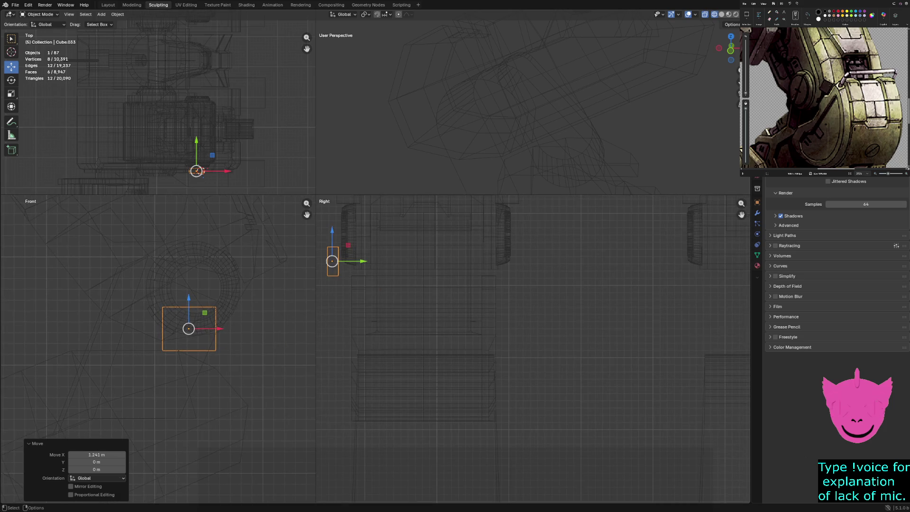
left_click_drag(363, 261, 380, 261)
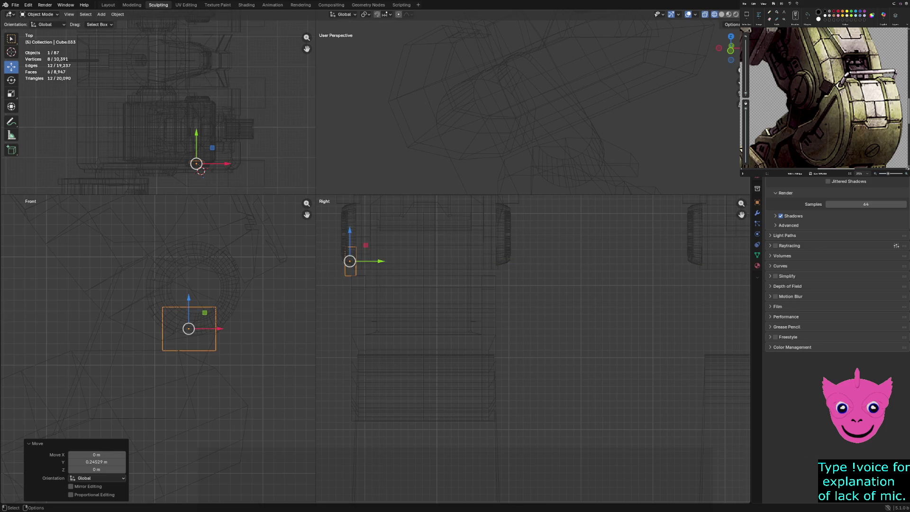
scroll(158, 349, "down", 1)
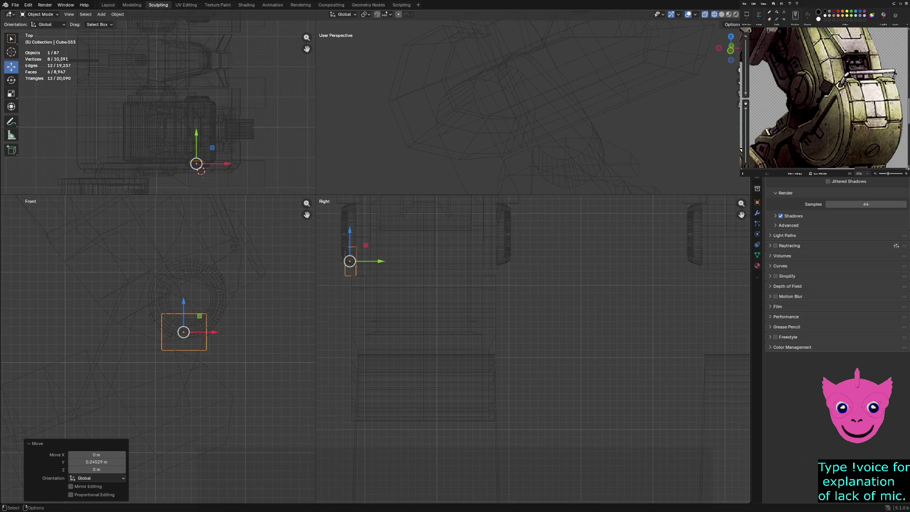
- Tilt Cube.033 by 24.2° and nudge it against the joint ring
key("r")
left_click(212, 323)
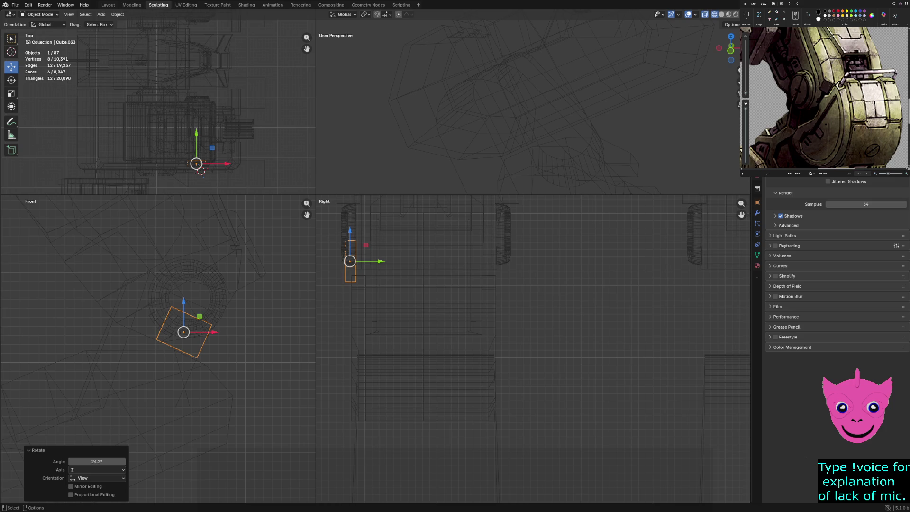
key("g")
key("shift+y")
left_click(186, 319)
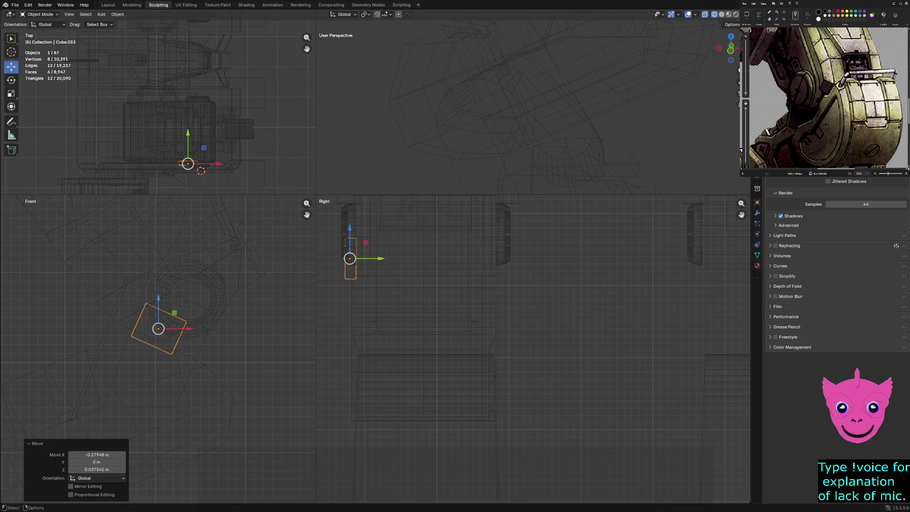
- Switch the views to solid shading, inspect the arm in perspective, and reselect Cube.033
key("z")
left_click(435, 190)
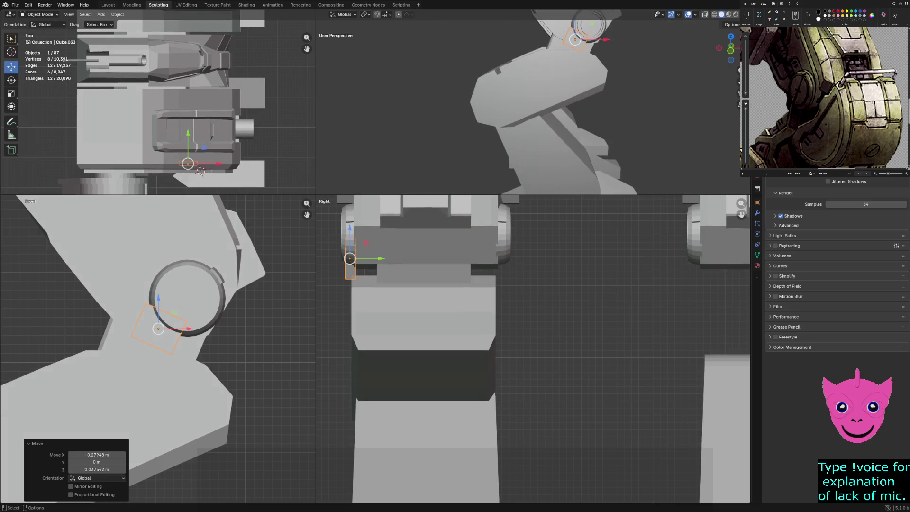
scroll(521, 109, "up", 3)
mouse_move(521, 109)
middle_mouse_down("shift")
mouse_move(474, 124)
mouse_move(521, 109)
middle_mouse_up("shift")
key("alt+a")
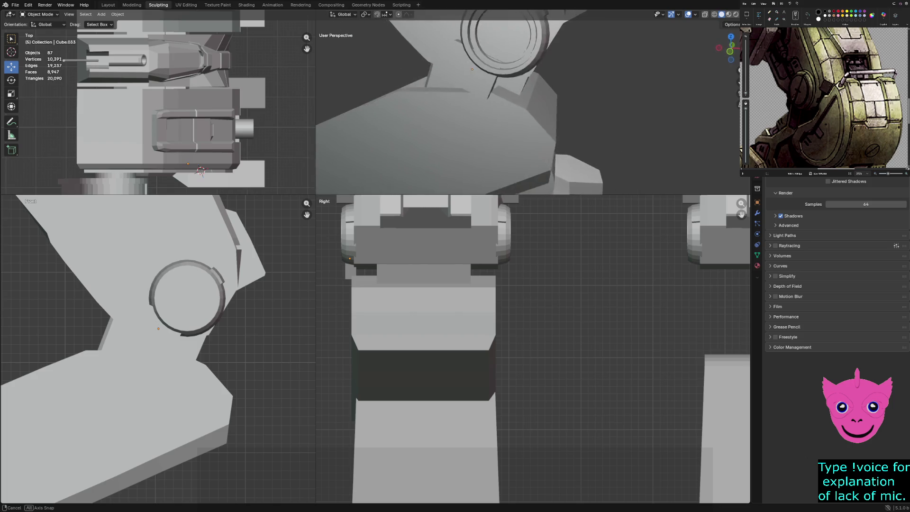
mouse_move(521, 109)
middle_mouse_down()
mouse_move(474, 95)
mouse_move(567, 102)
middle_mouse_up()
left_click(349, 270)
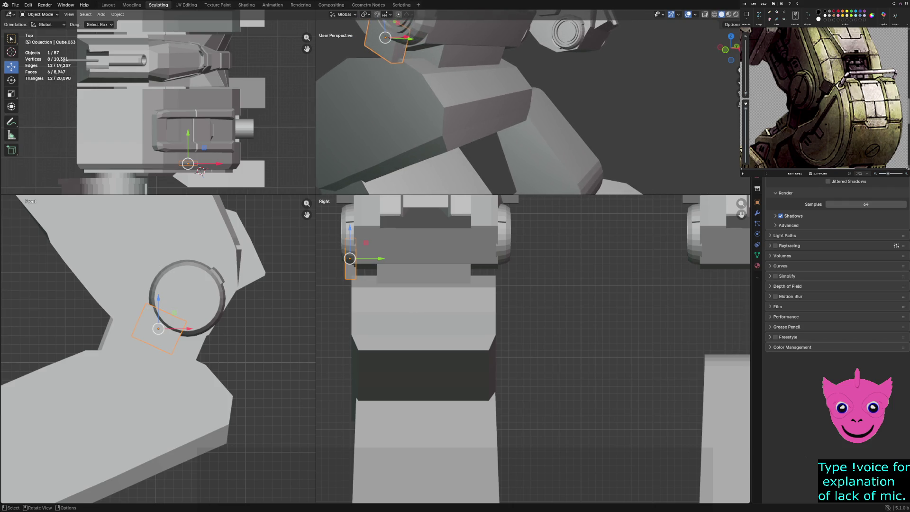
- Scale the large armour piece Cube.032 to about 0.8565 along global Y, then deselect
left_click(424, 332)
scroll(533, 349, "down", 1)
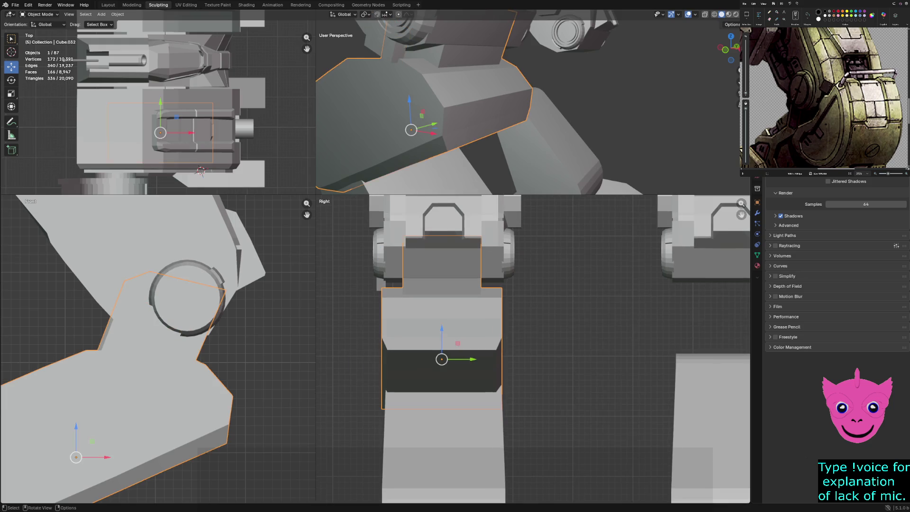
key("s")
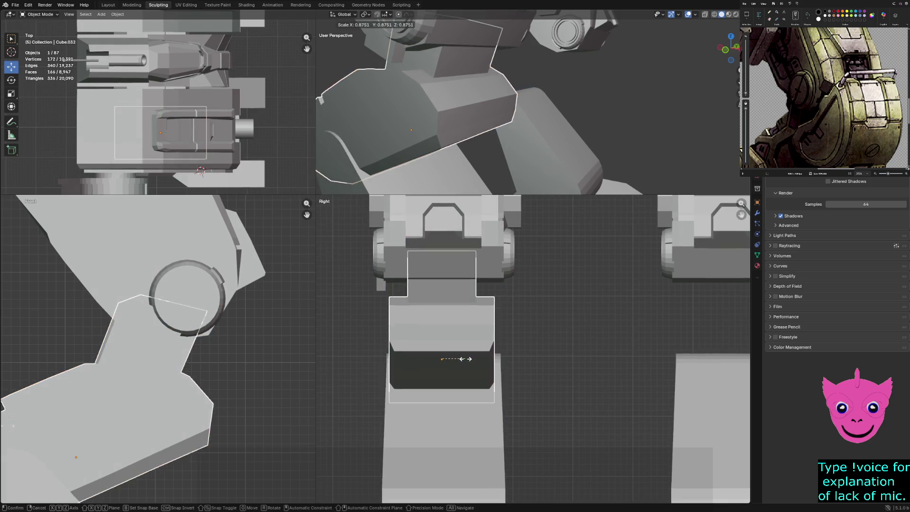
left_click(442, 358)
key("ctrl+z")
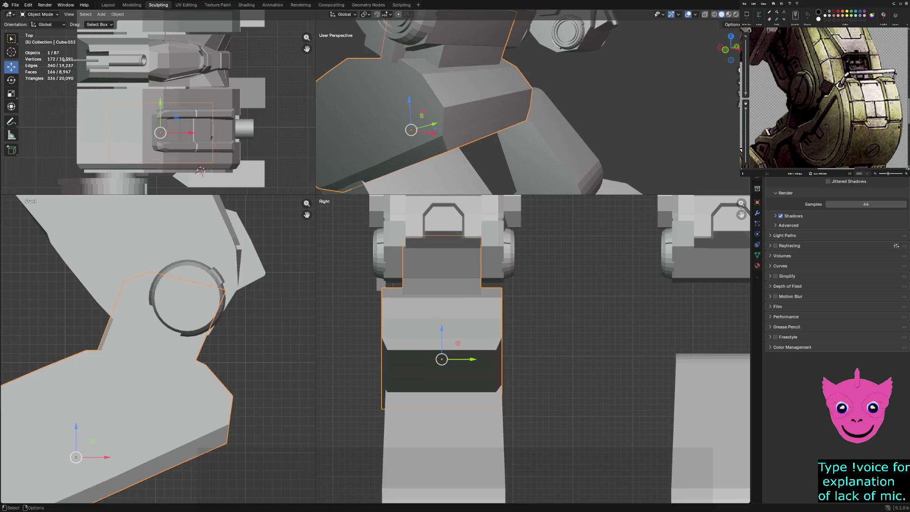
key("x")
left_click(483, 363)
key("s")
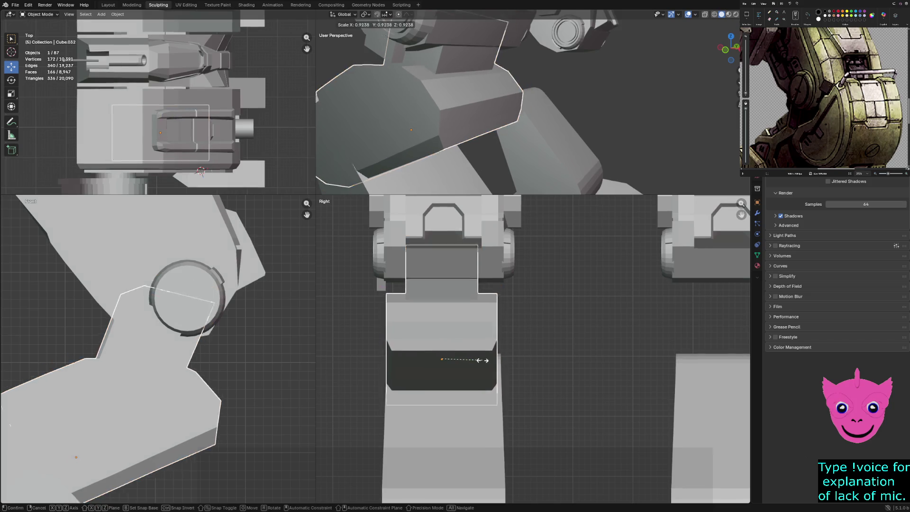
key("z")
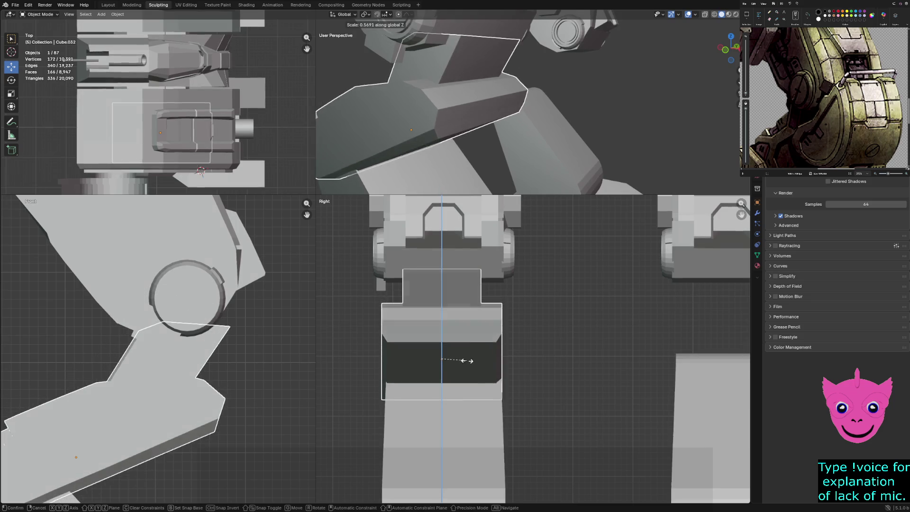
key("x")
key("y")
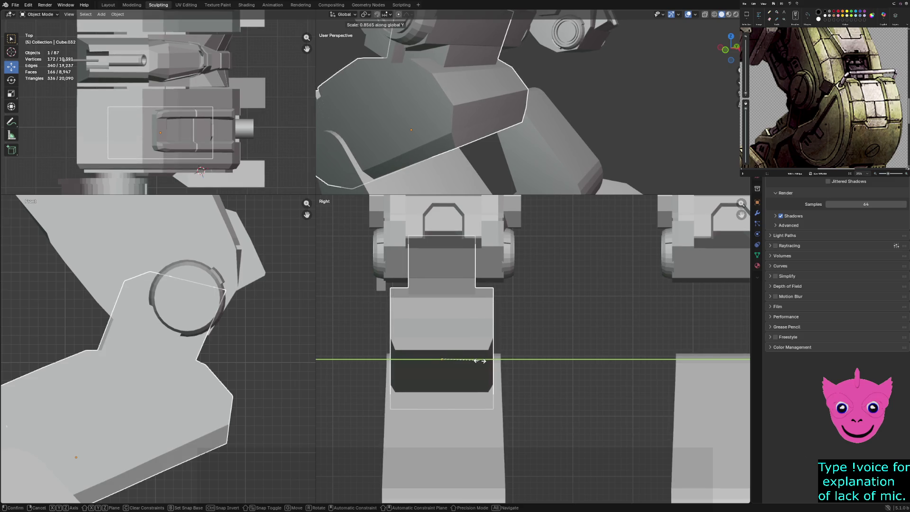
left_click(480, 360)
key("alt+a")
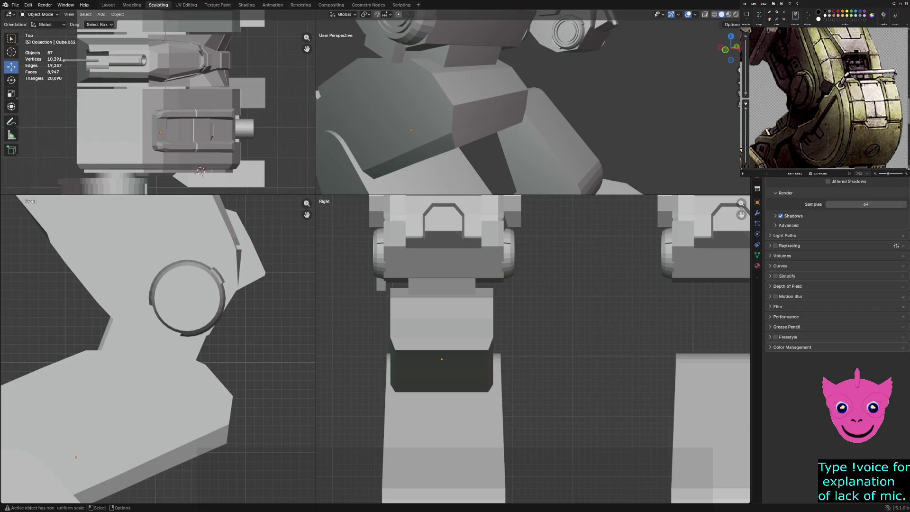
- Paste a new cube piece and move it 0.04257 m in X and -0.069903 m in Z, under the ring
middle_click_drag(521, 118, 473, 114)
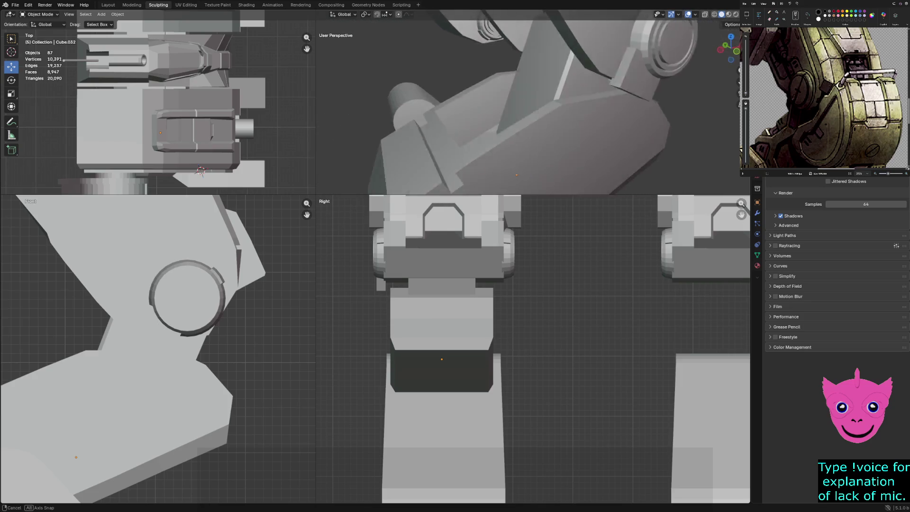
middle_click_drag(522, 118, 474, 114)
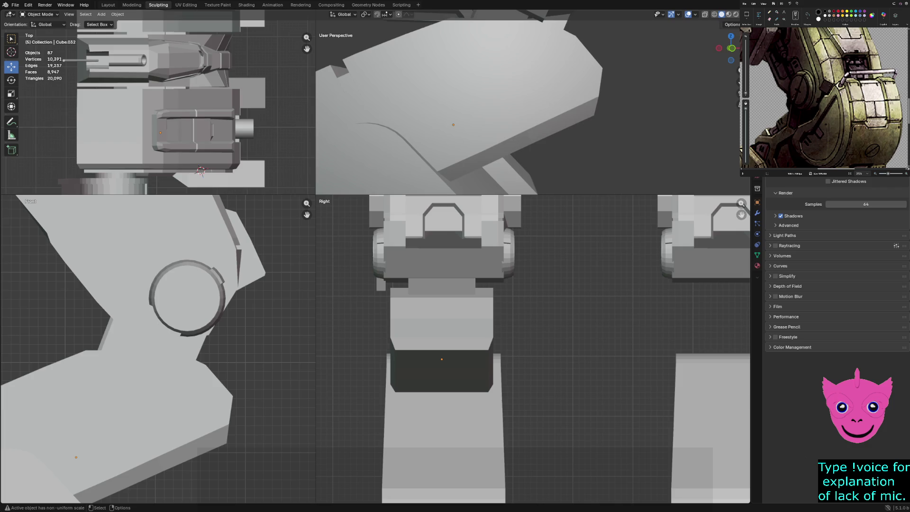
scroll(528, 107, "down", 3)
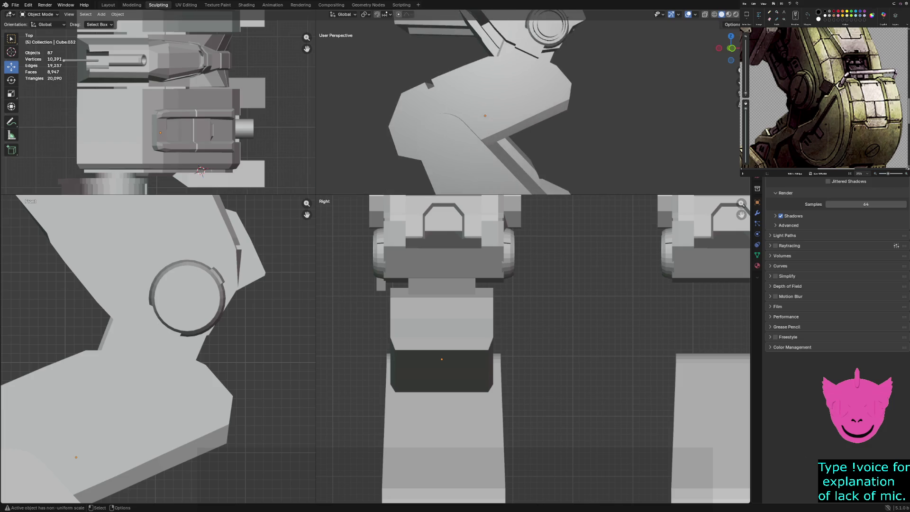
middle_click_drag(521, 118, 474, 113)
key("ctrl+v")
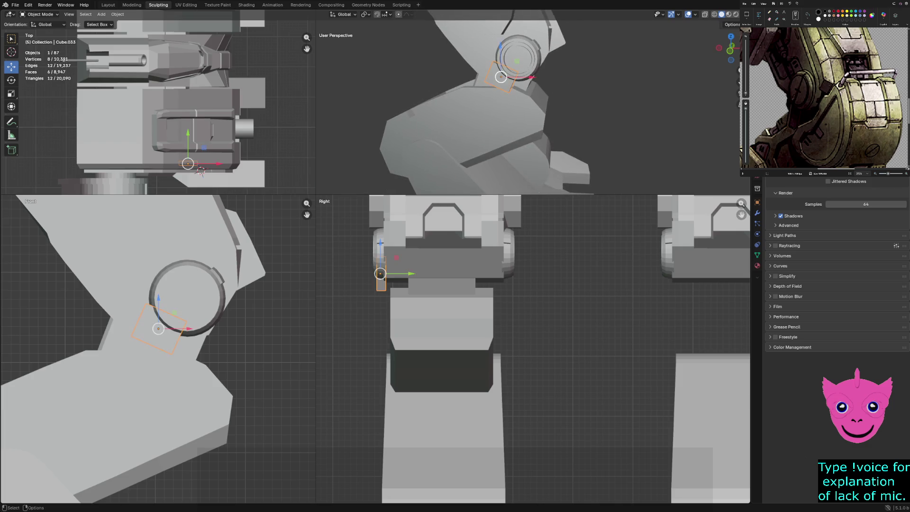
scroll(528, 107, "up", 3)
scroll(151, 329, "up", 1)
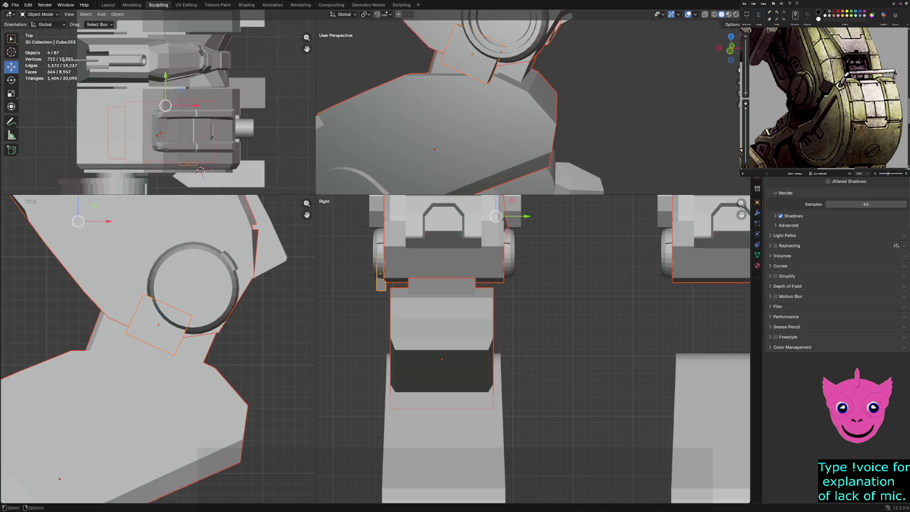
left_click_drag(158, 325, 165, 334)
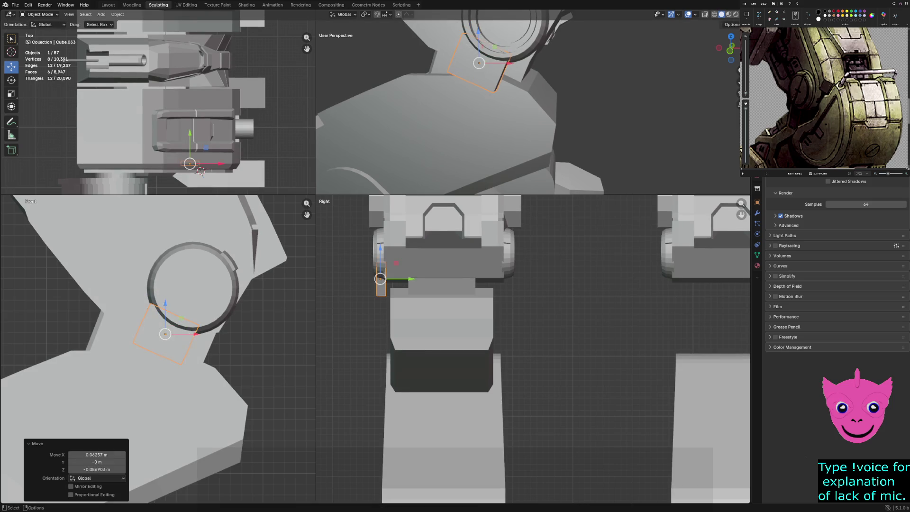
- Orbit the perspective view around the joint and switch all views to wireframe shading
mouse_move(473, 95)
middle_mouse_down()
mouse_move(521, 119)
mouse_move(583, 102)
middle_mouse_up()
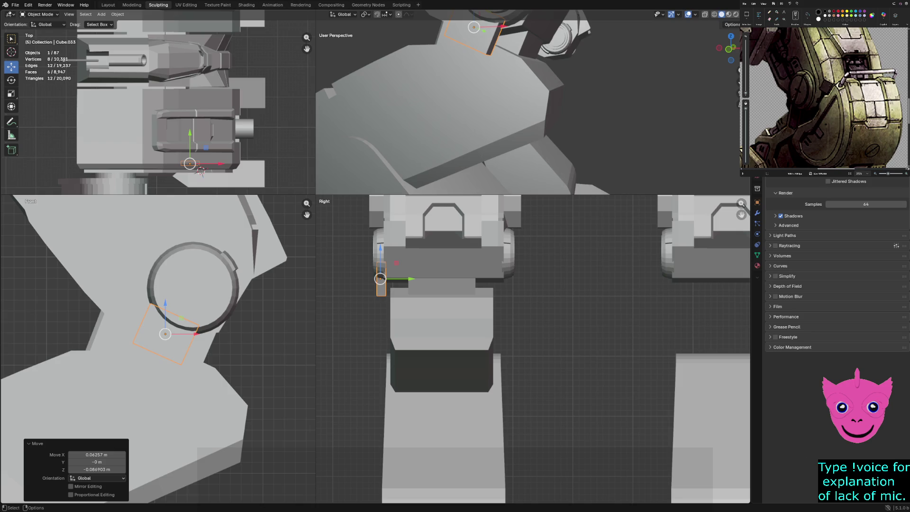
key("KP_8")
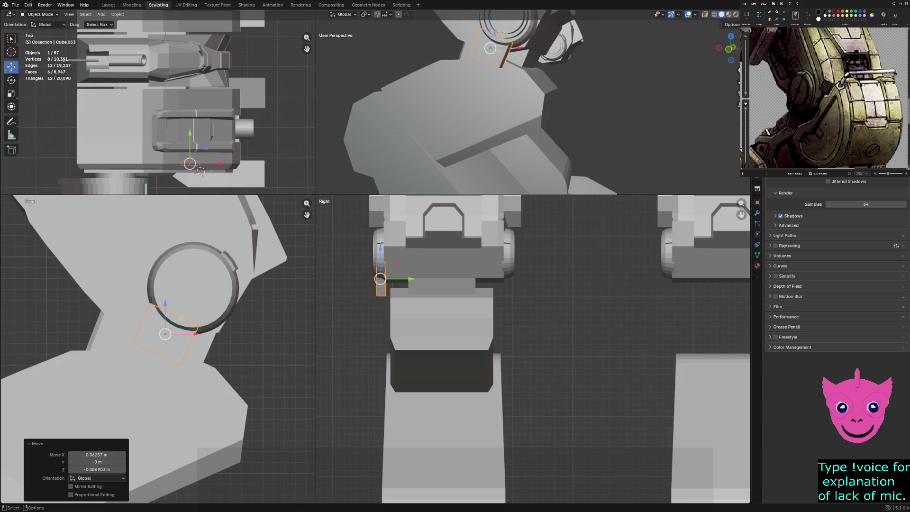
key("z")
left_click(208, 308)
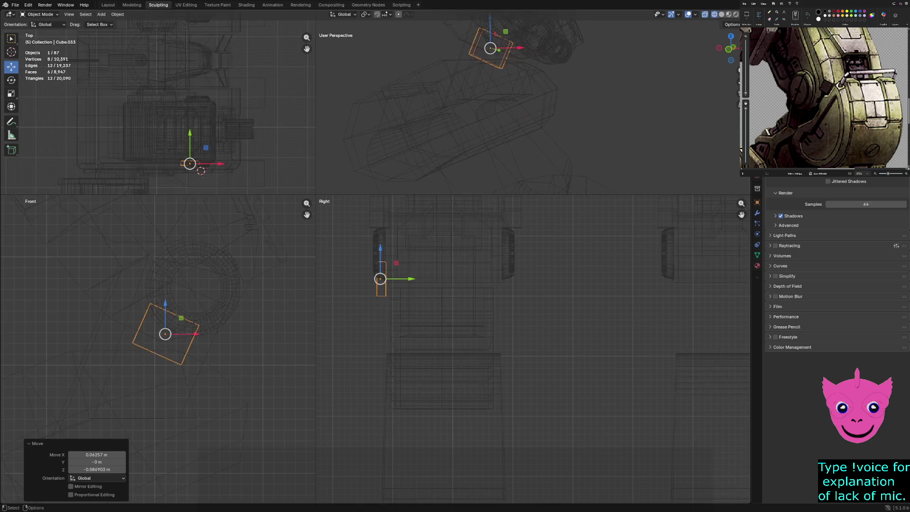
- In Edit Mode, move the cube's right-side face within the front plane to narrow the block
key("Tab")
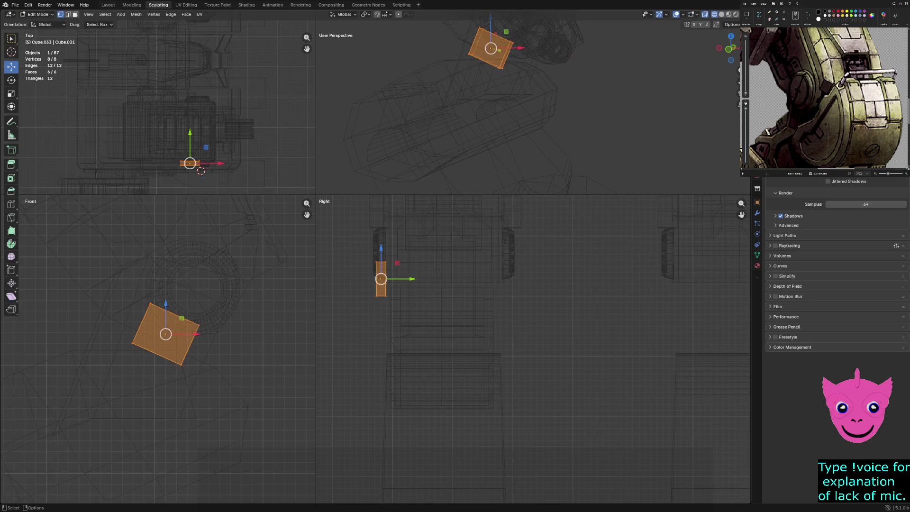
left_click(133, 342)
left_click_drag(132, 342, 166, 365)
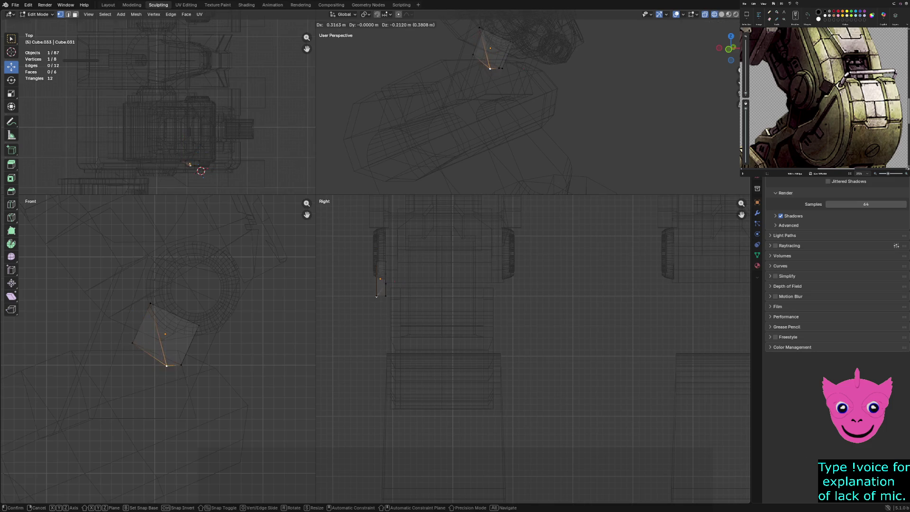
key("ctrl+z")
left_click_drag(201, 305, 170, 415)
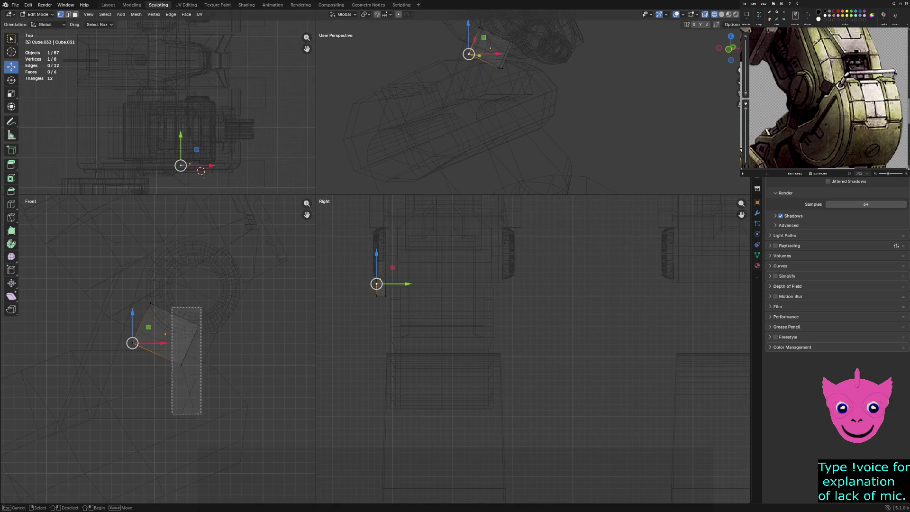
key("g")
key("shift+y")
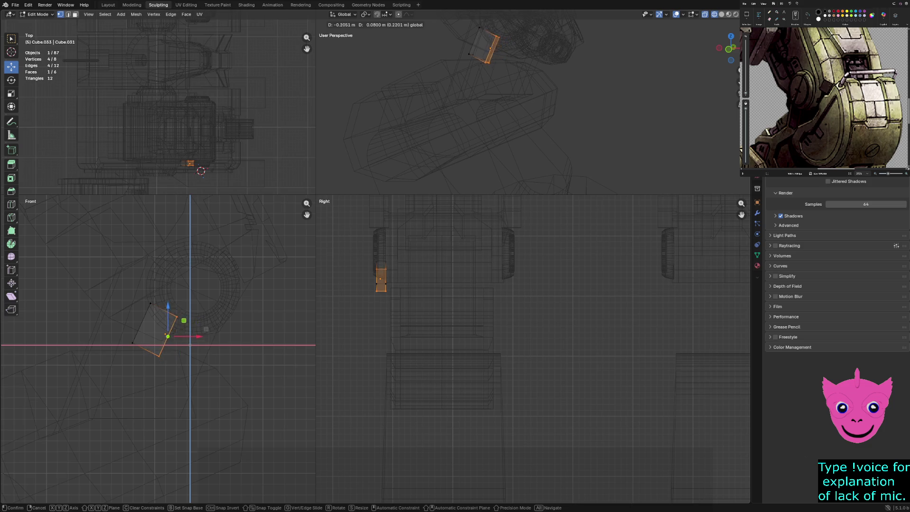
key("Return")
- Extrude the end face along XZ into a long strip reaching down-left, and adjust its end edge
left_click_drag(102, 326, 140, 372)
scroll(141, 372, "down", 3)
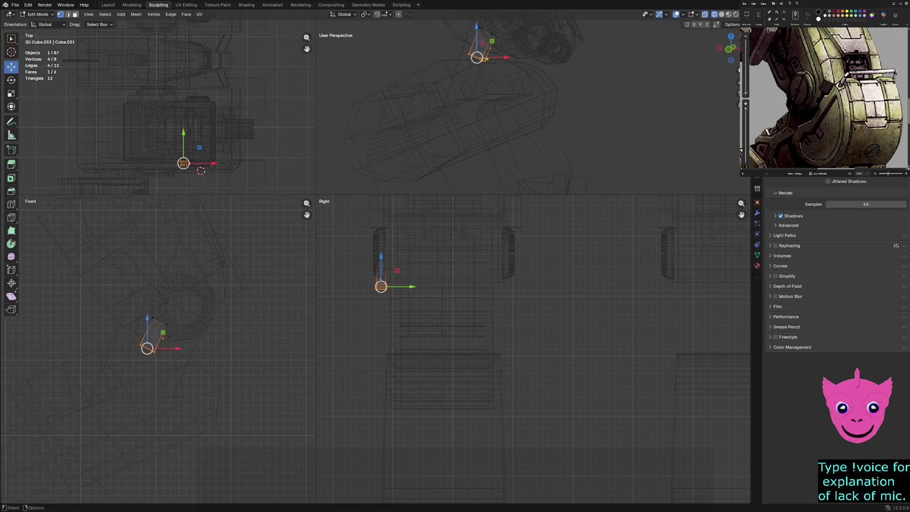
key("e")
key("shift+y")
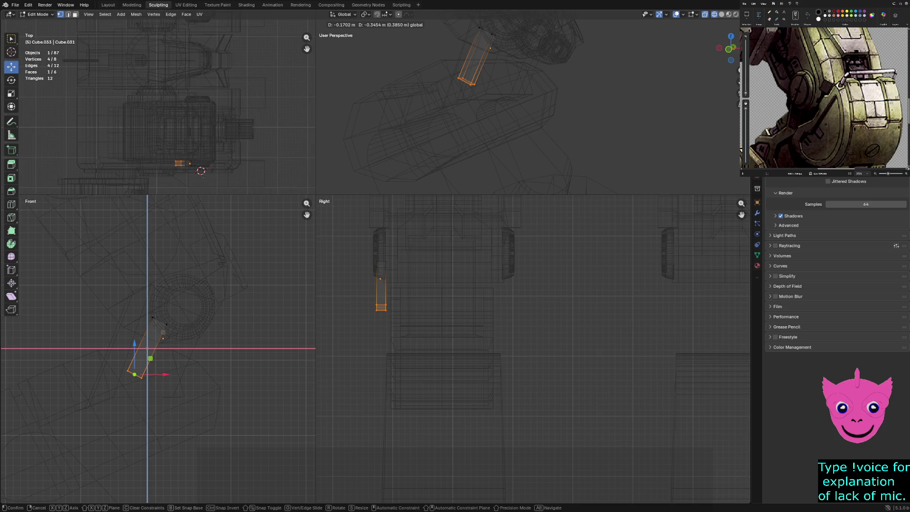
left_click(134, 375)
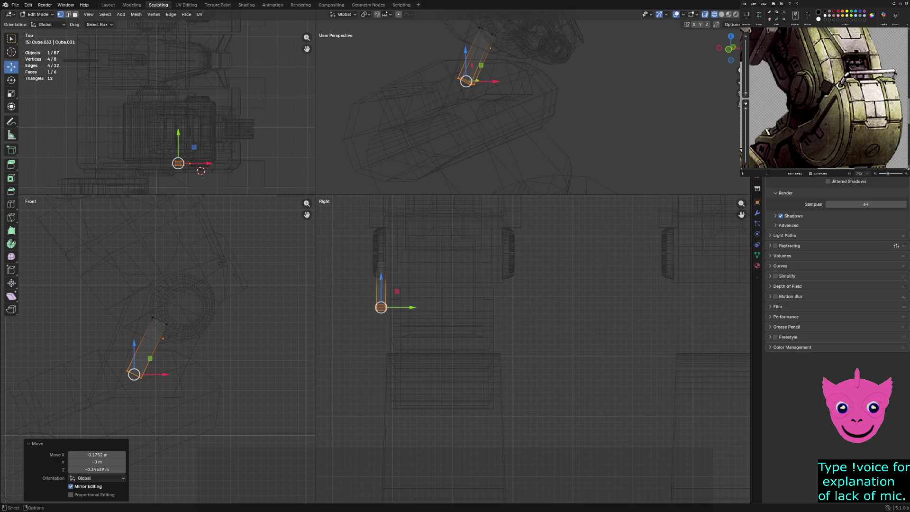
left_click(127, 371)
mouse_move(102, 355)
left_mouse_down()
mouse_move(132, 375)
mouse_move(131, 366)
left_mouse_up()
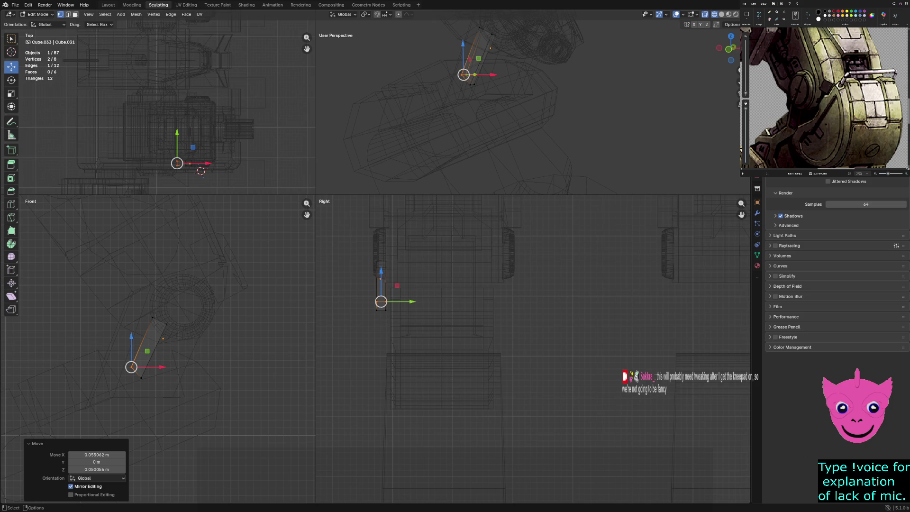
key("alt+a")
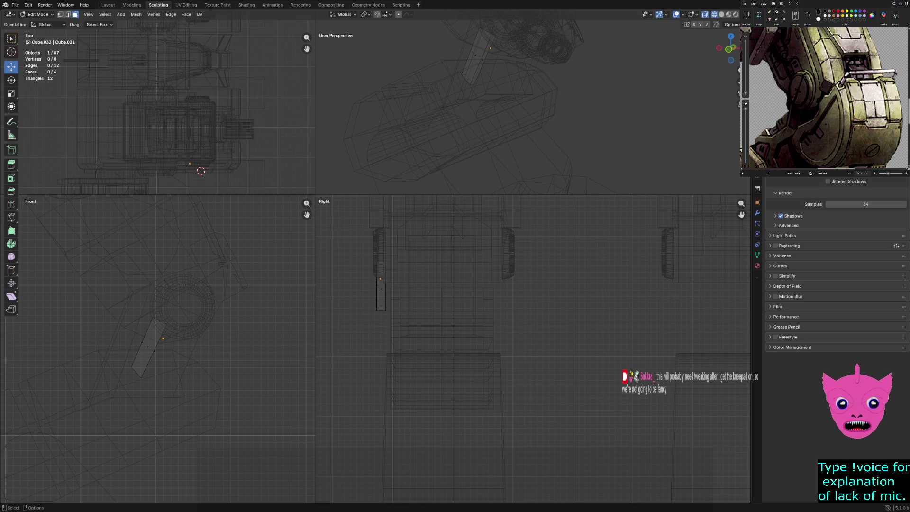
- Extrude the strip's lower end face and bend the new segment down and left
left_click(137, 374)
key("e")
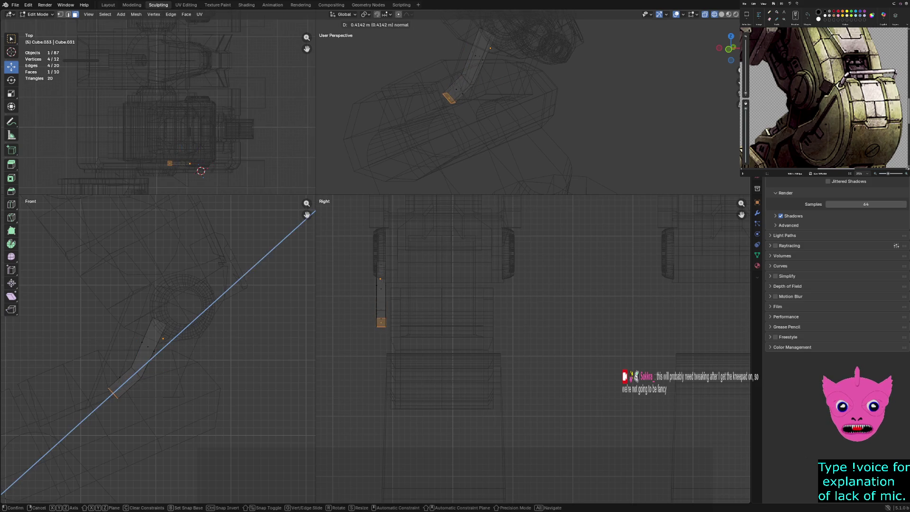
left_click(314, 212)
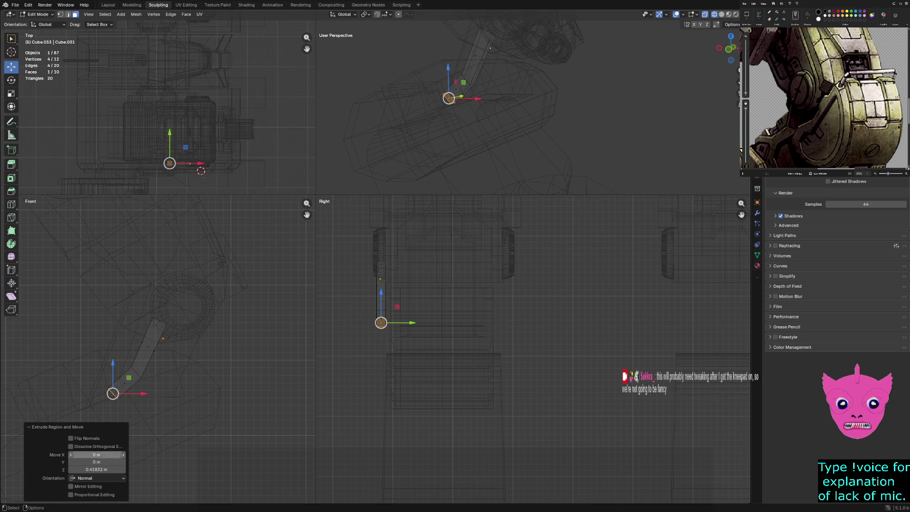
left_click_drag(129, 377, 105, 372)
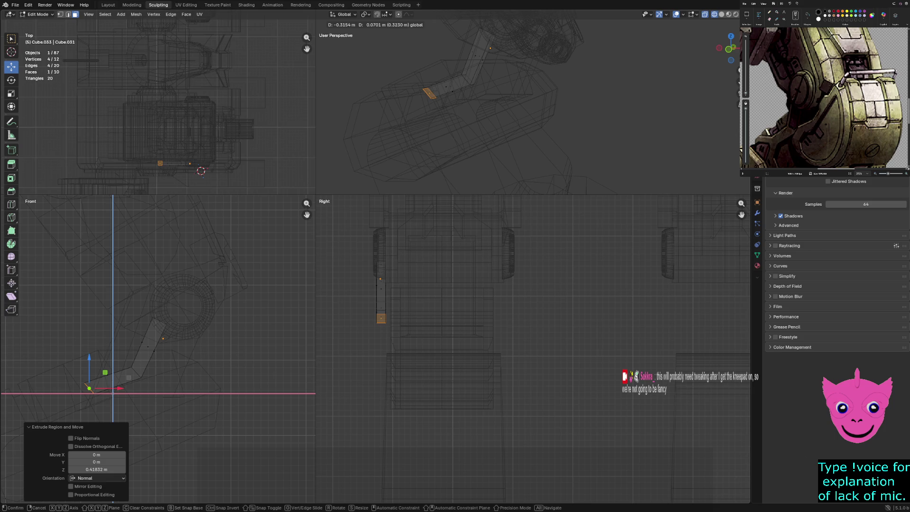
left_click_drag(106, 373, 105, 373)
- Reposition the bent end face, settling it back toward the joint
scroll(105, 372, "down", 2)
middle_click_drag(105, 373, 186, 271, "shift")
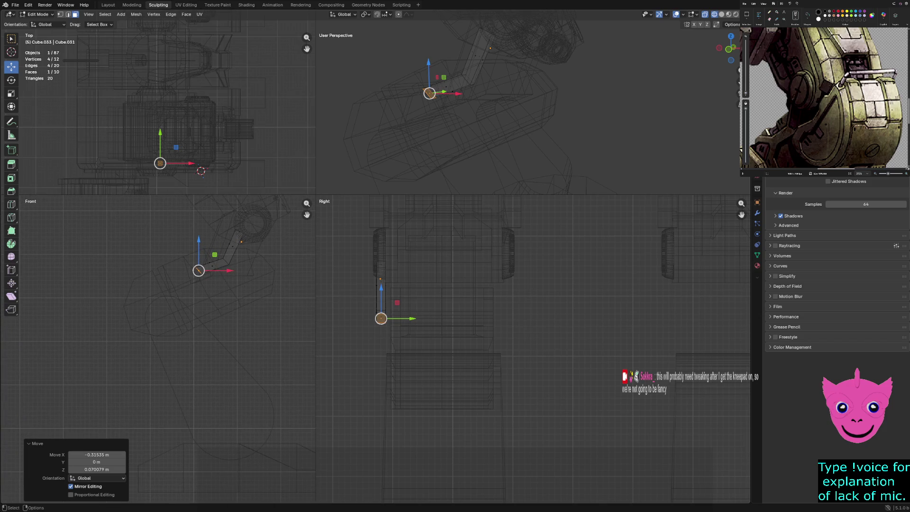
left_click_drag(199, 270, 162, 292)
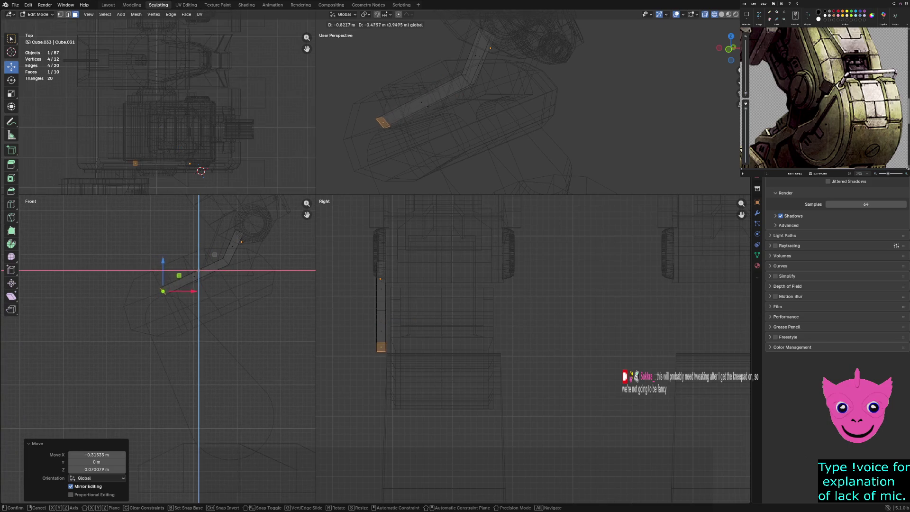
left_click_drag(163, 292, 203, 268)
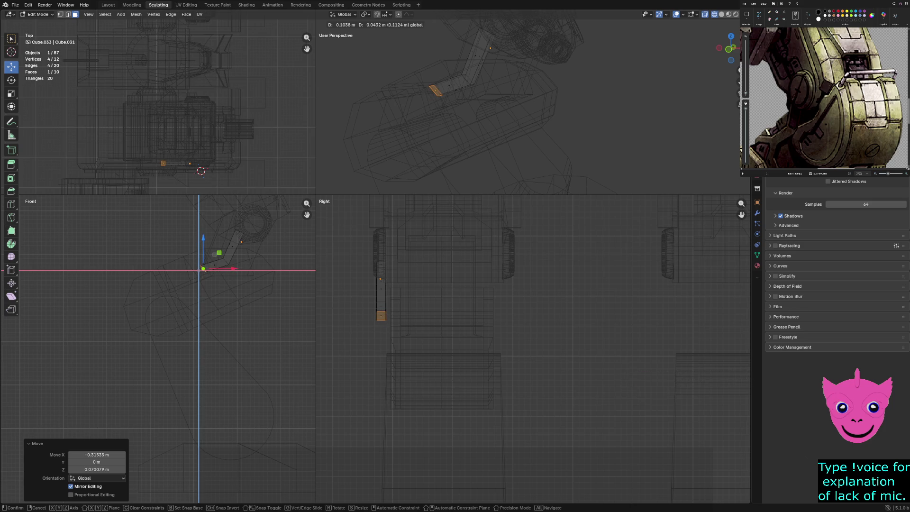
left_click_drag(202, 268, 203, 268)
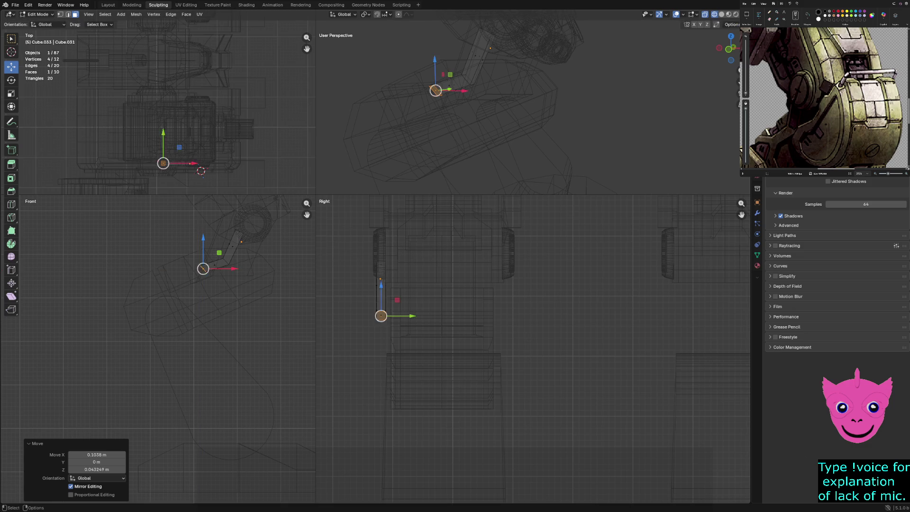
middle_click_drag(203, 268, 236, 210, "shift")
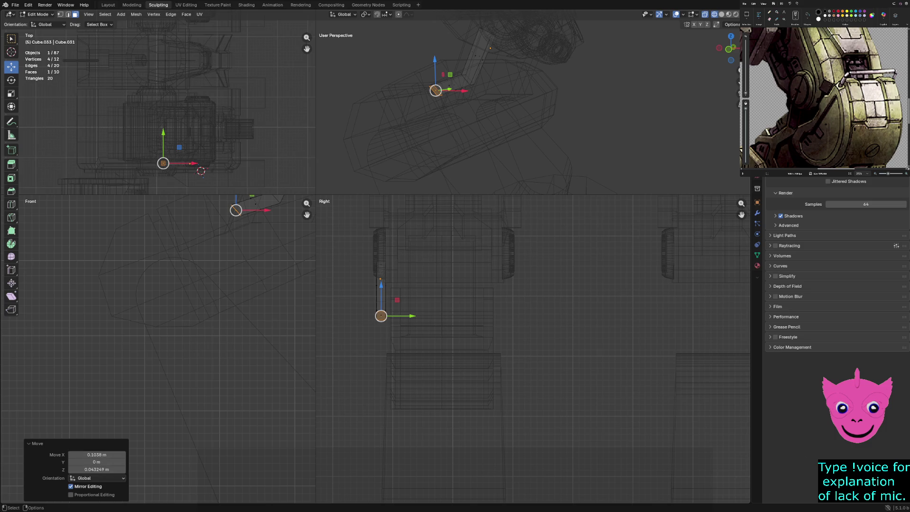
- Reselect only the strip's end face and move it up and right
key("alt+a")
left_click_drag(216, 198, 264, 234)
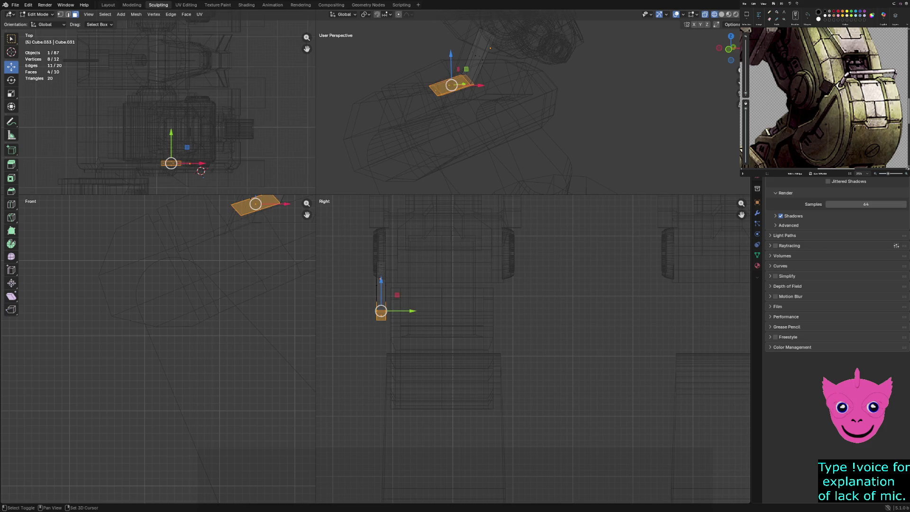
left_click(278, 196, "shift")
key("alt+a")
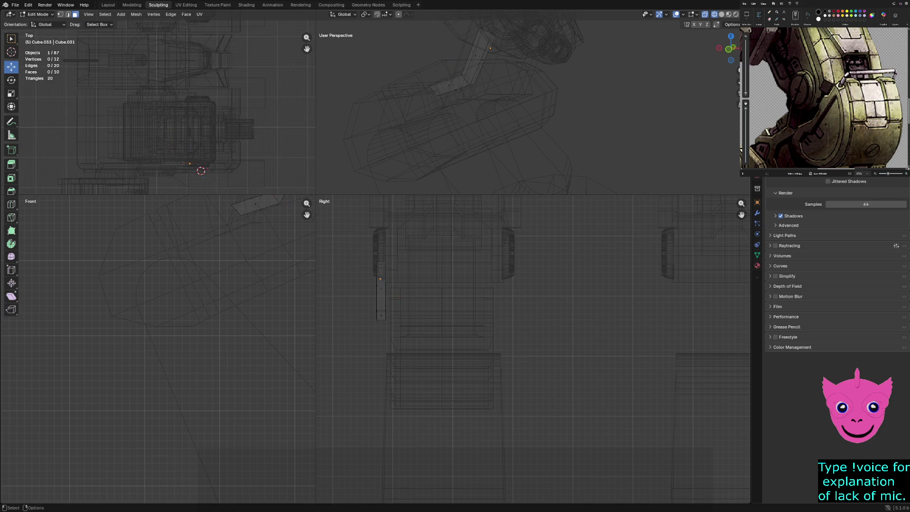
mouse_move(220, 199)
left_mouse_down()
mouse_move(250, 225)
mouse_move(229, 216)
left_mouse_up()
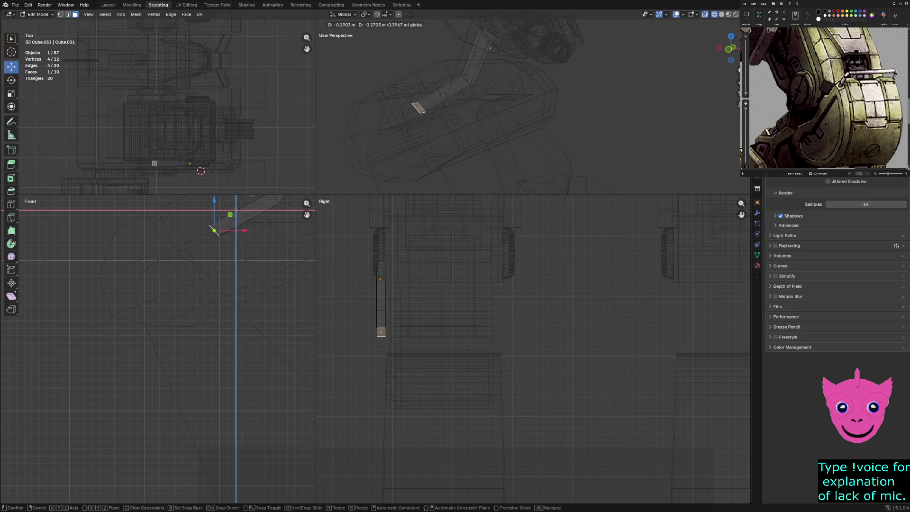
left_click_drag(228, 215, 235, 204)
- Extrude one more section and shift it up-left, then undo that move and frame the face
key("e")
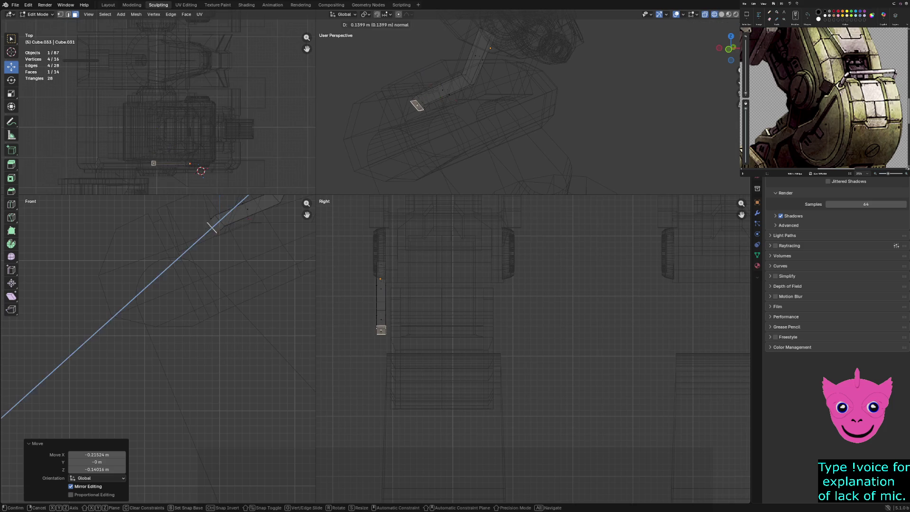
left_click(209, 230)
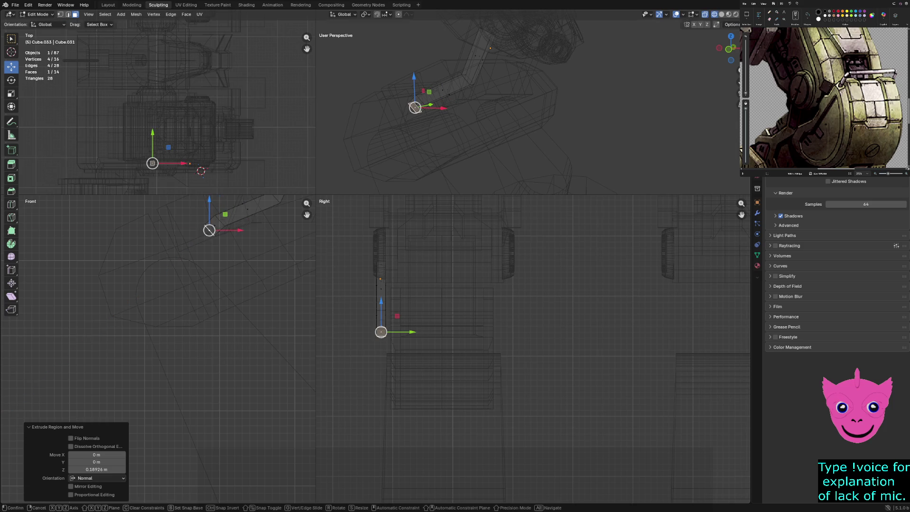
left_click_drag(209, 230, 203, 221)
middle_click_drag(190, 284, 201, 252, "shift")
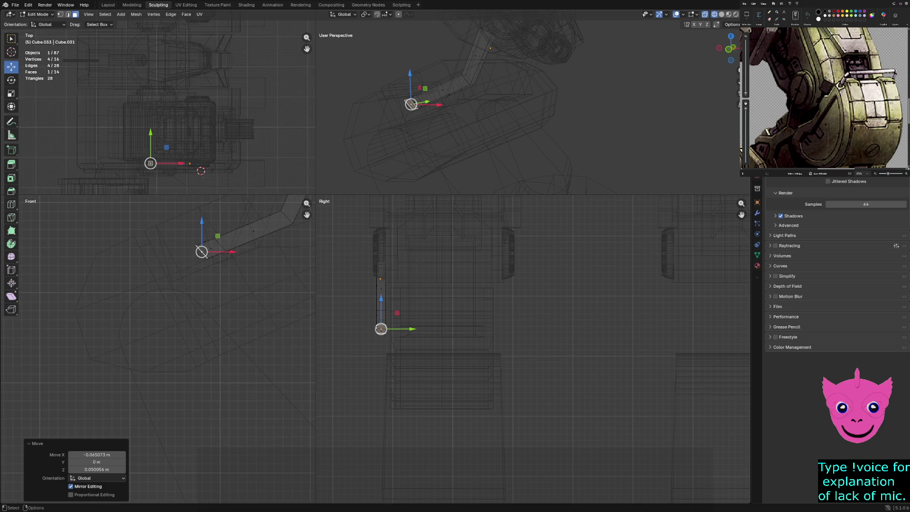
middle_click_drag(474, 119, 503, 131)
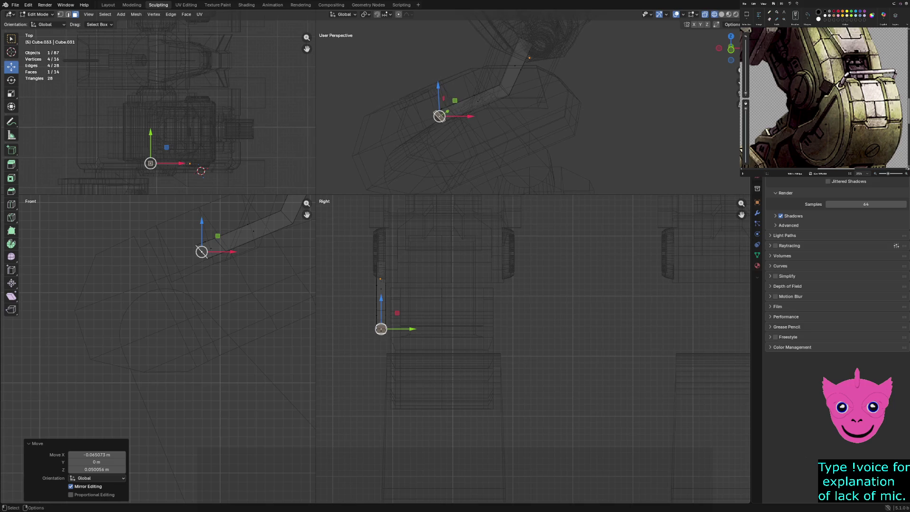
mouse_move(190, 284)
middle_mouse_down("shift")
mouse_move(209, 241)
mouse_move(199, 264)
middle_mouse_up("shift")
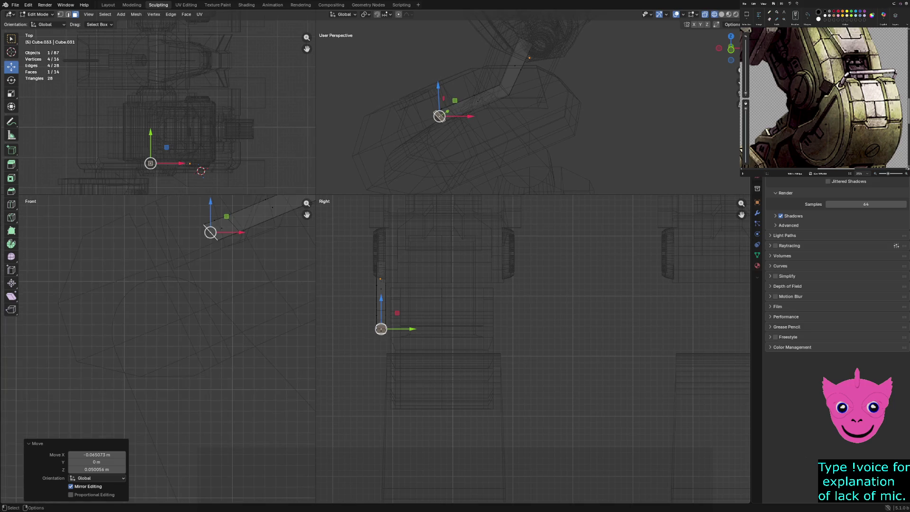
middle_click_drag(526, 114, 473, 71)
key("ctrl+z")
key("KP_Decimal")
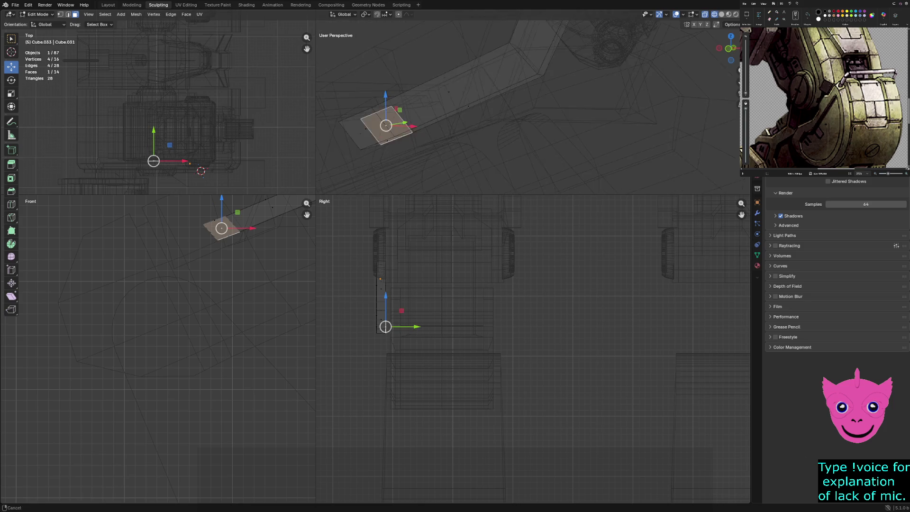
- Enlarge the perspective view and select the strip's bottom end face, discarding a trial extrusion
left_click_drag(315, 194, 121, 353)
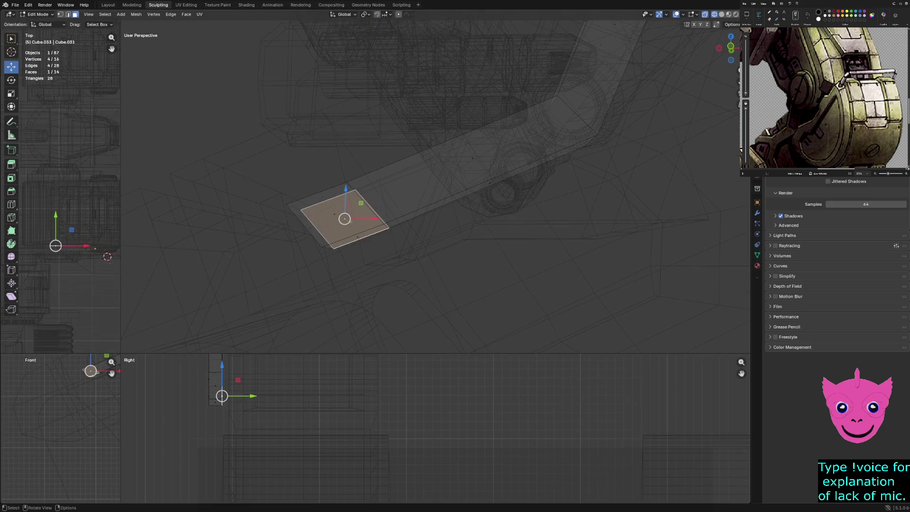
key("alt+a")
middle_click_drag(427, 190, 474, 166)
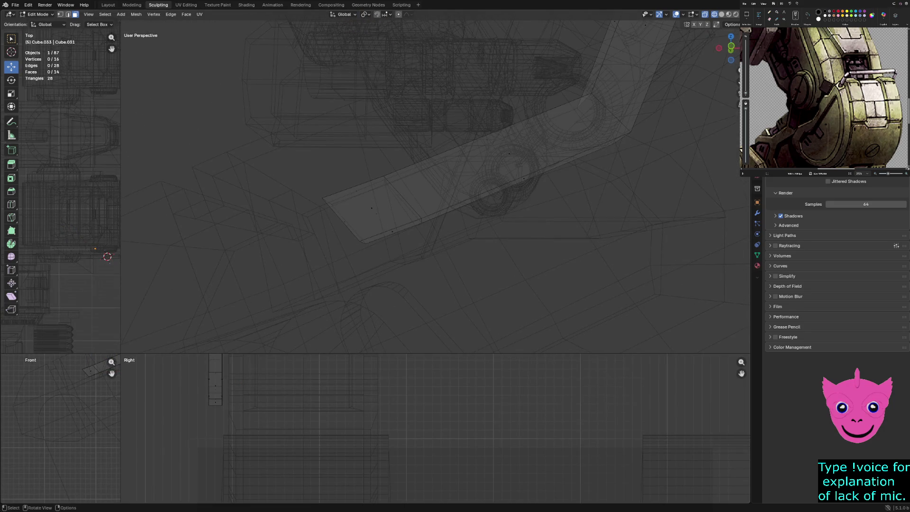
left_click(379, 223)
mouse_move(379, 223)
middle_mouse_down("shift")
mouse_move(616, 341)
mouse_move(616, 284)
middle_mouse_up("shift")
left_click(658, 346, "shift")
mouse_move(566, 189)
middle_mouse_down()
mouse_move(474, 180)
mouse_move(616, 285)
middle_mouse_up()
left_click(569, 260, "shift")
key("e")
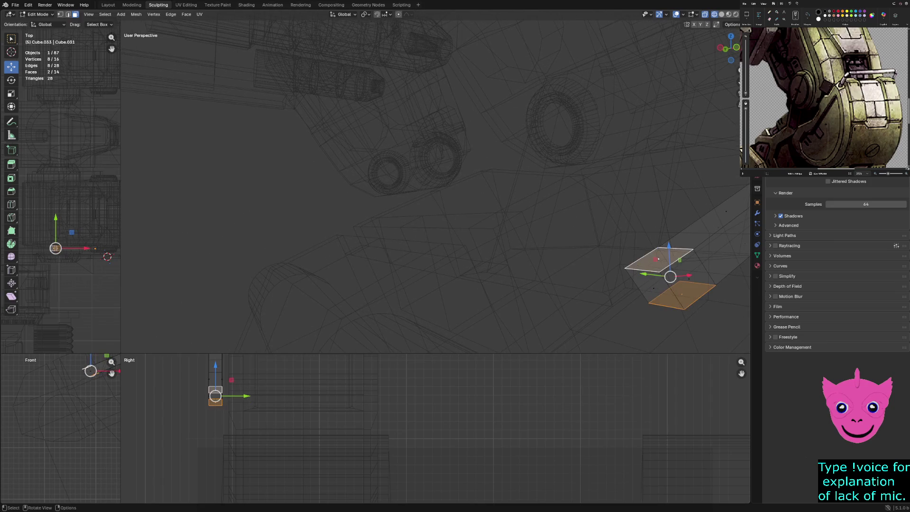
key("Escape")
key("ctrl+z")
key("alt+a")
- Extrude the strip's end face twice, the latest 0.11739 m, then restore the quad view
left_click(663, 280)
key("e")
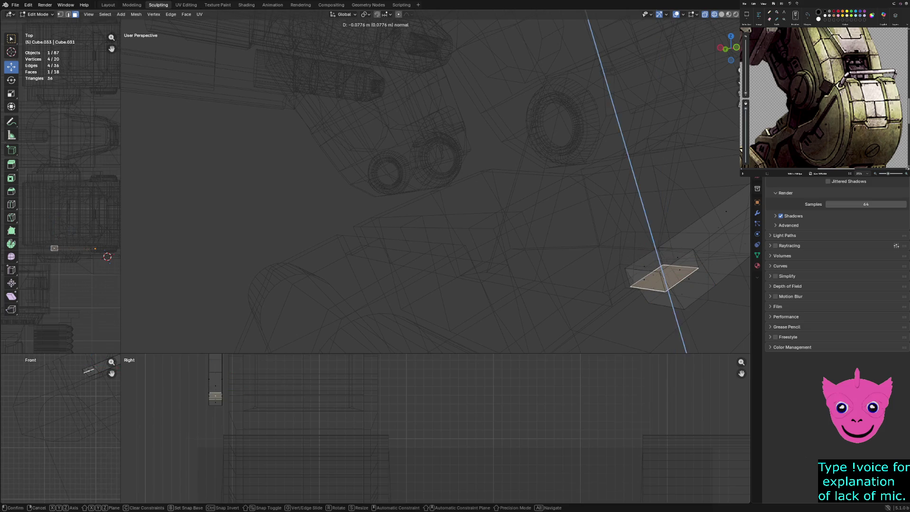
key("Return")
key("KP_Decimal")
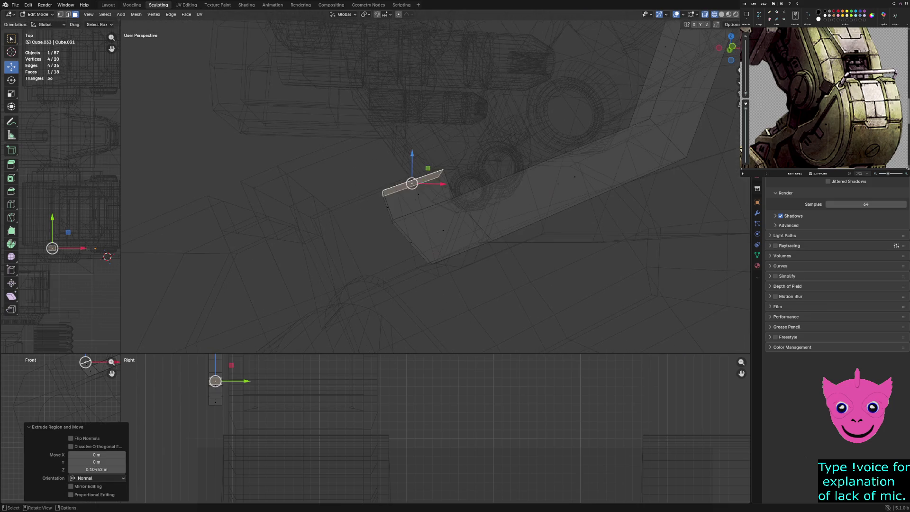
key("e")
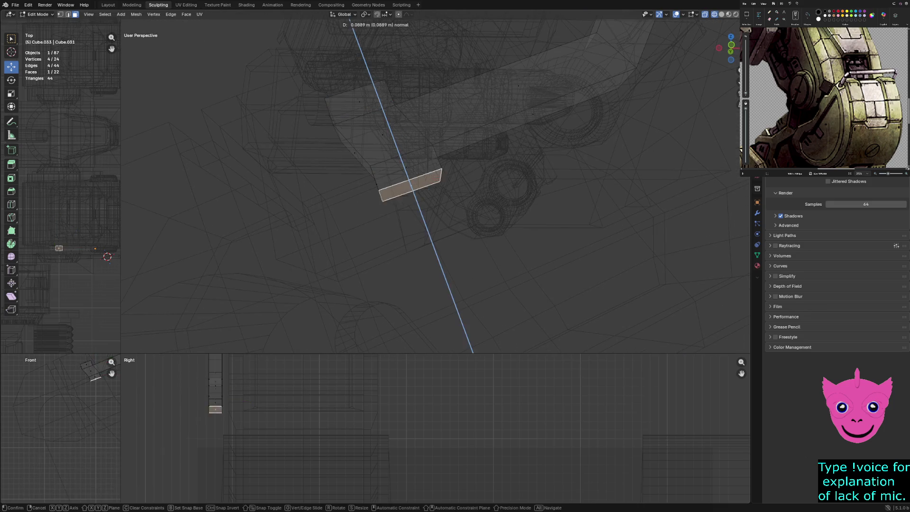
key("Return")
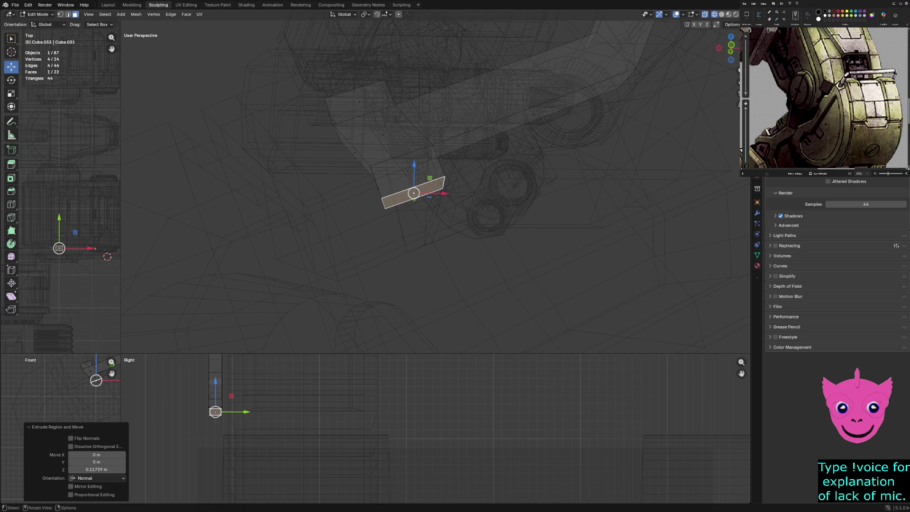
key("ctrl+space")
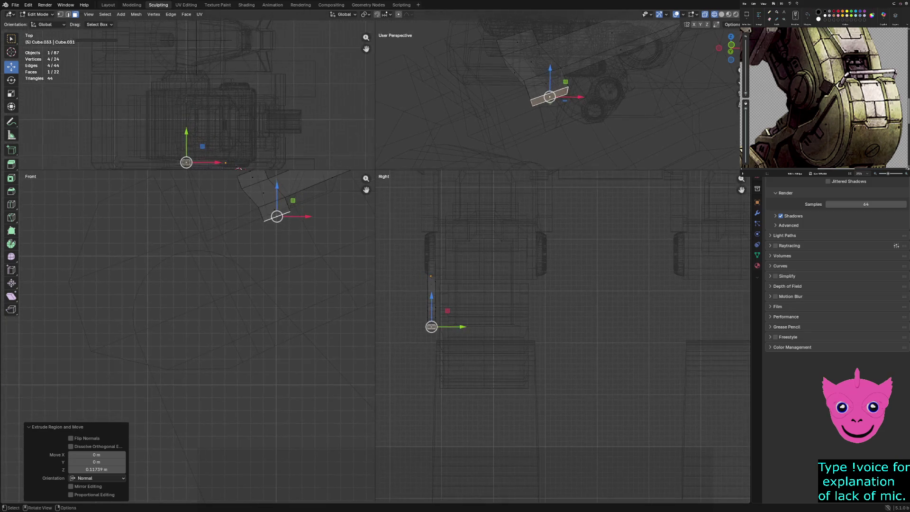
- Switch the front view to wireframe and edge select, and nudge an edge near the joint left
mouse_move(189, 284)
middle_mouse_down("shift")
mouse_move(204, 303)
mouse_move(181, 338)
middle_mouse_up("shift")
key("z")
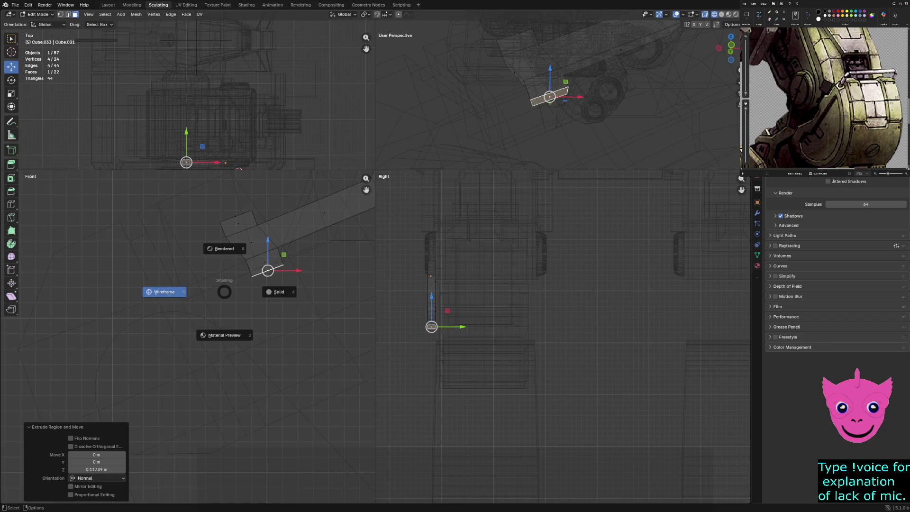
left_click(164, 292)
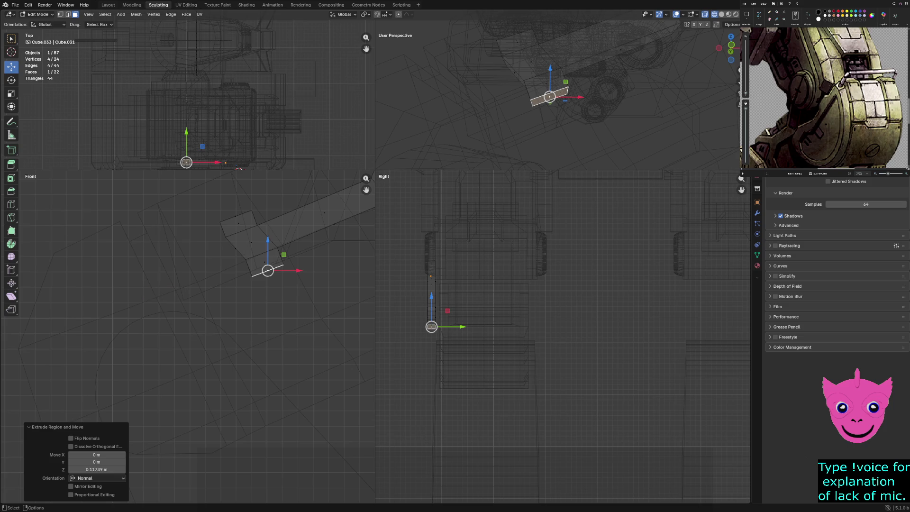
key("2")
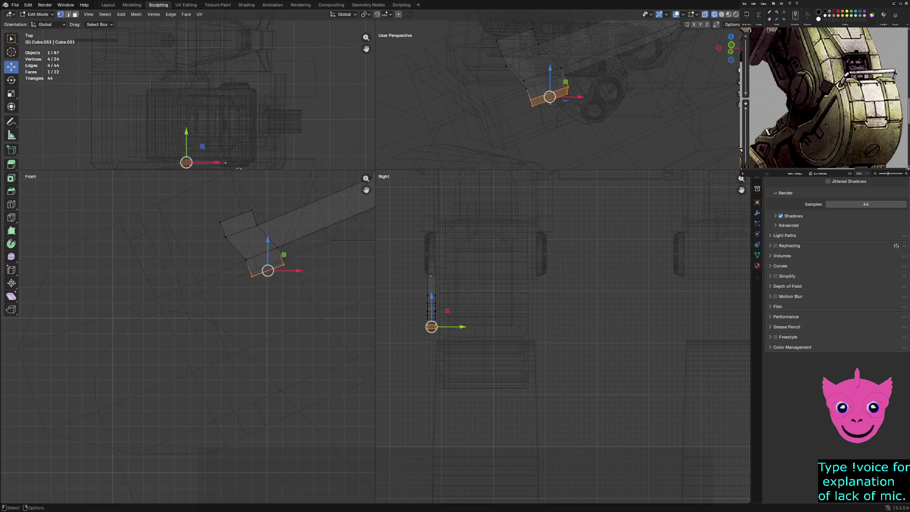
left_click(244, 260)
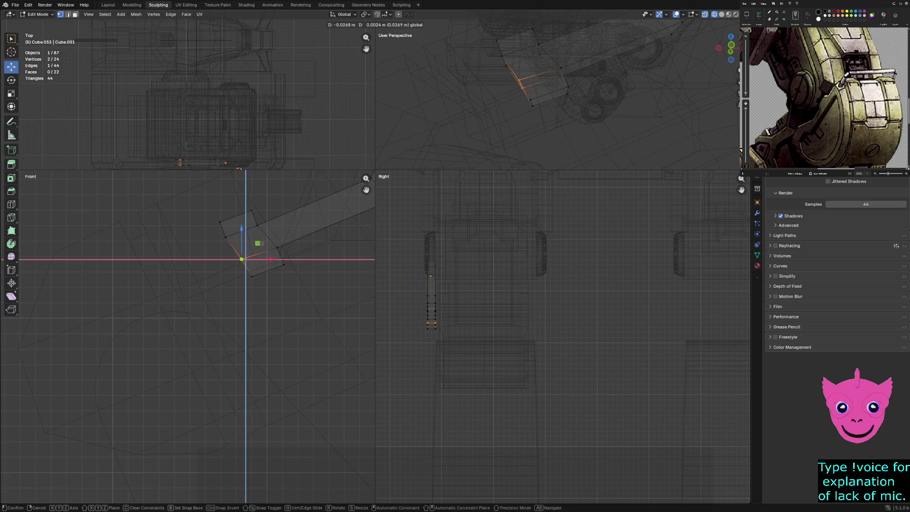
left_click(240, 257)
left_click(219, 221)
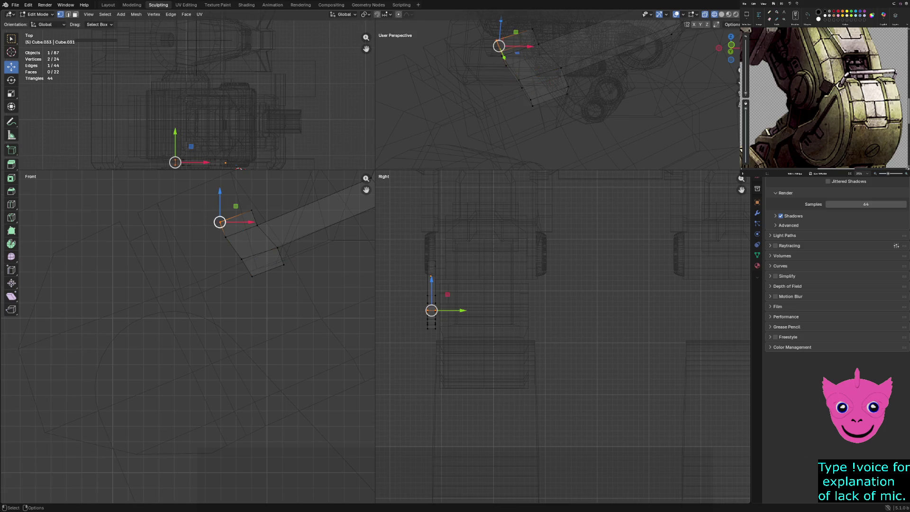
left_click_drag(219, 222, 217, 222)
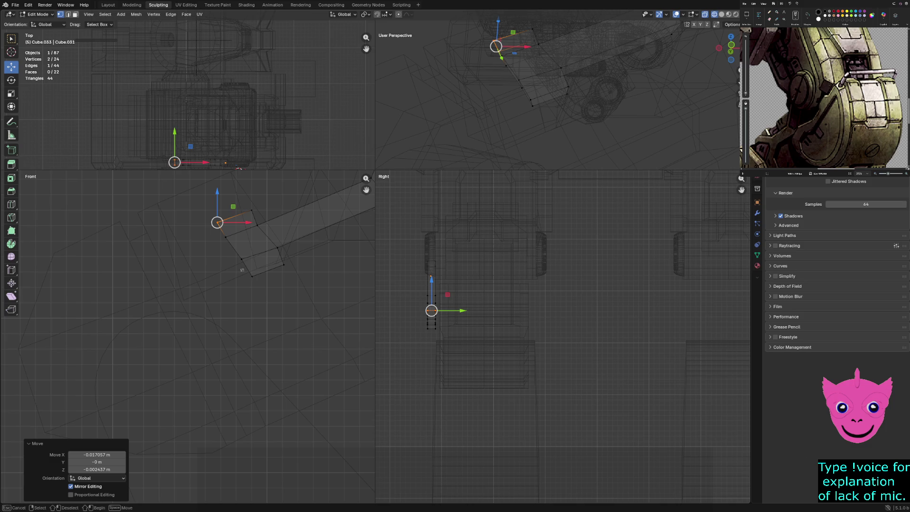
- Slide the new section's lower edge up and move its face within the front plane
left_click(252, 275)
left_click_drag(251, 276, 277, 247)
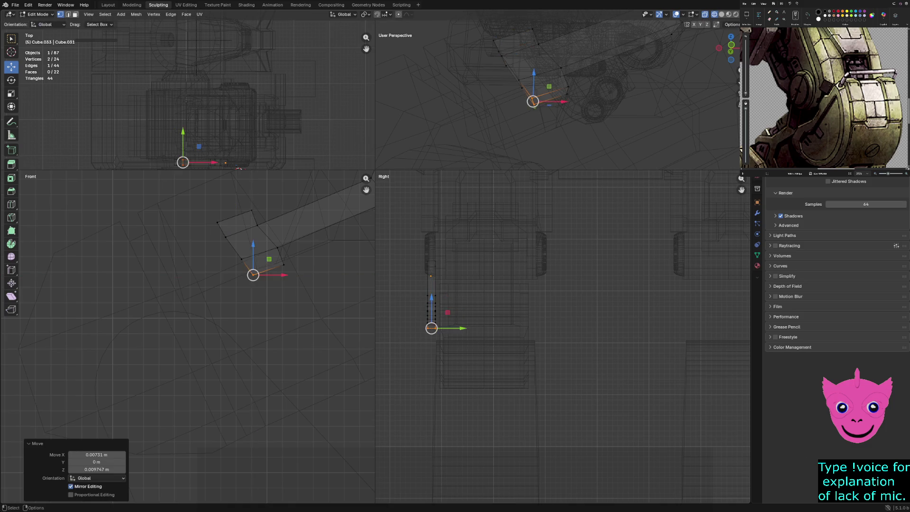
left_click(283, 265, "shift")
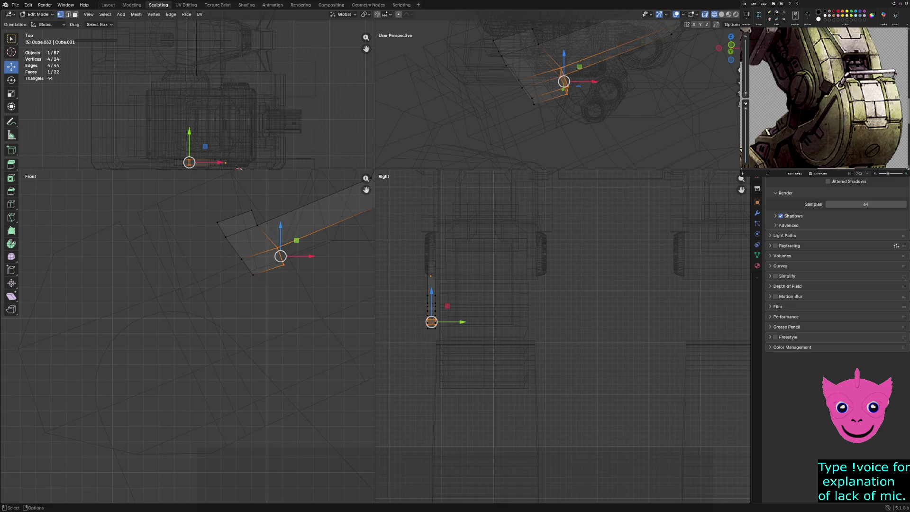
key("g")
key("shift+y")
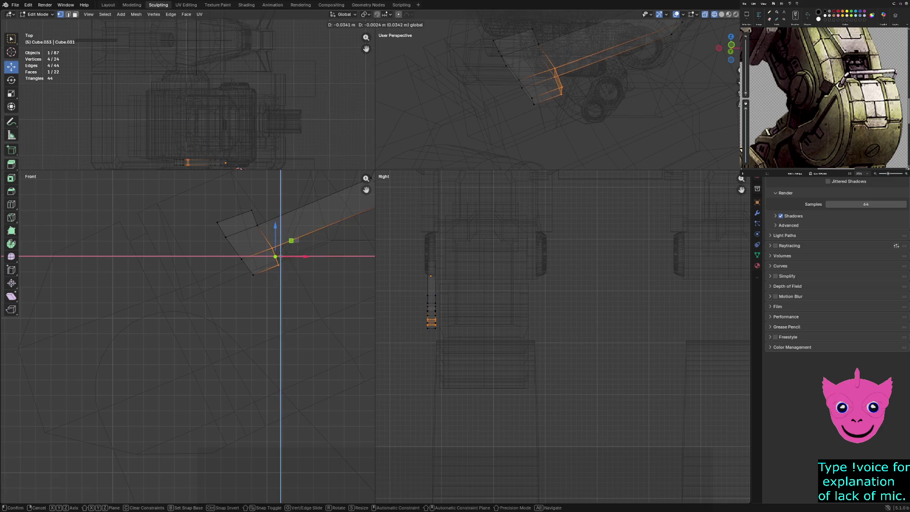
key("Return")
- Select the bent section's edge and the top joint edge and move them in the front plane
key("alt+a")
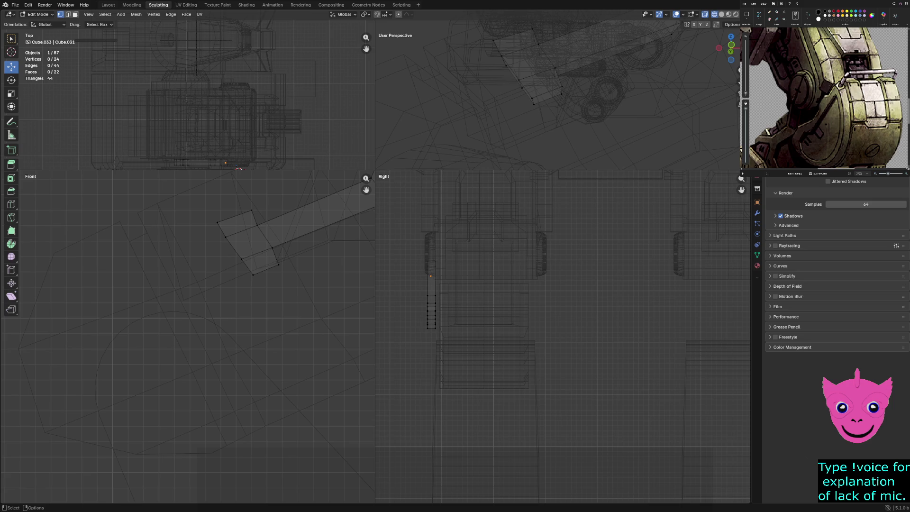
left_click(275, 266)
left_click(235, 216)
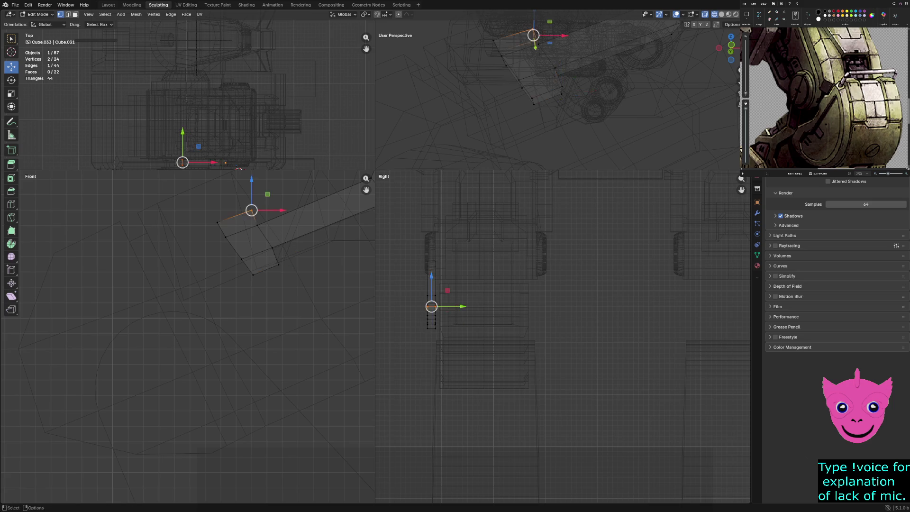
key("g")
key("shift+y")
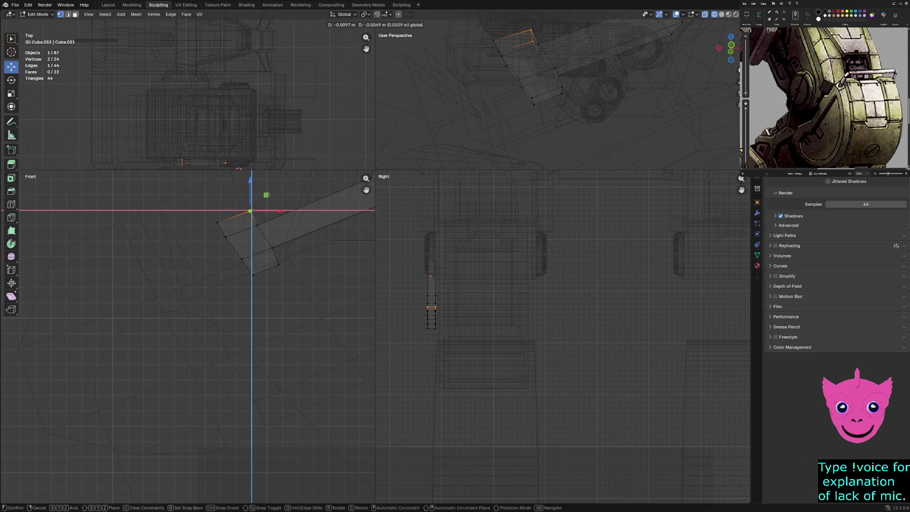
- Confirm the top edge's new position, then undo a stray stretch of the strip's upper end
left_click(213, 205)
left_click_drag(208, 201, 238, 235)
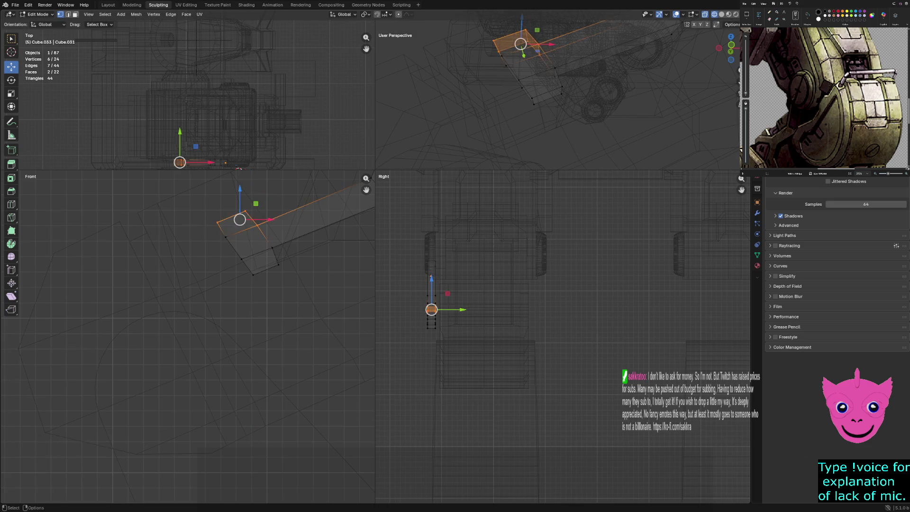
key("g")
key("shift+y")
key("Return")
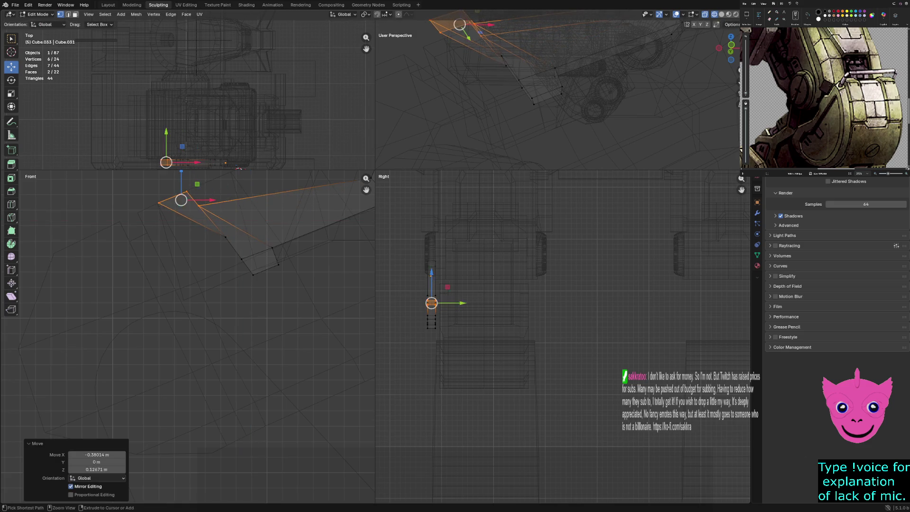
key("ctrl+z")
key("ctrl+z")
- Move the four upper-left end vertices −0.33384 m on X and 0.14864 m on Z
left_click_drag(201, 199, 251, 228)
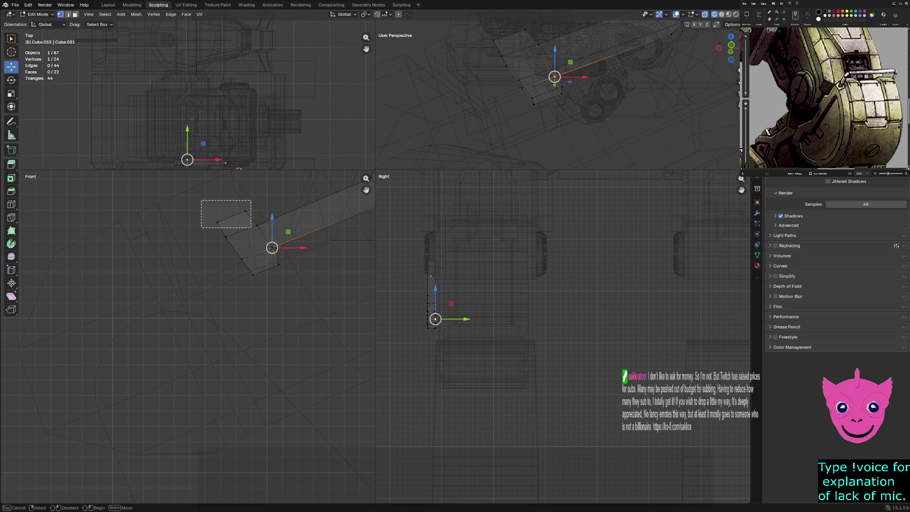
key("g")
key("shift+y")
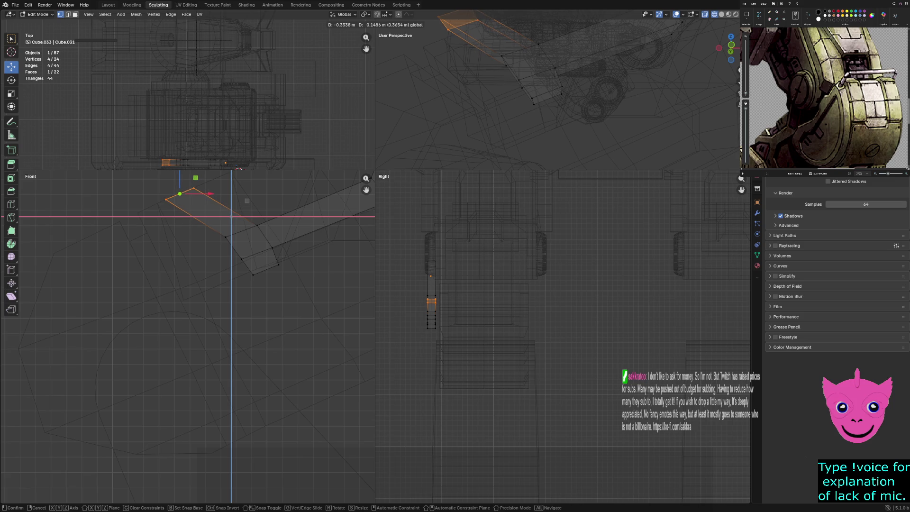
key("Return")
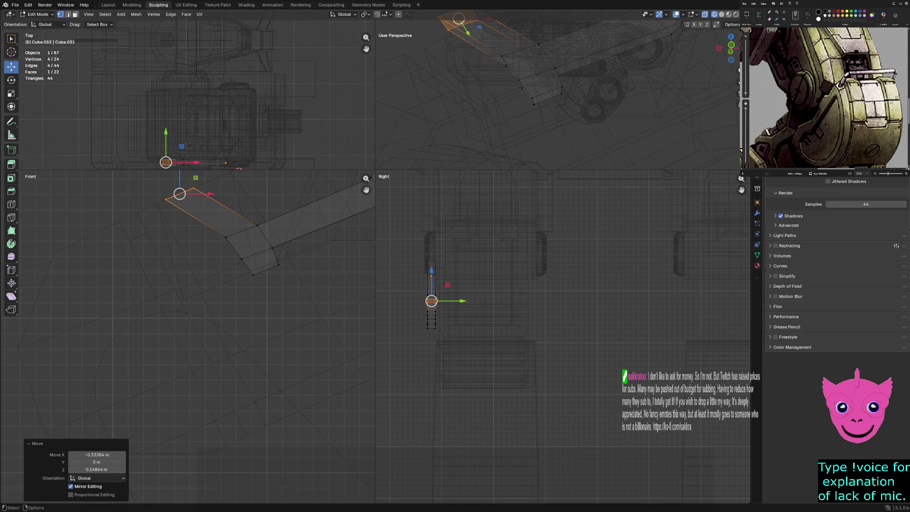
mouse_move(474, 284)
middle_mouse_down("shift")
mouse_move(419, 269)
mouse_move(502, 293)
middle_mouse_up("shift")
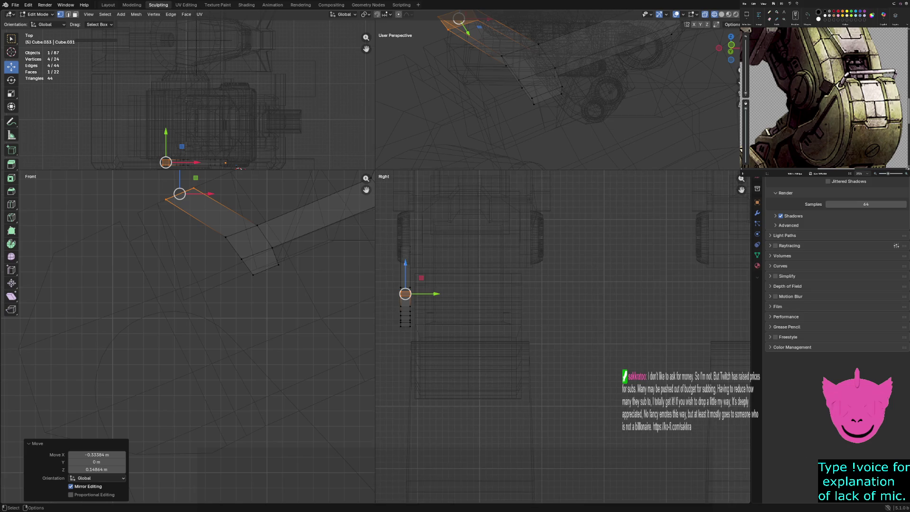
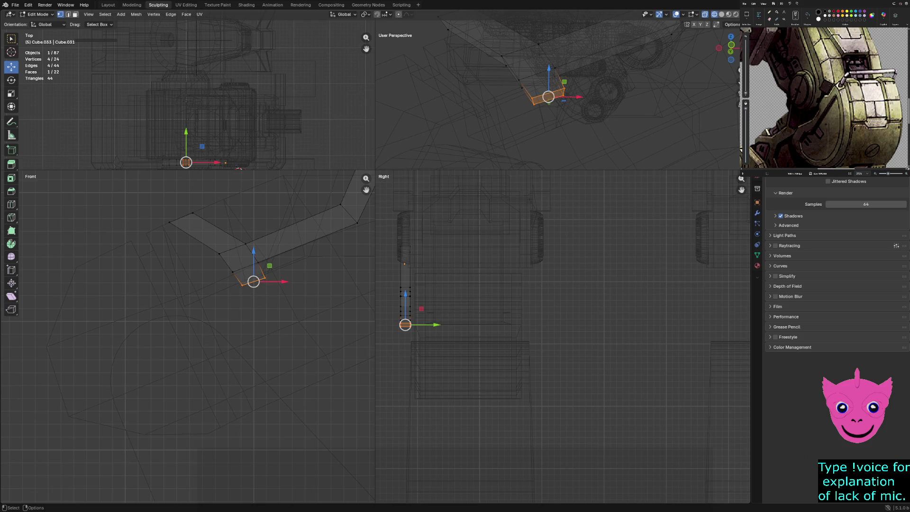
- Move the lower arm's face down and to the left
mouse_move(253, 281)
left_mouse_down()
mouse_move(236, 324)
mouse_move(227, 319)
left_mouse_up()
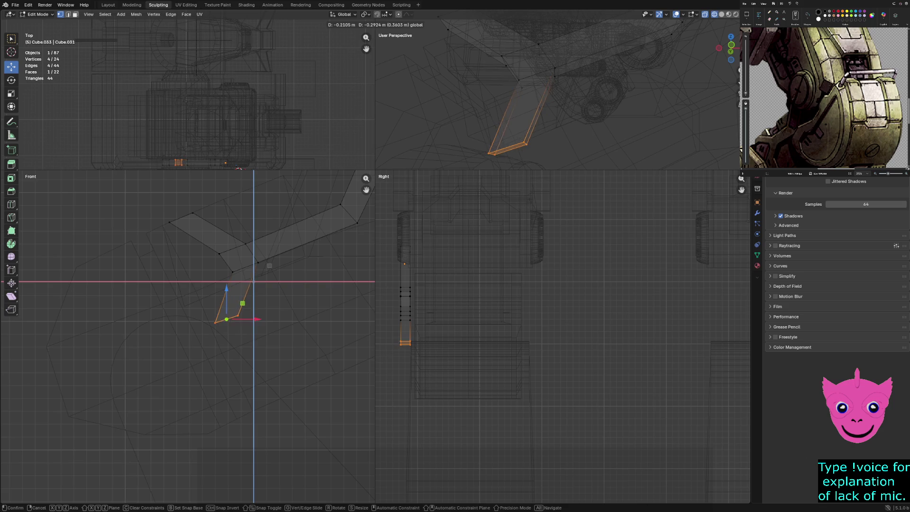
left_click_drag(226, 319, 229, 320)
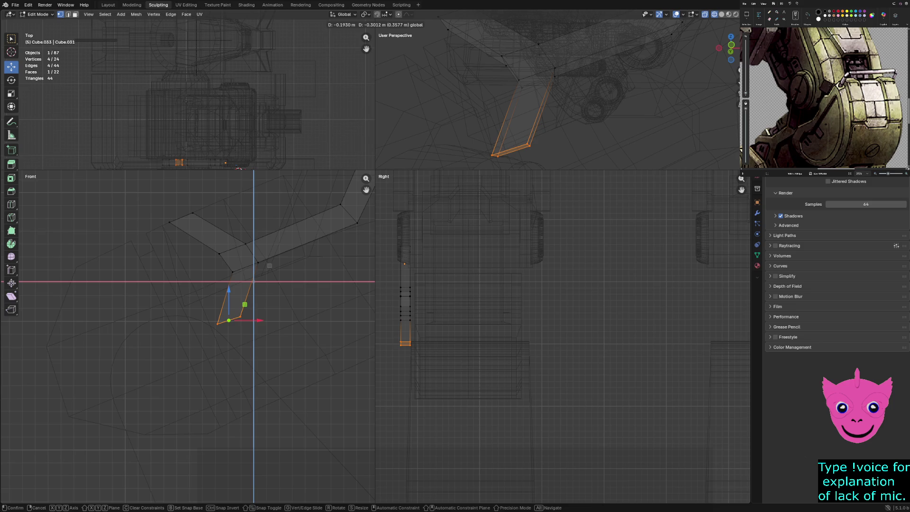
left_click(229, 321)
- Extrude the lower arm's bottom edge into a new downward segment angled slightly left
key("alt+a")
left_click_drag(265, 358, 231, 311)
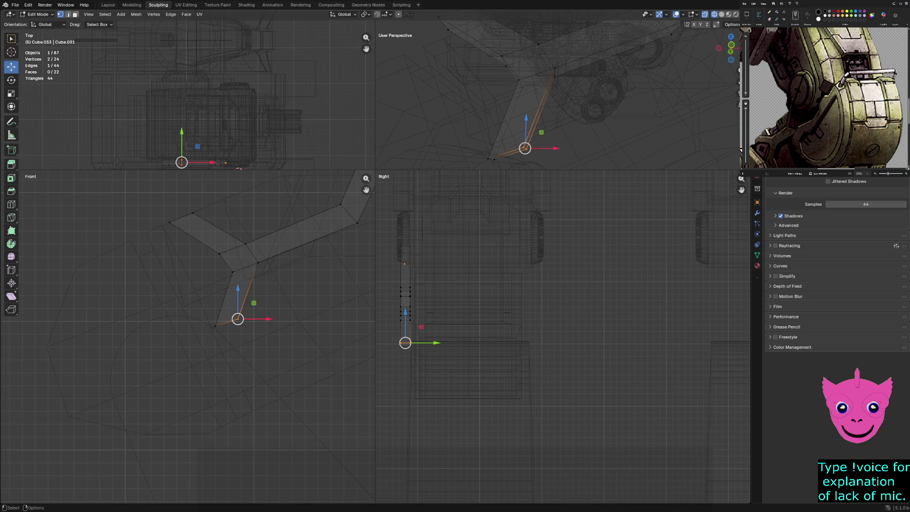
key("e")
left_click(222, 334)
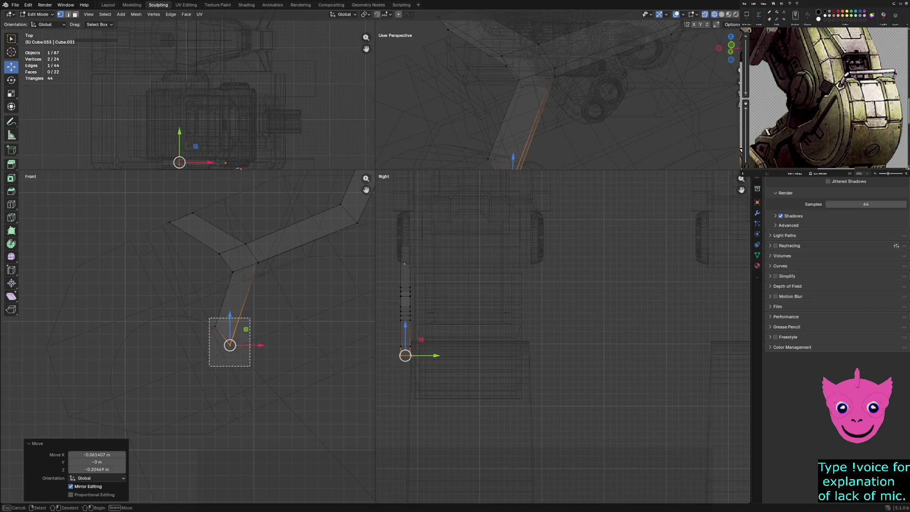
left_click_drag(209, 317, 250, 365)
key("g")
key("Return")
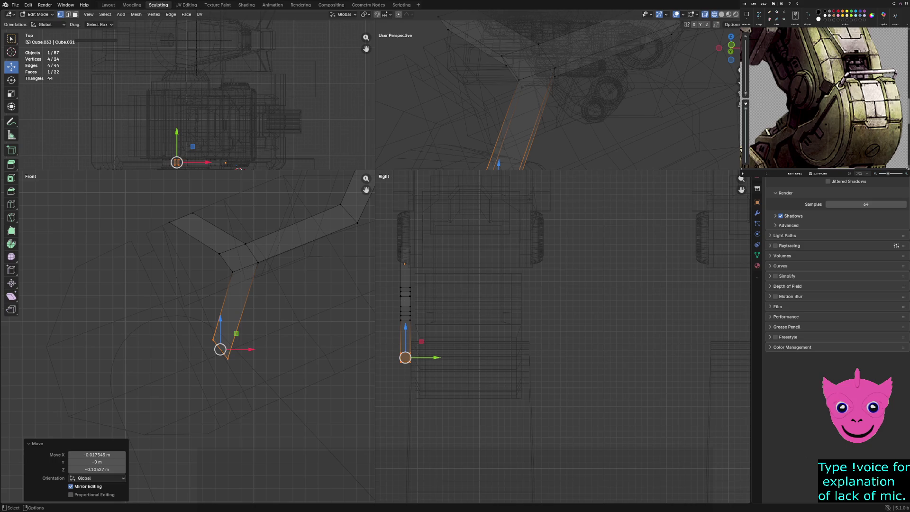
key("alt+a")
- Inspect the trim strip in solid shading from several angles, then return to wireframe
key("z")
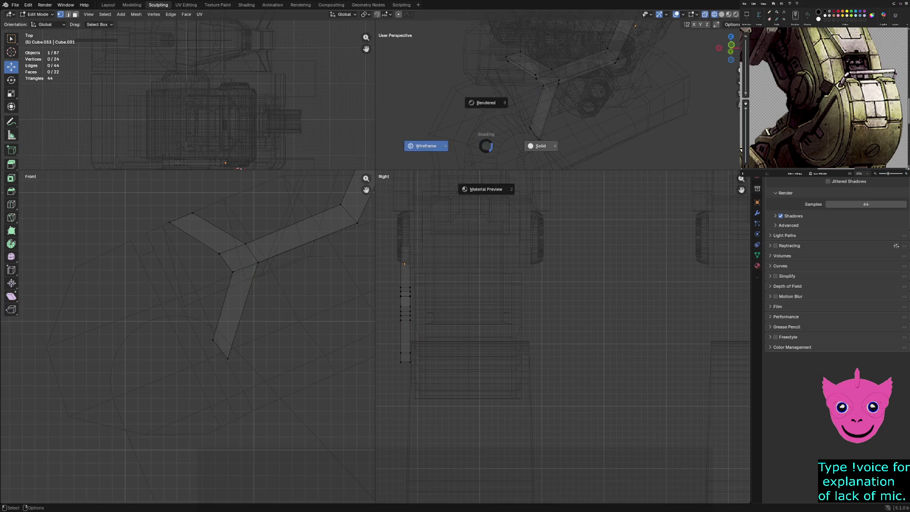
left_click(540, 144)
mouse_move(540, 144)
middle_mouse_down()
mouse_move(569, 152)
mouse_move(474, 142)
middle_mouse_up()
middle_click_drag(522, 95, 550, 100)
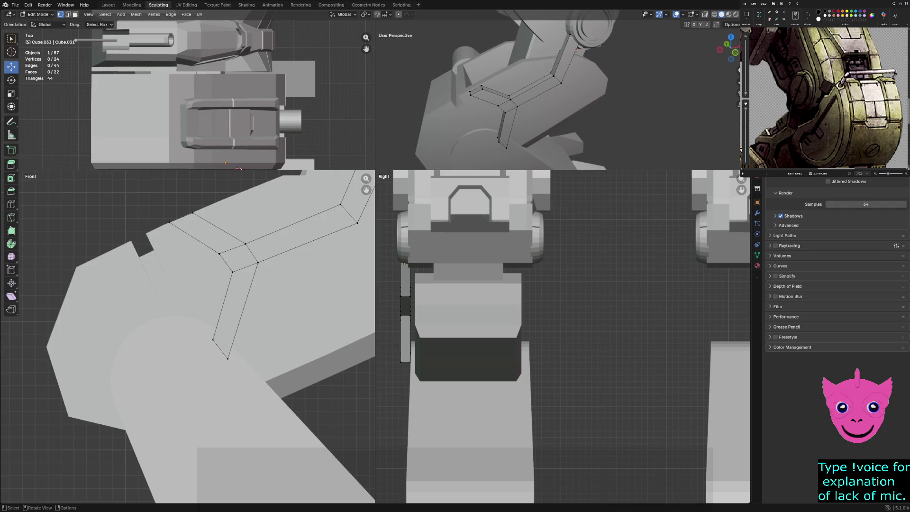
key("z")
key("z")
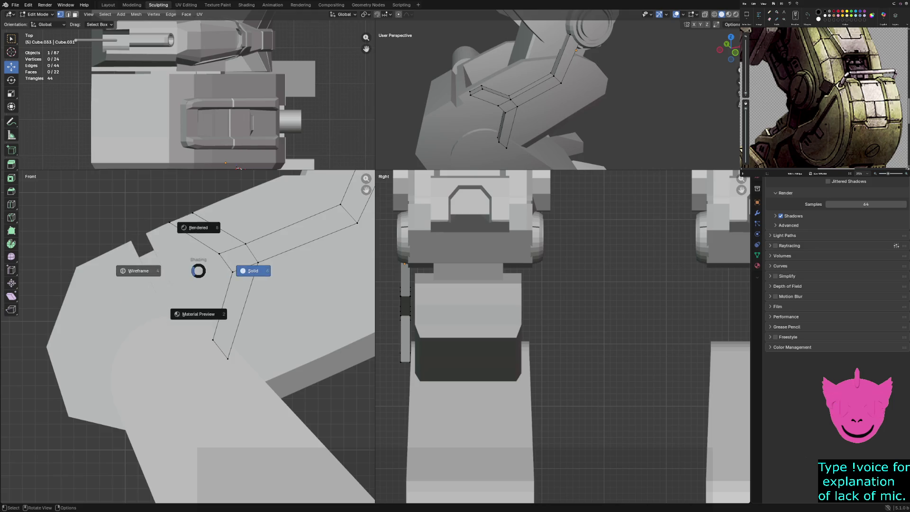
left_click(137, 270)
- Shift one trim-strip face within the front plane and select the upper-left arm's tip edge
left_click_drag(159, 202, 239, 250)
middle_click_drag(189, 199, 175, 261, "shift")
mouse_move(179, 211)
left_mouse_down()
mouse_move(146, 227)
mouse_move(159, 246)
mouse_move(151, 226)
left_mouse_up()
left_click(118, 213)
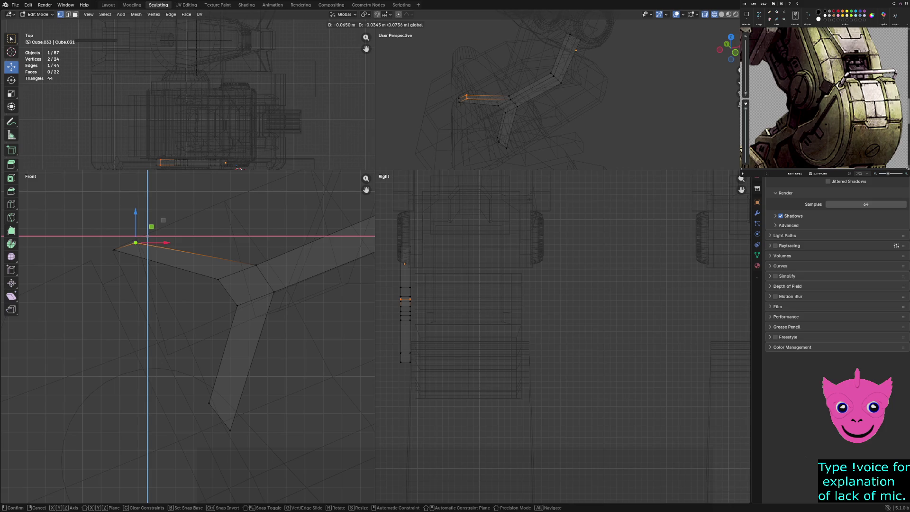
- Move the upper-left arm's tip edge further left and preview it in solid shading
left_click_drag(151, 226, 151, 226)
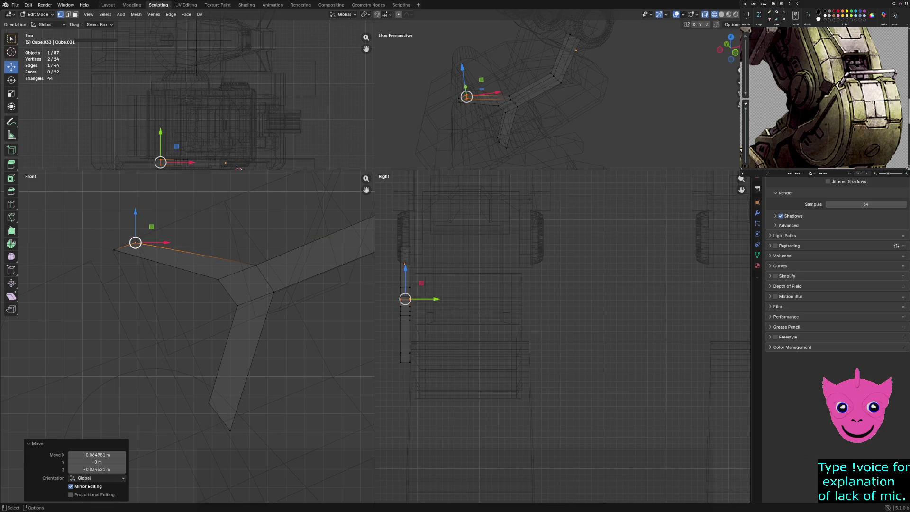
scroll(188, 336, "up", 2)
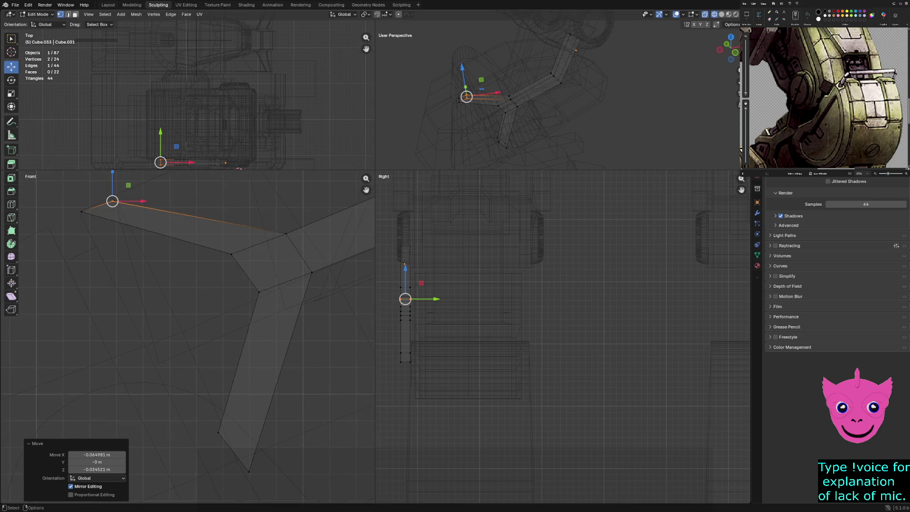
key("z")
left_click(195, 230)
key("z")
left_click(75, 229)
- Leave the trim strip and start editing the box-shaped armour piece Cube.032
key("alt+a")
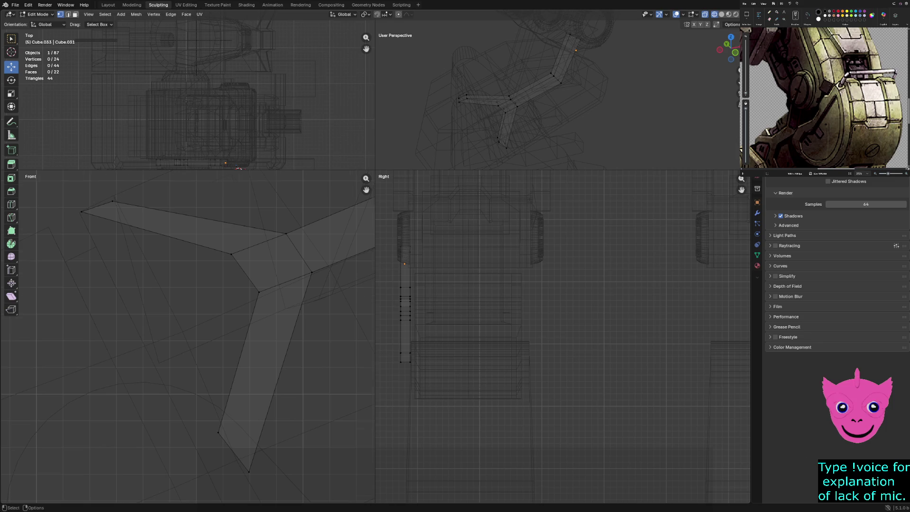
key("Tab")
left_click(467, 294)
scroll(187, 336, "up", 2)
key("Tab")
- Move the plate's slanted upper-left end face about 0.149 m in X and 0.054 m in Z
left_click_drag(118, 211, 135, 225)
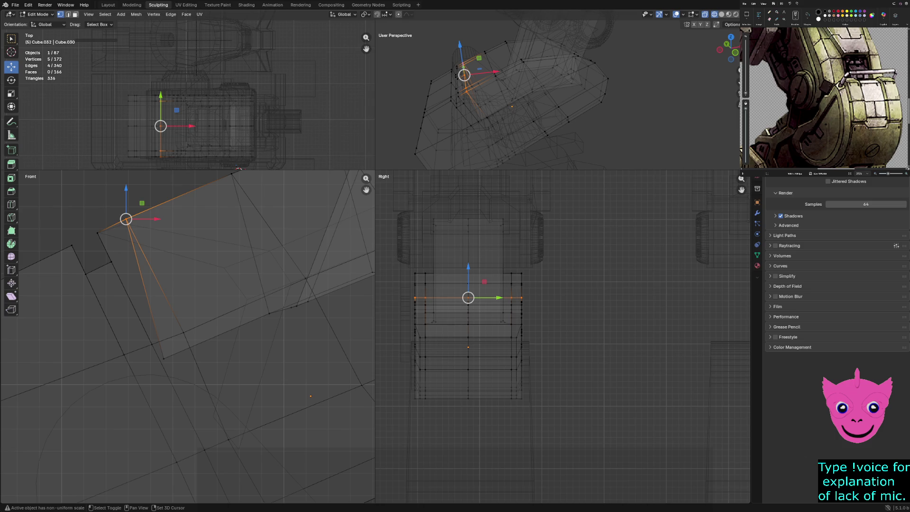
left_click(164, 359, "shift")
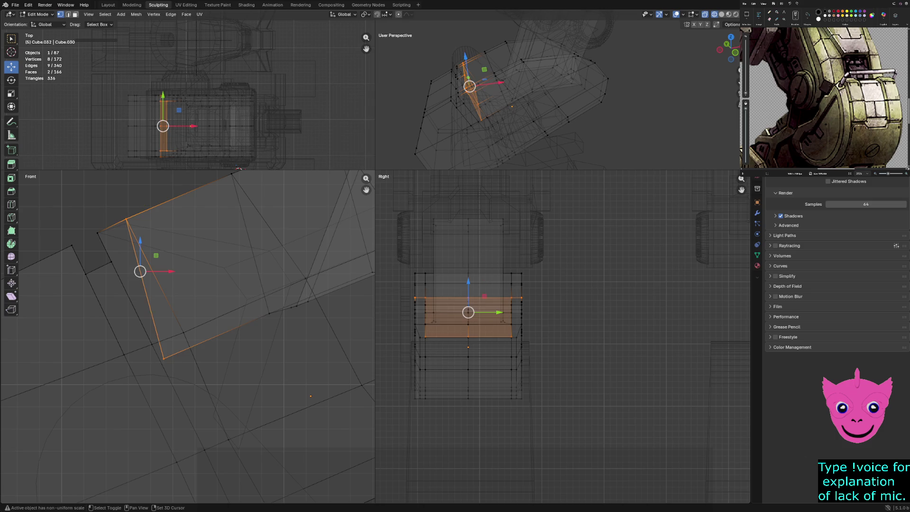
left_click_drag(156, 255, 189, 243)
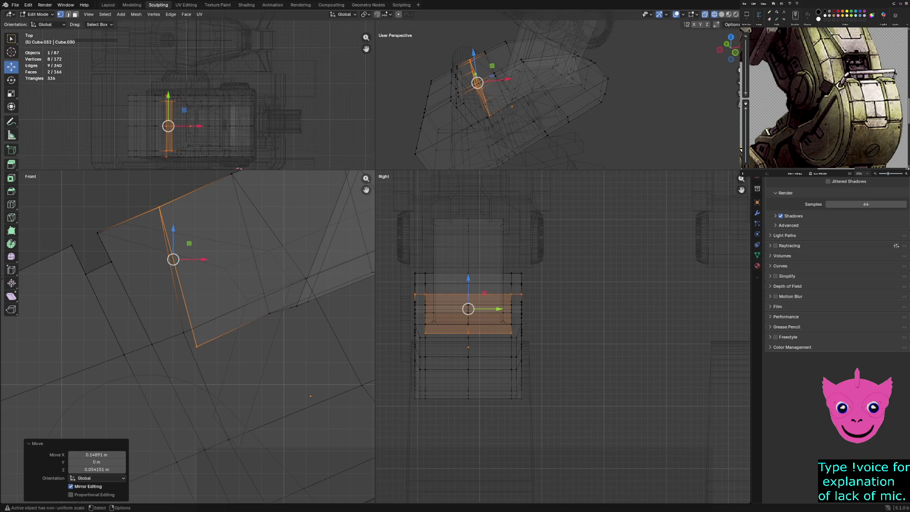
- Slide the plate's lower corner vertex along the X axis
left_click(197, 347)
key("g")
key("x")
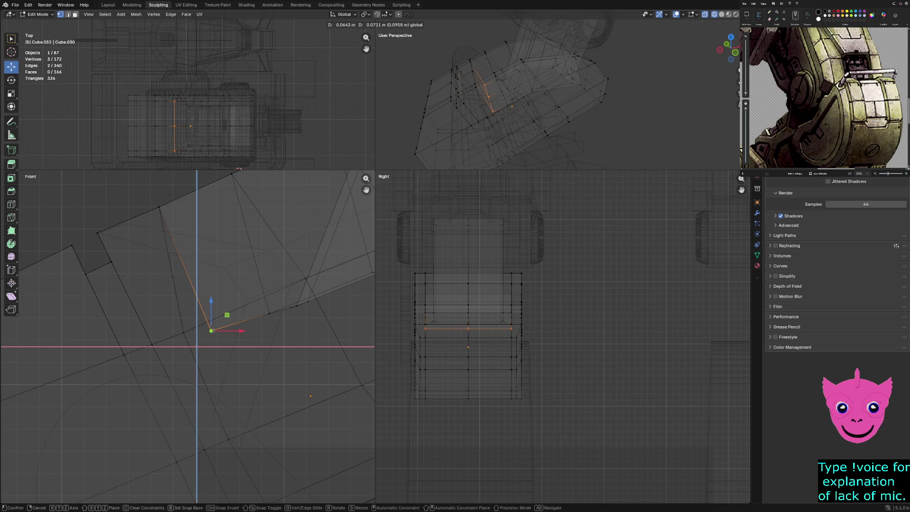
key("Return")
key("alt+a")
scroll(185, 336, "down", 1)
scroll(187, 337, "down", 2)
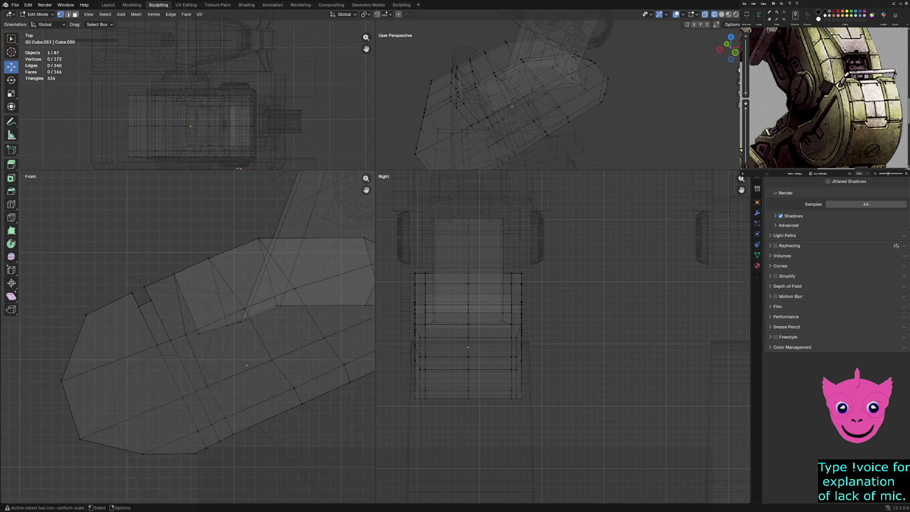
- Return to Object Mode and select the Y-shaped trim strip
key("Tab")
key("alt+a")
left_click(215, 342)
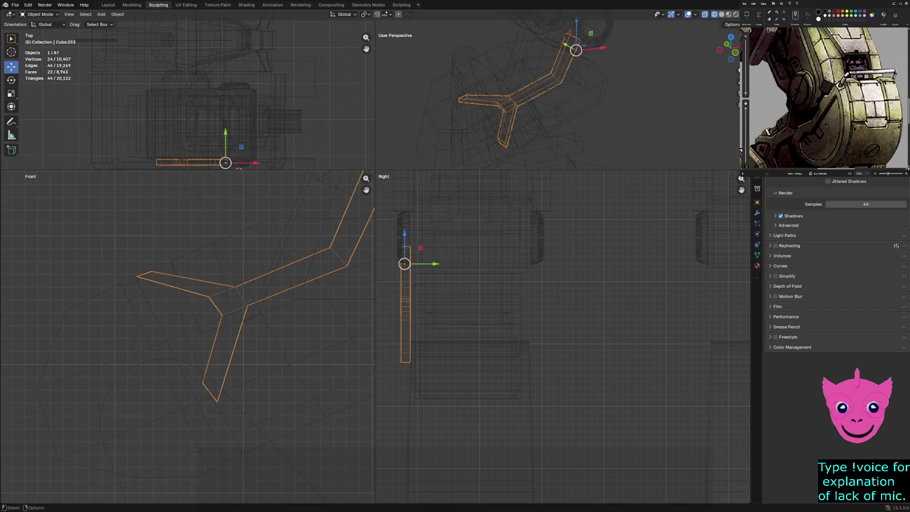
- In Edit Mode on Cube.033, select the upper-left arm's tip face and nudge it right and up
scroll(187, 335, "up", 2)
key("z")
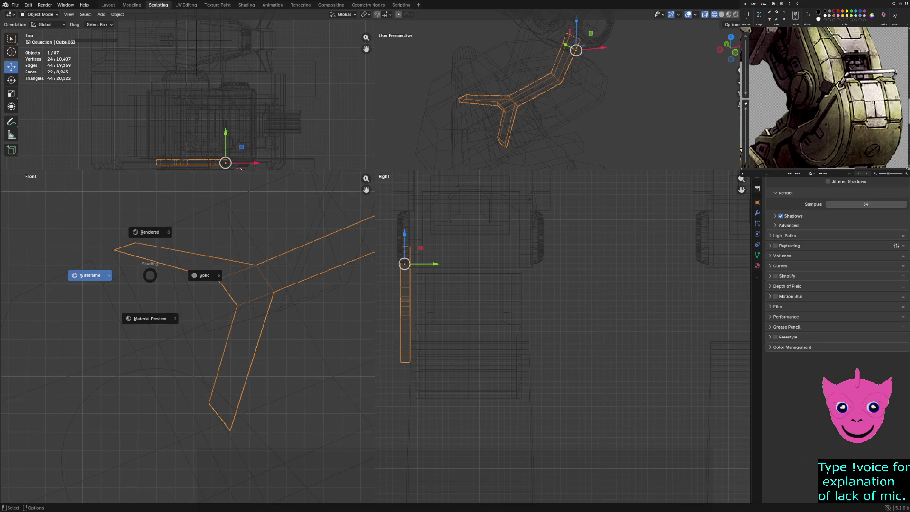
key("Tab")
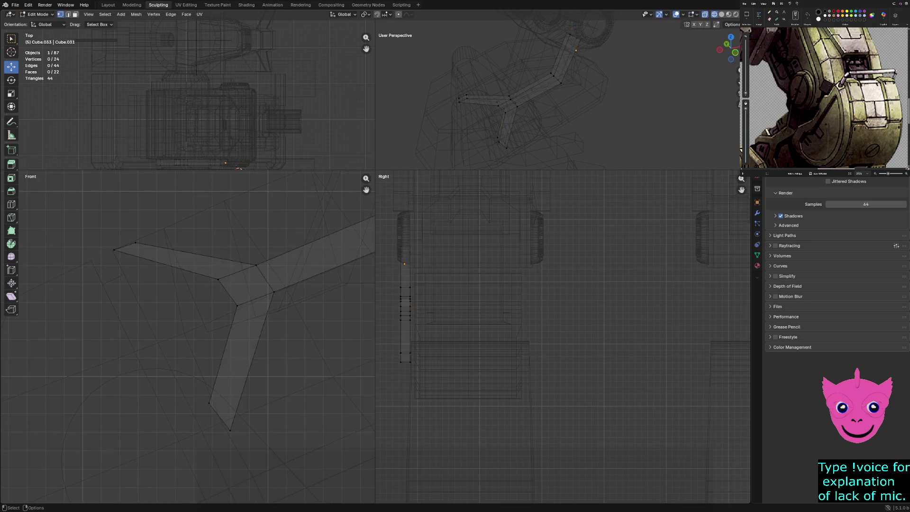
left_click_drag(102, 233, 233, 271)
mouse_move(140, 231)
left_mouse_down()
mouse_move(156, 221)
mouse_move(139, 238)
left_mouse_up()
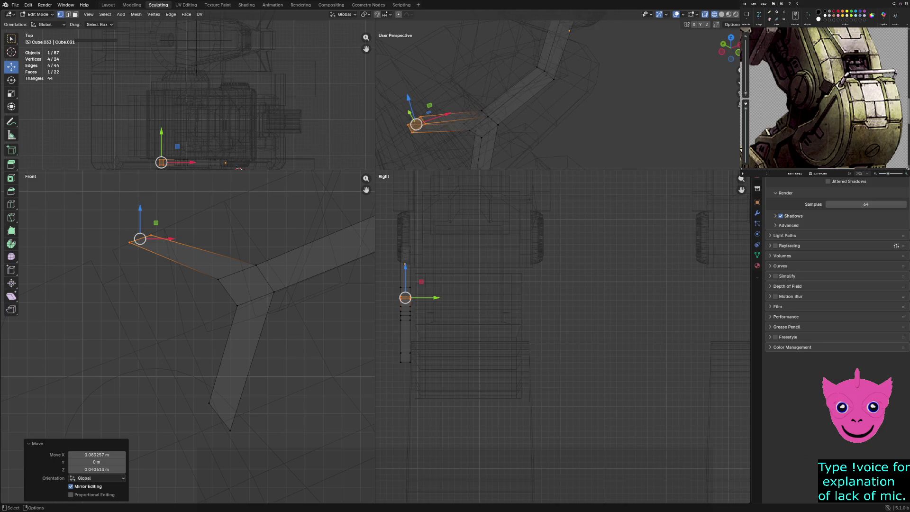
- Extrude the tip face into a short tab and shift it about -0.066 m in X
key("e")
key("Return")
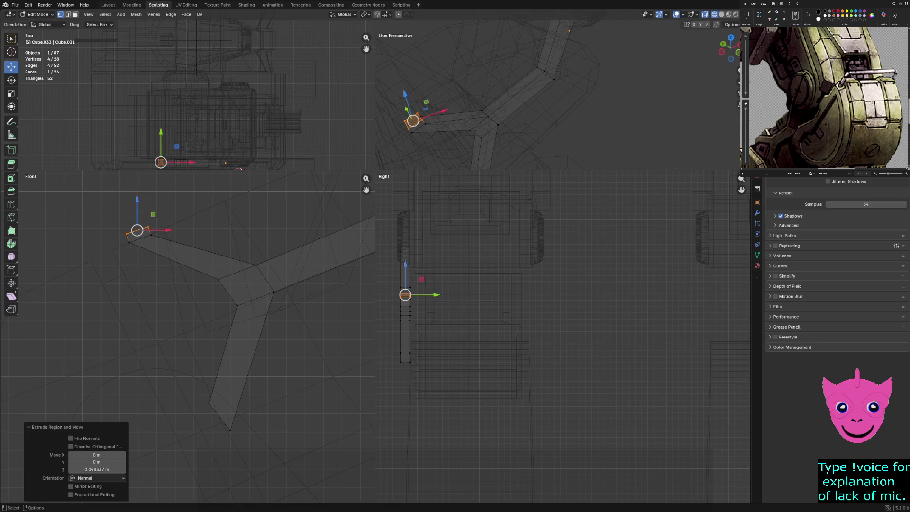
key("e")
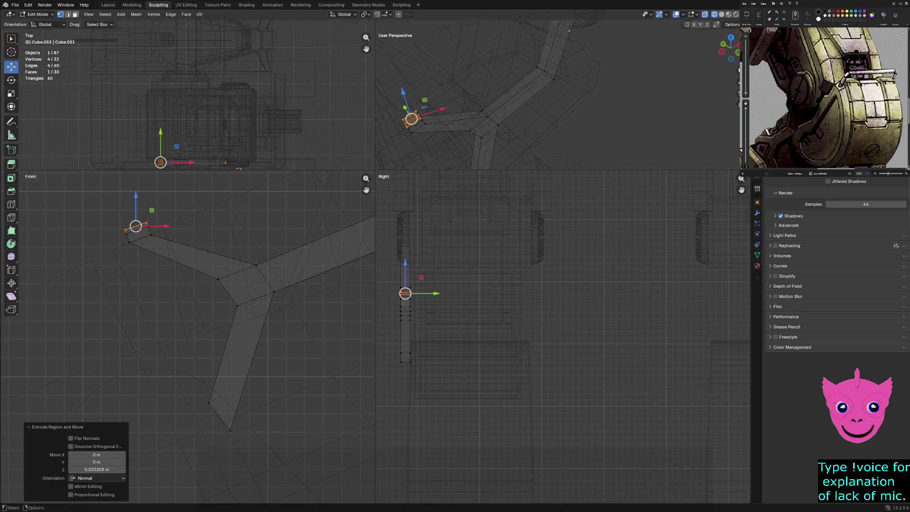
key("Escape")
key("ctrl+z")
key("g")
key("shift+y")
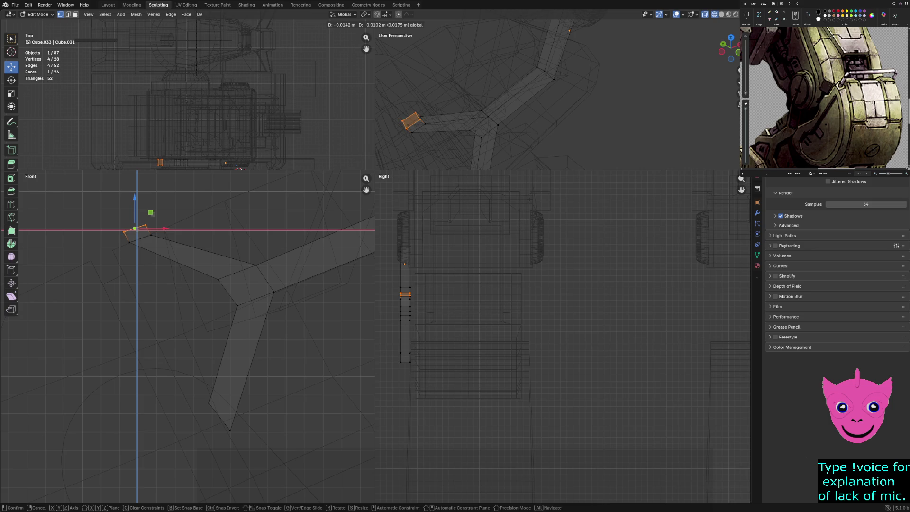
key("Return")
mouse_move(473, 104)
middle_mouse_down()
mouse_move(530, 113)
mouse_move(616, 109)
mouse_move(521, 109)
mouse_move(629, 140)
middle_mouse_up()
key("alt+a")
- In solid shading, extrude the tab's end face about 0.85 m into a long bar, then exit Edit Mode
key("z")
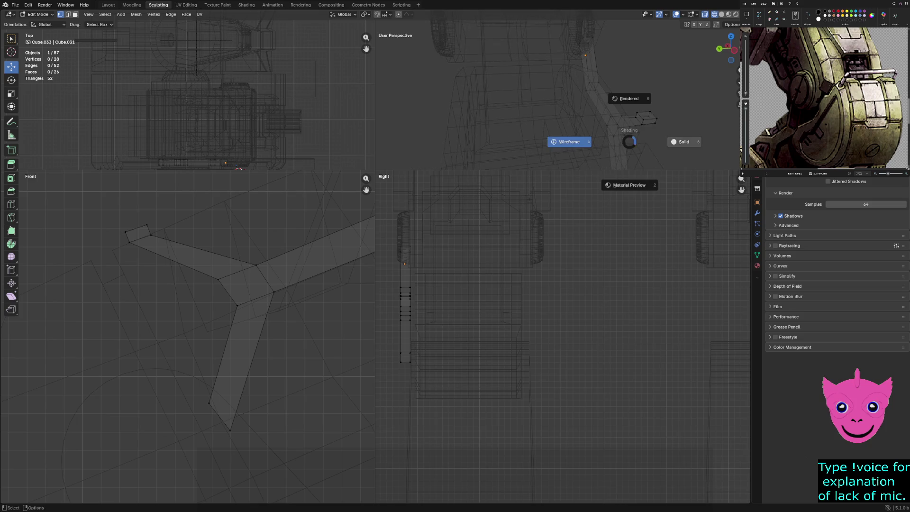
left_click(684, 140)
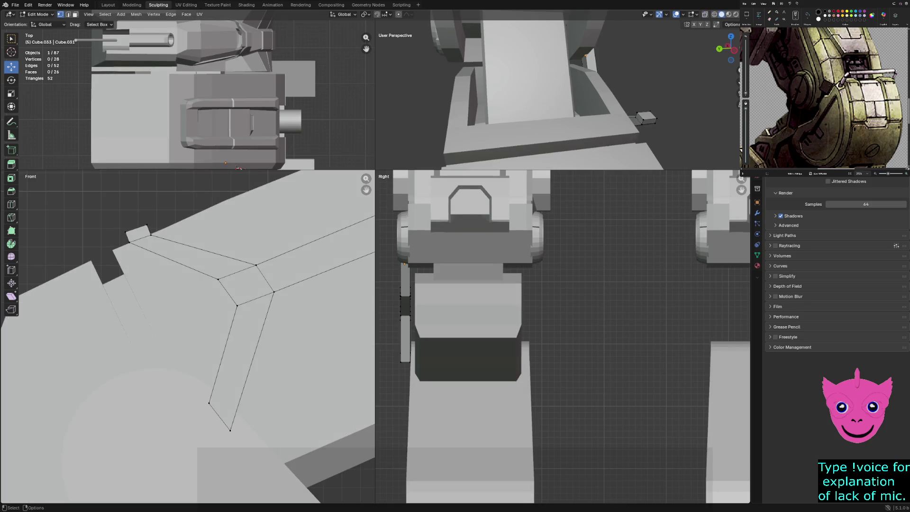
key("3")
left_click(641, 118)
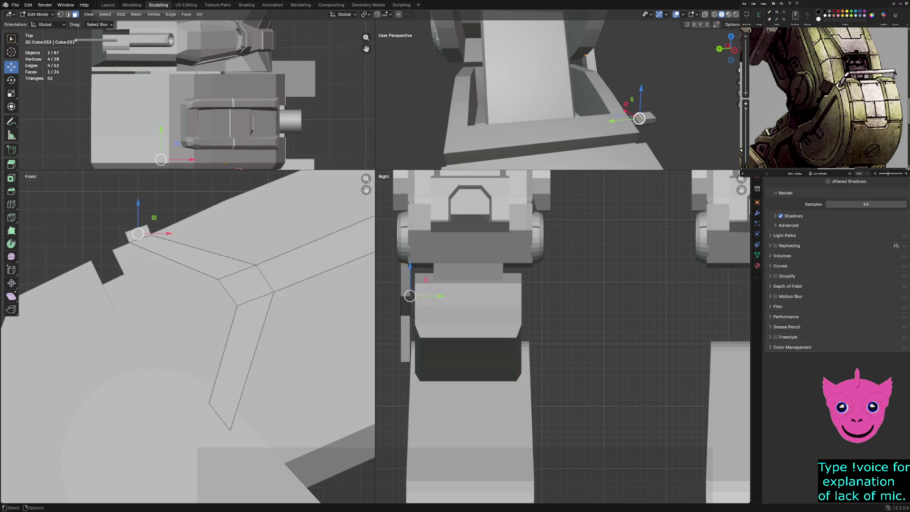
scroll(641, 118, "up", 2)
key("e")
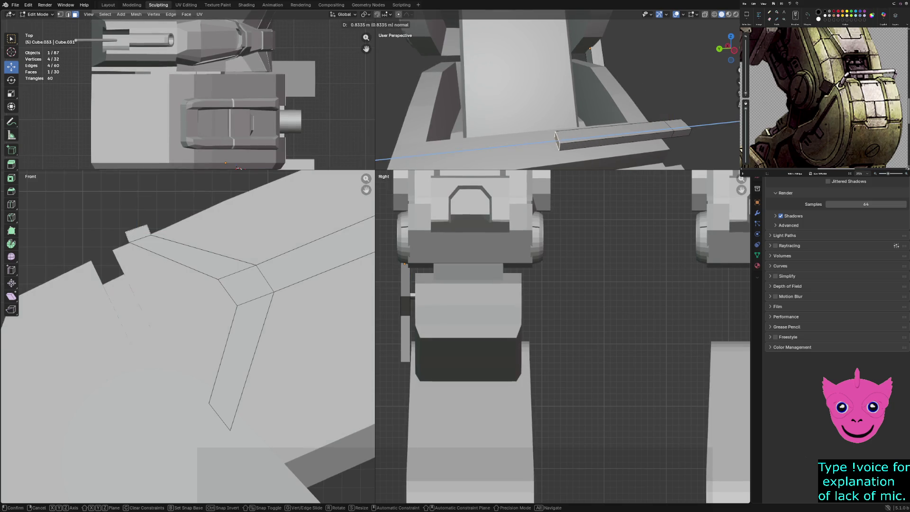
key("Return")
mouse_move(557, 95)
middle_mouse_down()
mouse_move(592, 119)
mouse_move(597, 109)
middle_mouse_up()
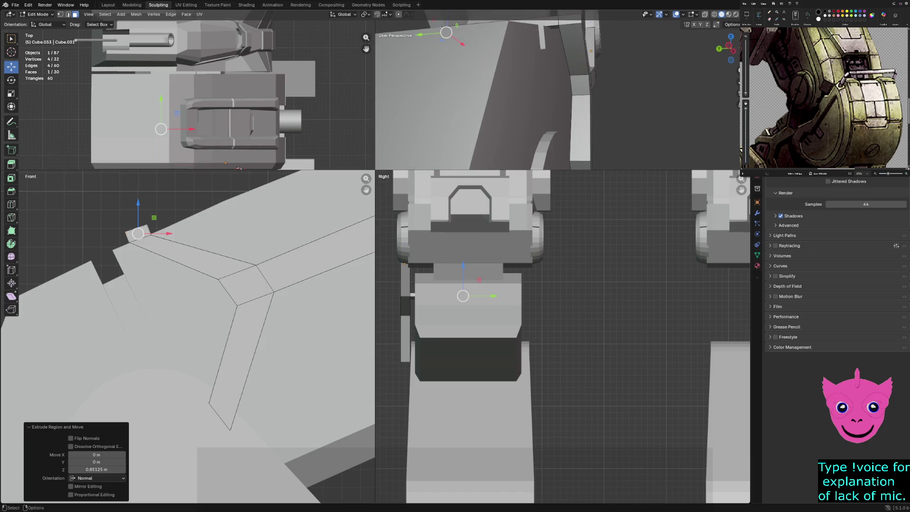
key("Tab")
scroll(187, 337, "down", 1)
scroll(187, 336, "down", 2)
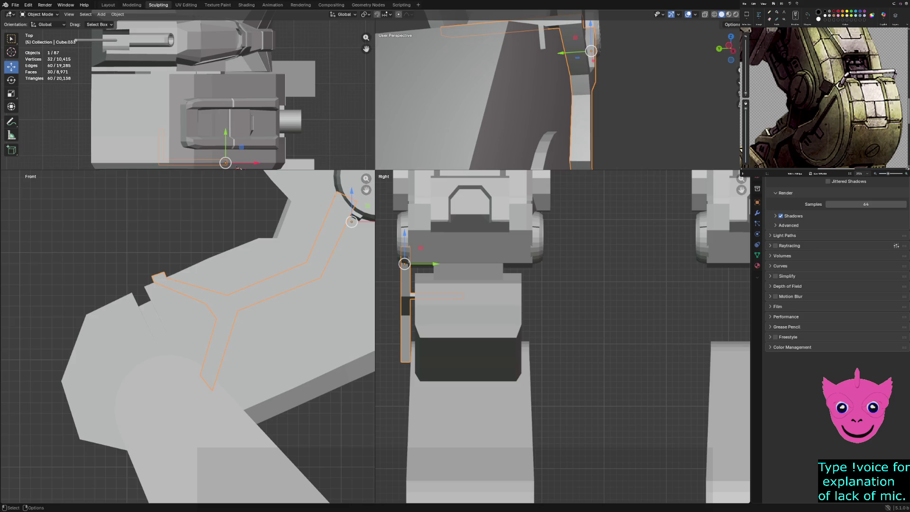
left_click_drag(433, 263, 439, 264)
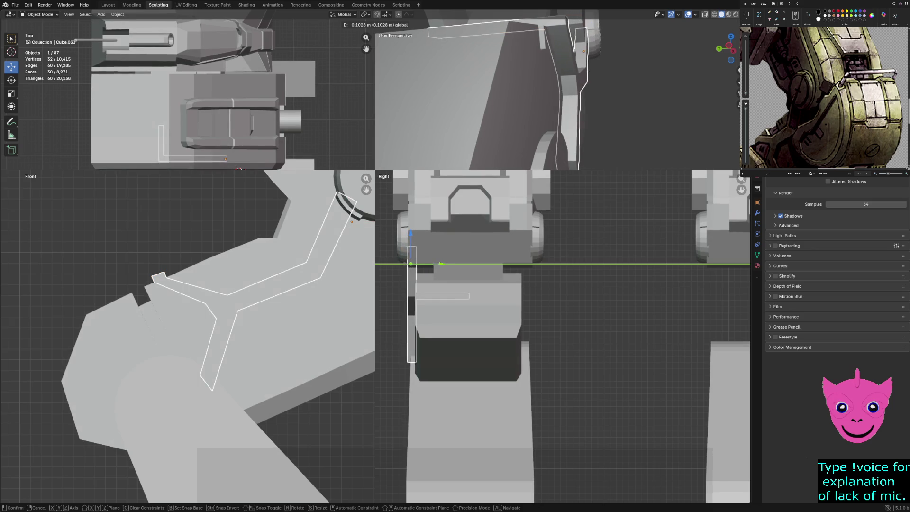
mouse_move(557, 94)
middle_mouse_down()
mouse_move(571, 56)
mouse_move(592, 95)
mouse_move(521, 95)
middle_mouse_up()
left_click(593, 118)
key("alt+a")
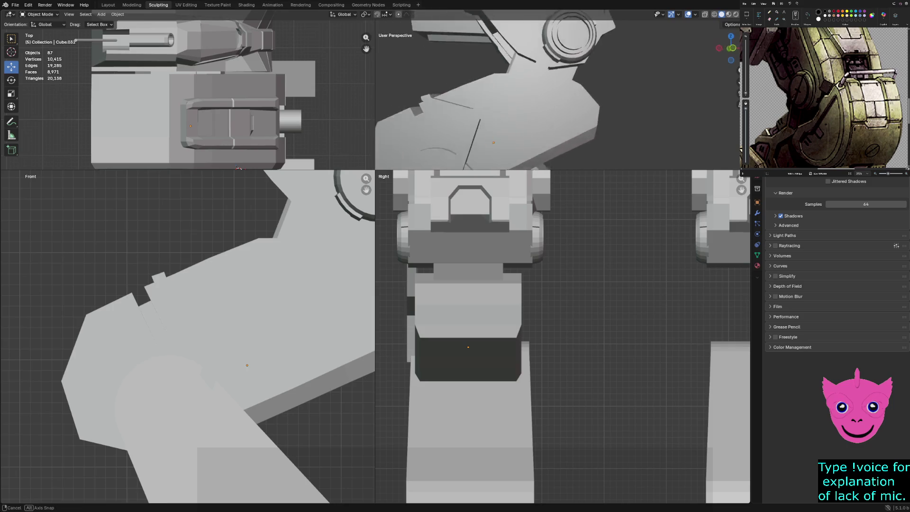
mouse_move(521, 95)
middle_mouse_down()
mouse_move(455, 114)
mouse_move(533, 100)
mouse_move(507, 101)
middle_mouse_up()
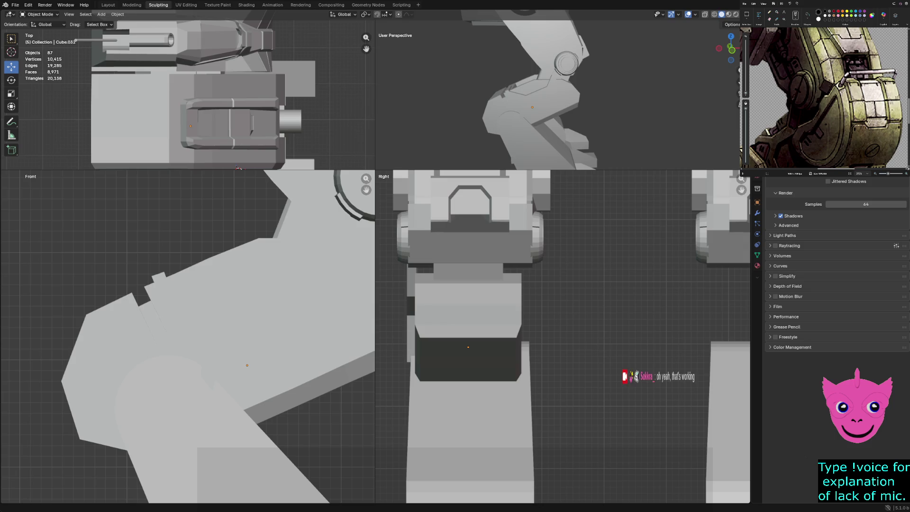
- Zoom in on the forearm and select its armor plate
middle_click_drag(559, 95, 597, 94)
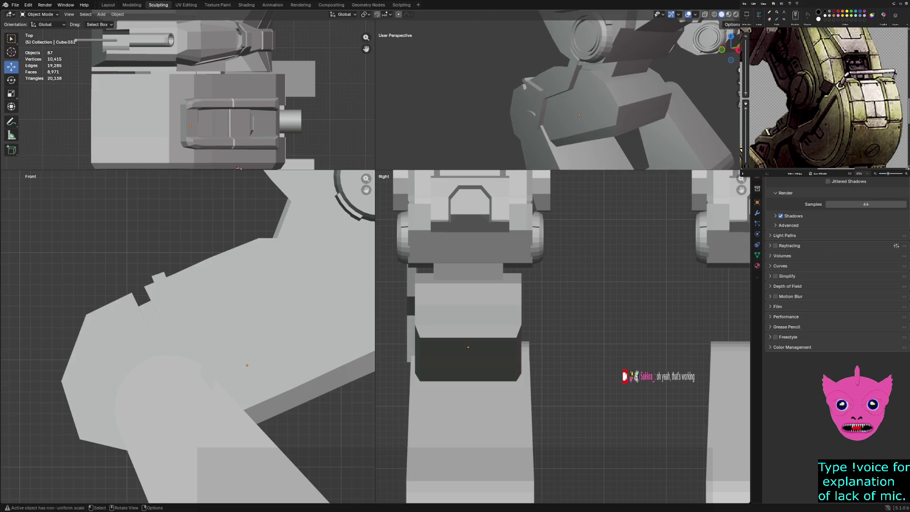
left_click(592, 104)
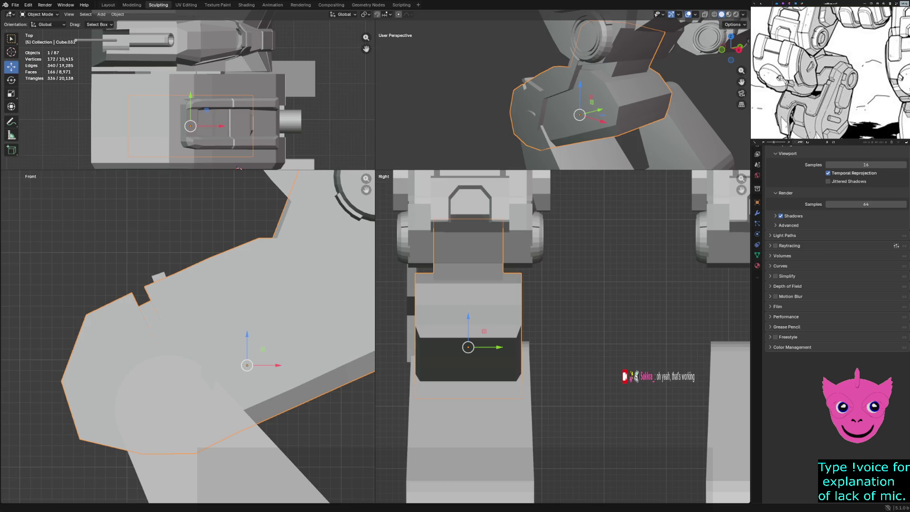
- Switch all views to wireframe and cycle through overlapping parts to select the angled bracket
scroll(562, 90, "up", 2)
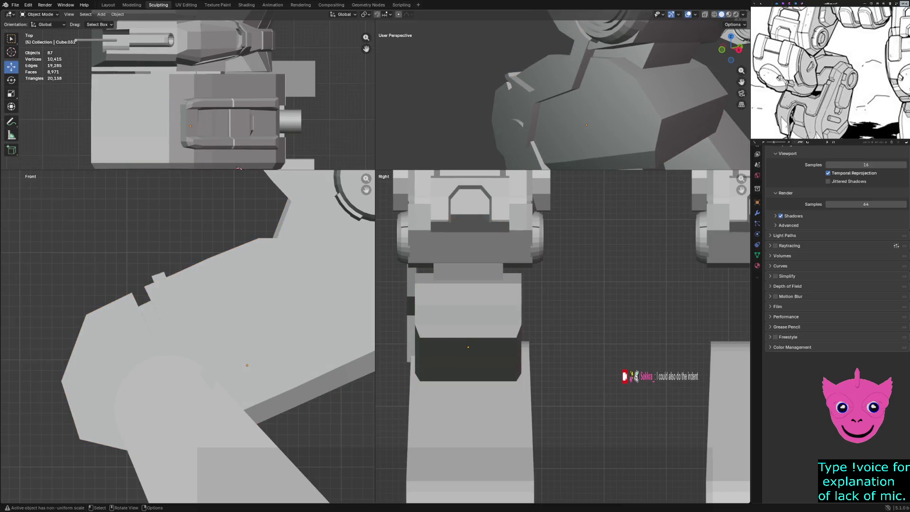
key("z")
left_click(165, 237)
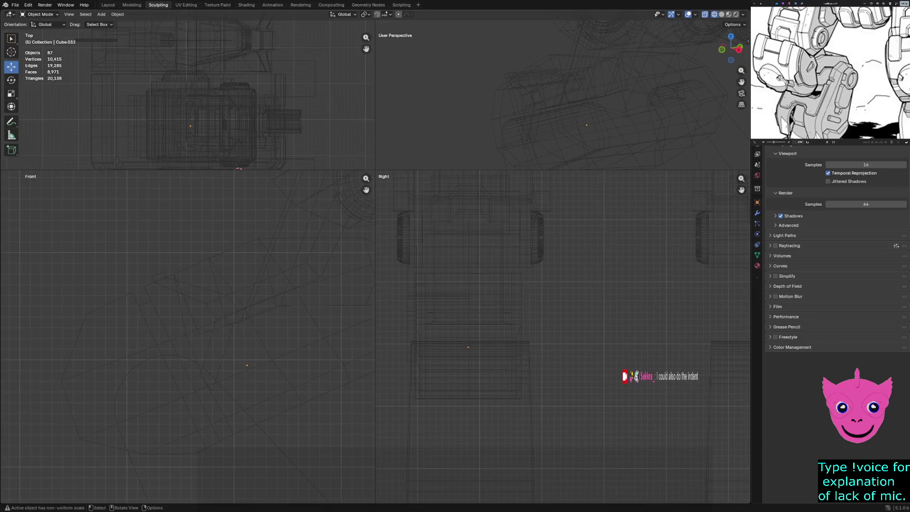
left_click(124, 388)
left_click(123, 389)
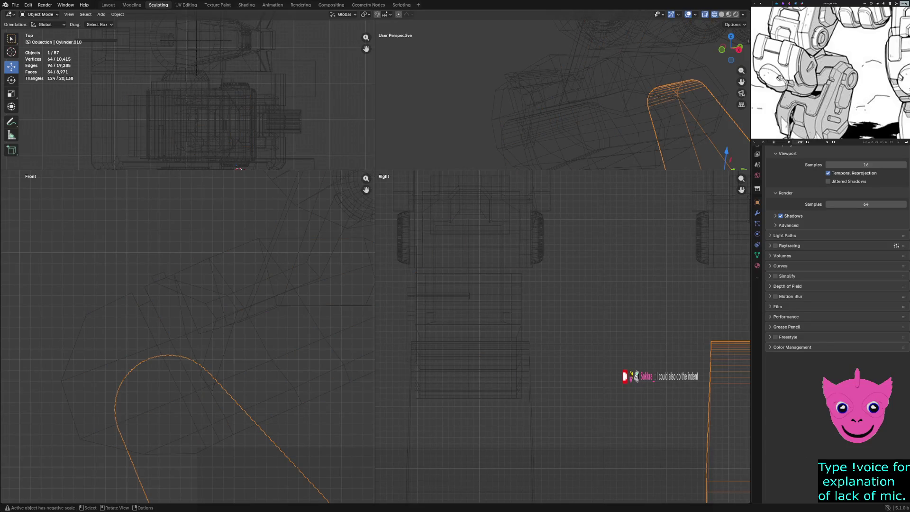
left_click(222, 351)
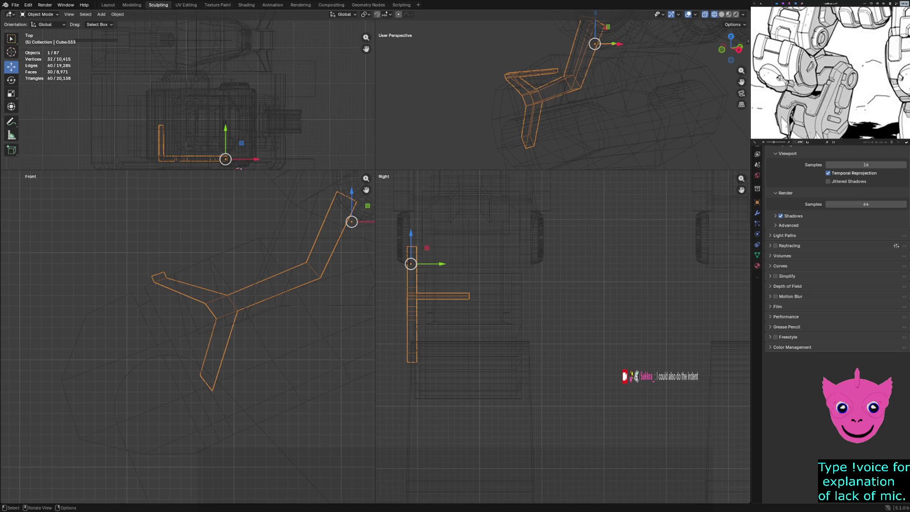
left_click(101, 14)
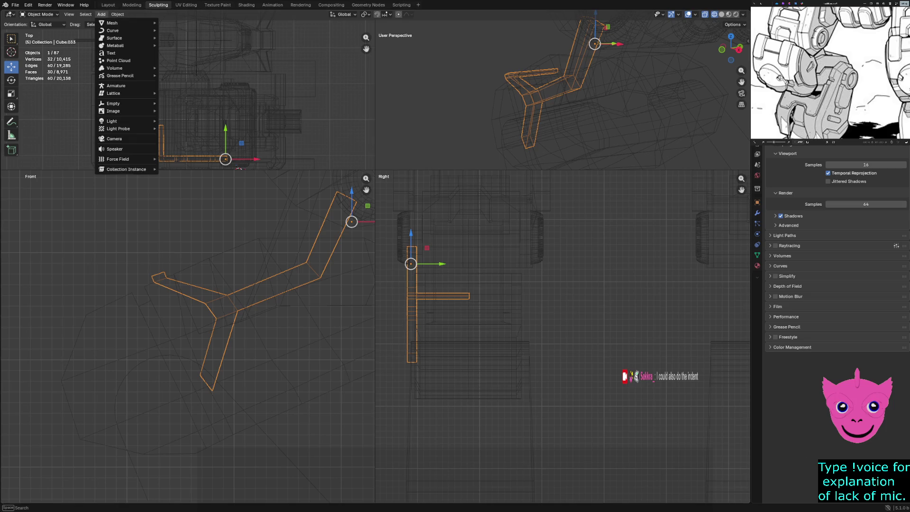
- Add a new cube and move it over the forearm armor plate
mouse_move(113, 23)
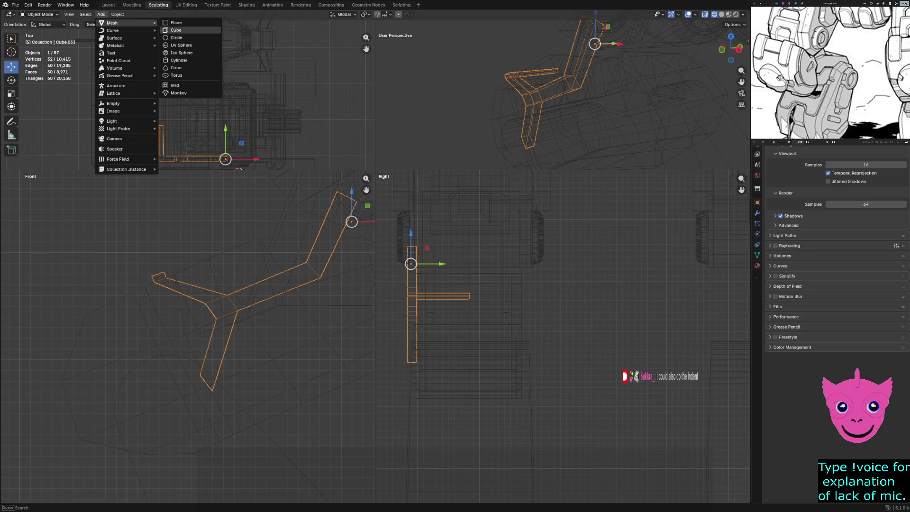
left_click(176, 30)
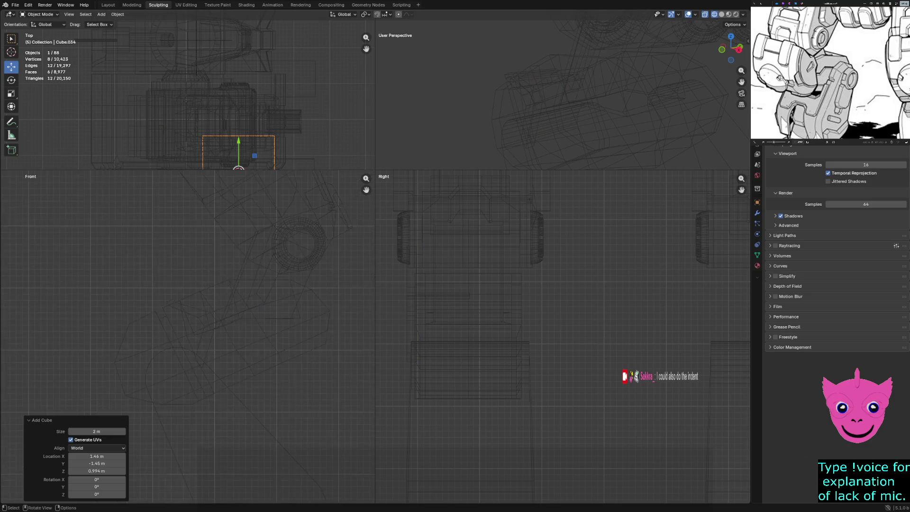
scroll(187, 337, "down", 6)
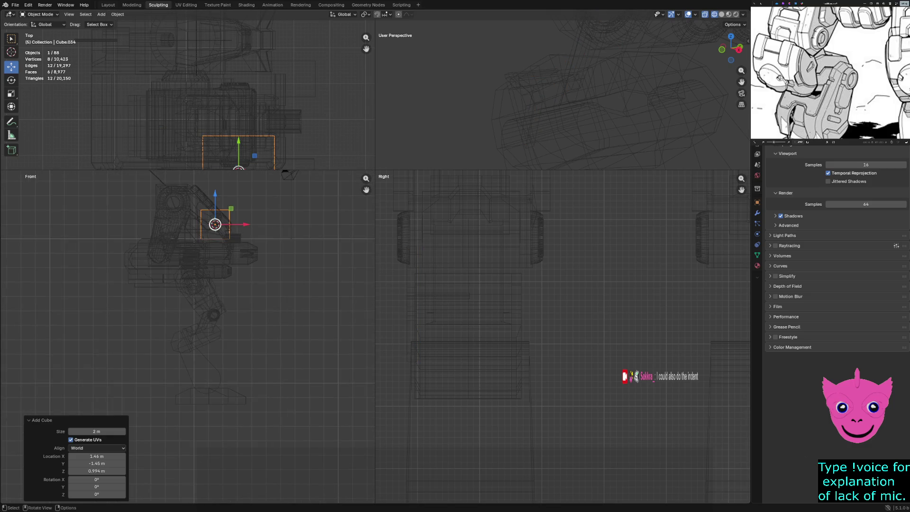
left_click_drag(215, 224, 195, 333)
scroll(187, 336, "up", 7)
scroll(187, 336, "up", 5)
left_click_drag(267, 307, 195, 319)
scroll(195, 320, "down", 1)
scroll(194, 320, "down", 1)
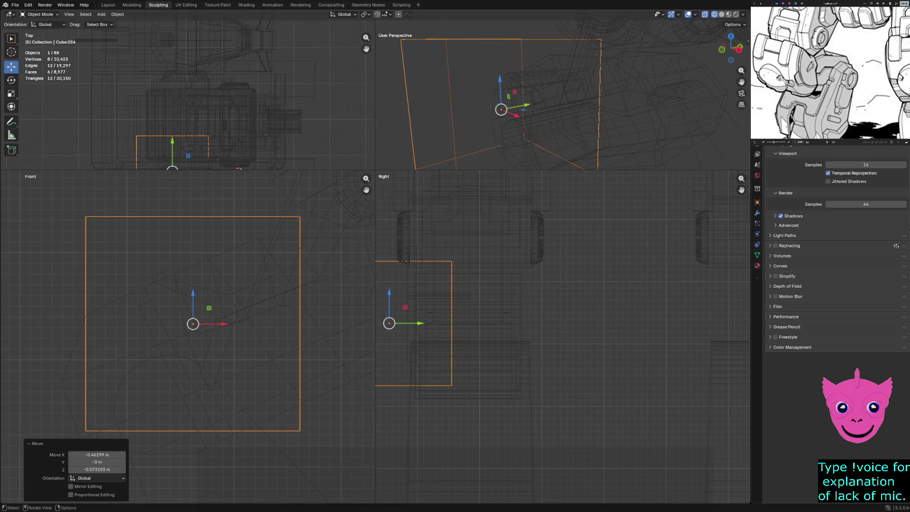
- In vertex mode, move the cube's top-left corner vertices within the front plane
key("Tab")
key("1")
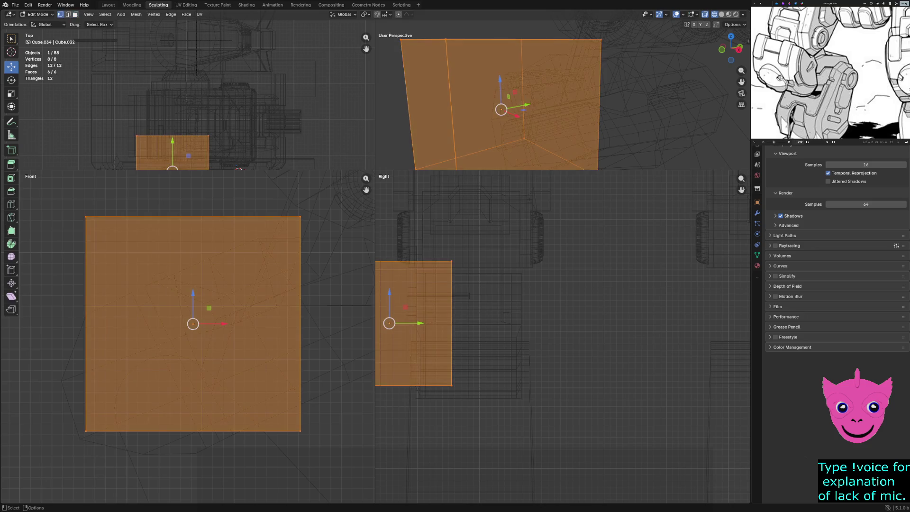
left_click_drag(78, 209, 94, 225)
key("g")
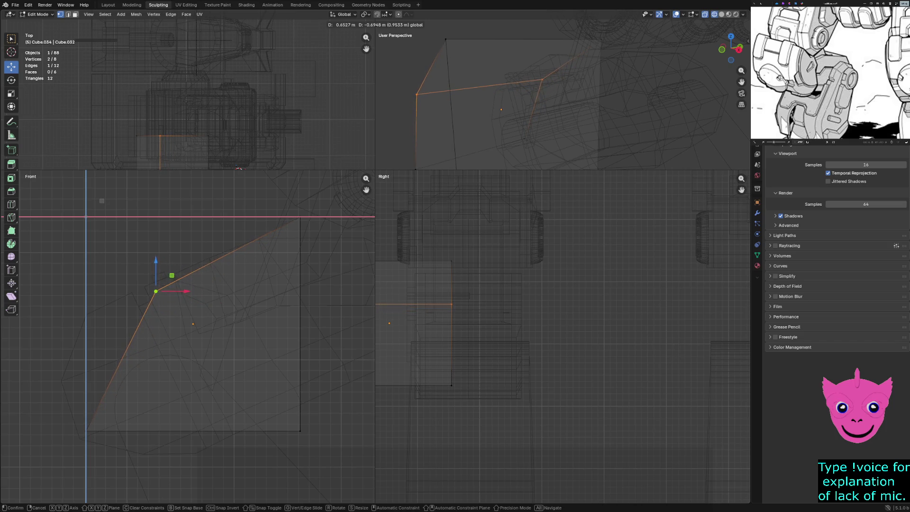
key("Return")
scroll(188, 336, "down", 3)
key("ctrl+z")
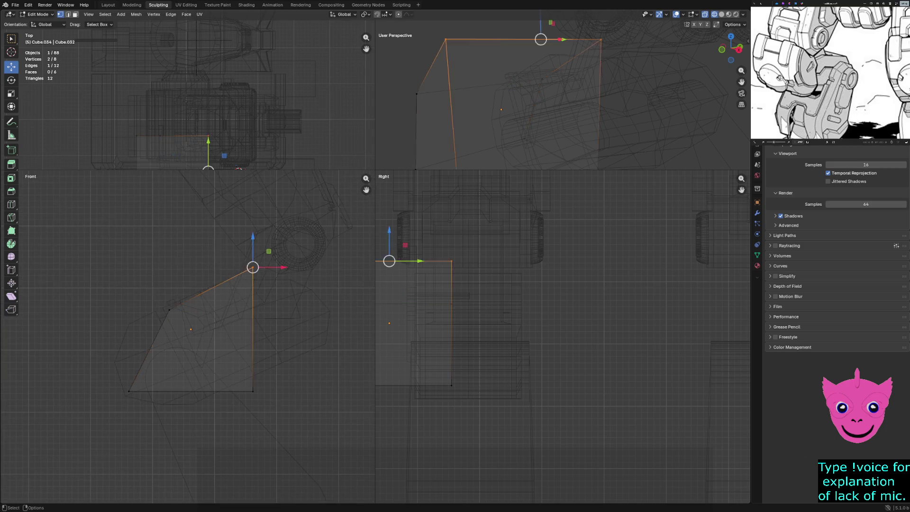
key("g")
key("shift+y")
left_click(189, 328)
scroll(193, 318, "up", 4)
scroll(187, 337, "up", 3)
- Reposition a corner vertex in the front plane to shape the wedge's edge
key("g")
key("shift+y")
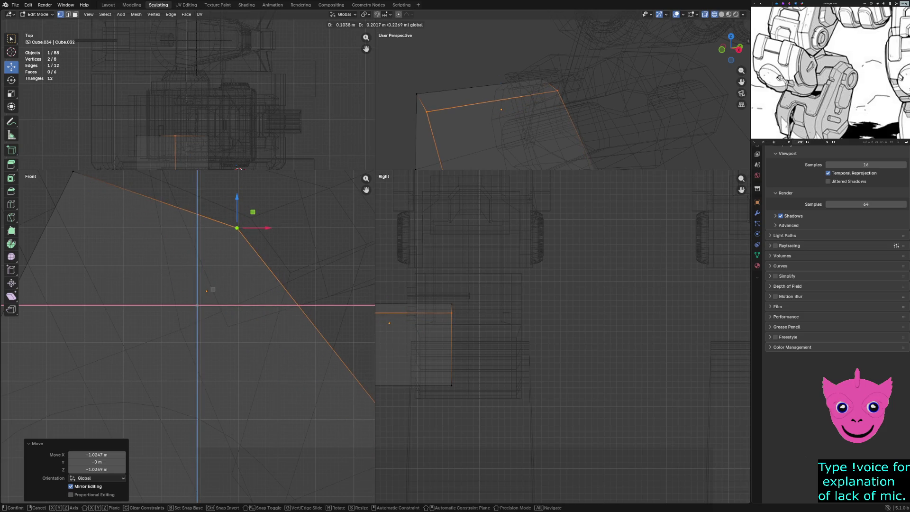
left_click(237, 228)
key("g")
key("shift+y")
left_click(237, 229)
scroll(237, 228, "down", 5)
- Move the cube's bottom-right corner vertices within the front plane
left_click_drag(315, 423, 357, 479)
key("g")
key("shift+y")
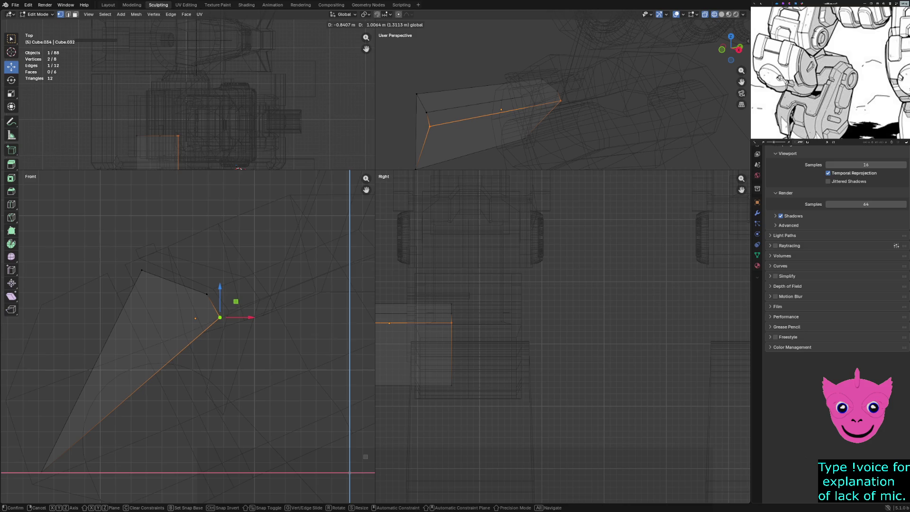
left_click(221, 317)
scroll(220, 317, "up", 2)
scroll(220, 317, "up", 4)
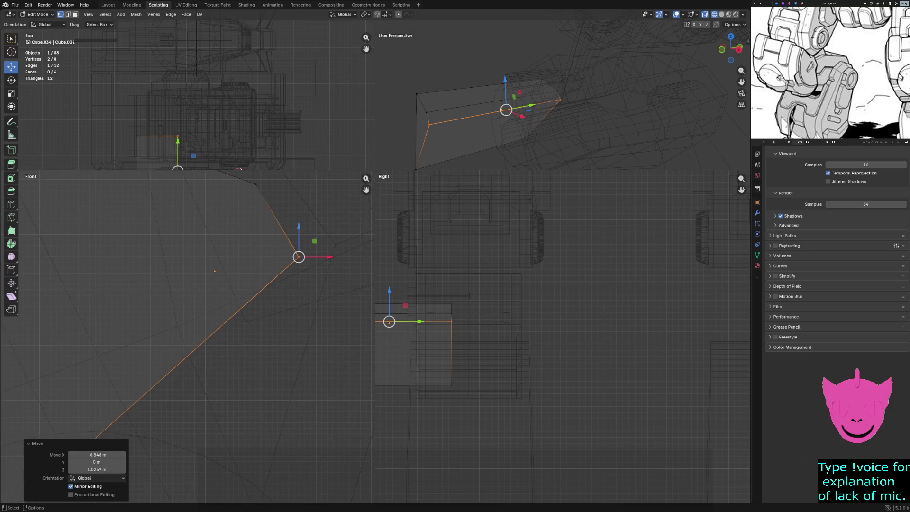
scroll(238, 284, "down", 3)
scroll(238, 285, "down", 2)
scroll(238, 285, "down", 2)
- Pull the lower-left corner up and right and drop the bottom point slightly to taper the wedge
left_click(105, 410)
left_click_drag(120, 394, 255, 292)
scroll(190, 331, "up", 2)
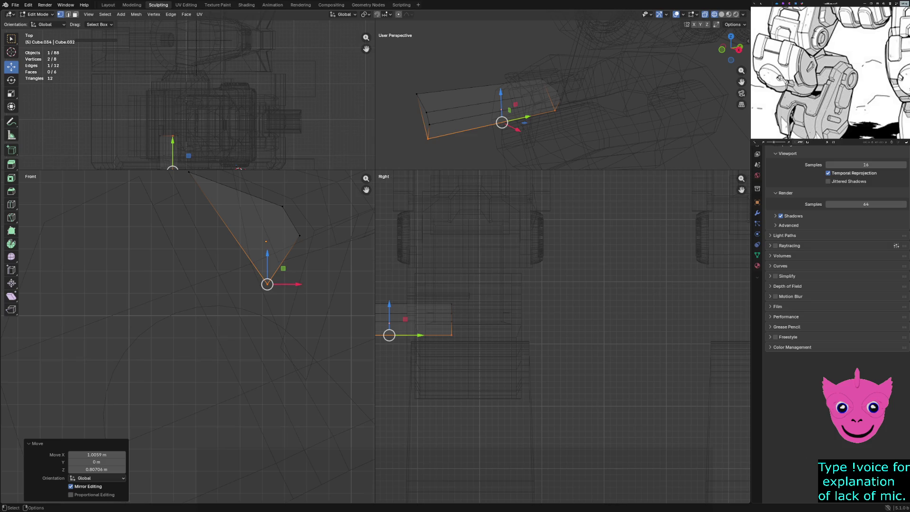
scroll(183, 350, "up", 2)
left_click_drag(302, 261, 304, 319)
scroll(187, 336, "down", 3)
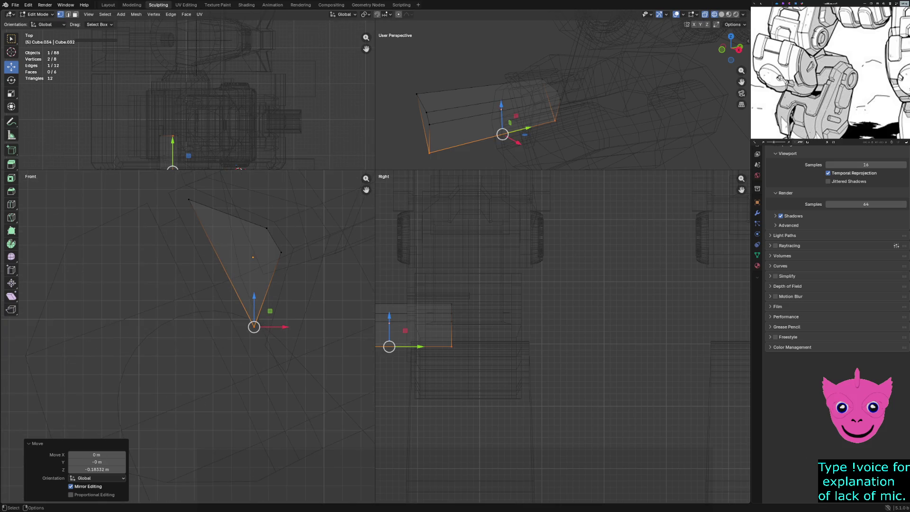
- Move the wedge's side faces along Y, about 1.28 m, to make it thin
left_click_drag(488, 283, 376, 381)
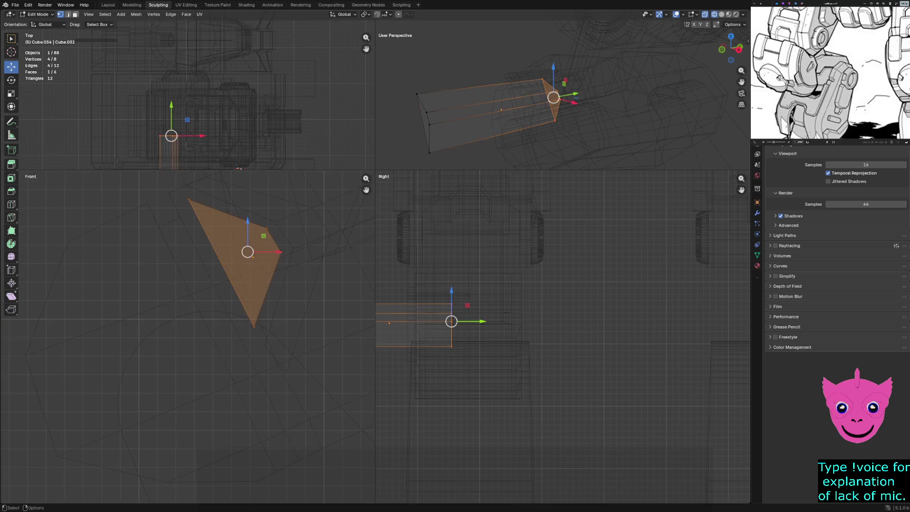
scroll(458, 324, "down", 1)
left_click_drag(501, 323, 478, 324)
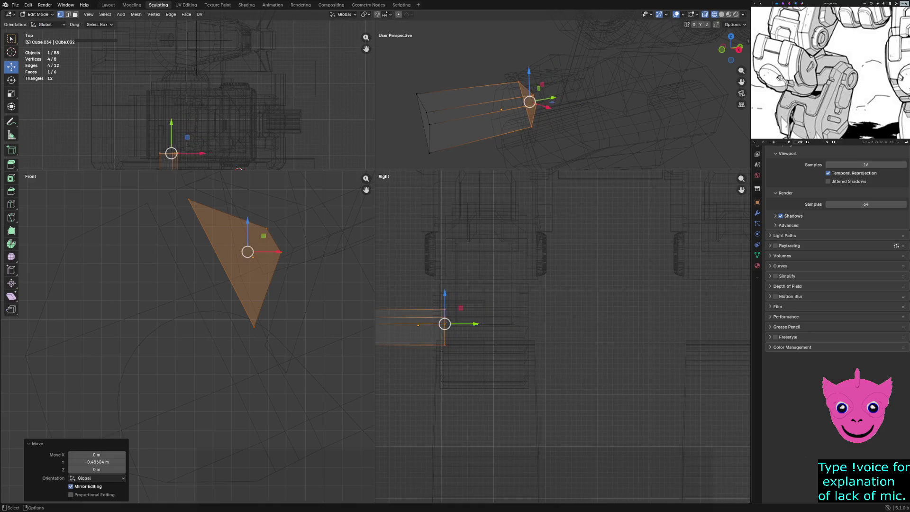
middle_click_drag(474, 332, 609, 351, "shift")
left_click_drag(488, 323, 516, 375)
mouse_move(540, 345)
left_mouse_down()
mouse_move(596, 344)
mouse_move(547, 347)
left_mouse_up()
- In Solid shading, scale the triangular wedge face down to about 0.82 and deselect it
key("z")
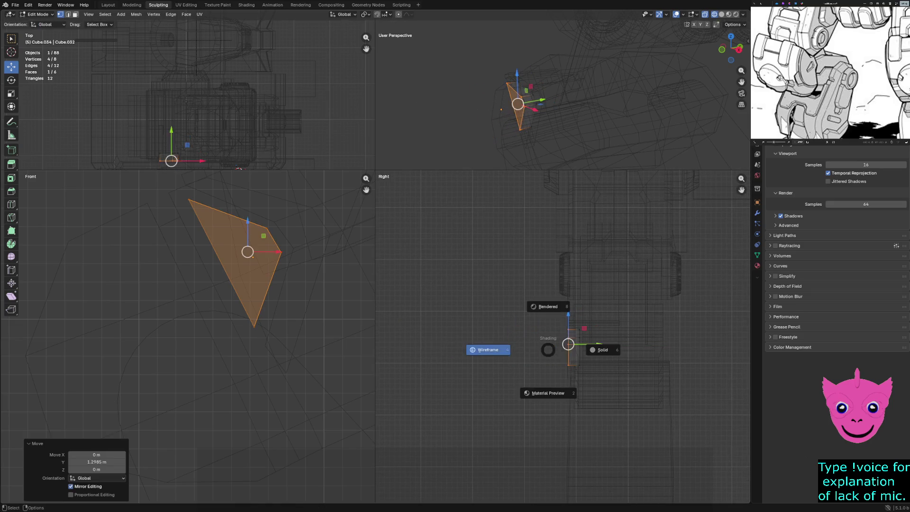
left_click(601, 349)
mouse_move(563, 95)
middle_mouse_down()
mouse_move(517, 91)
mouse_move(535, 71)
middle_mouse_up()
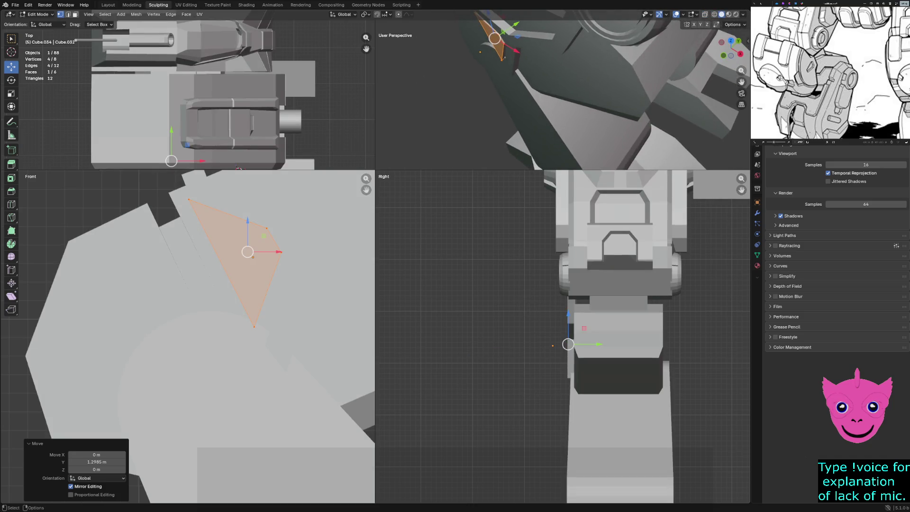
key("s")
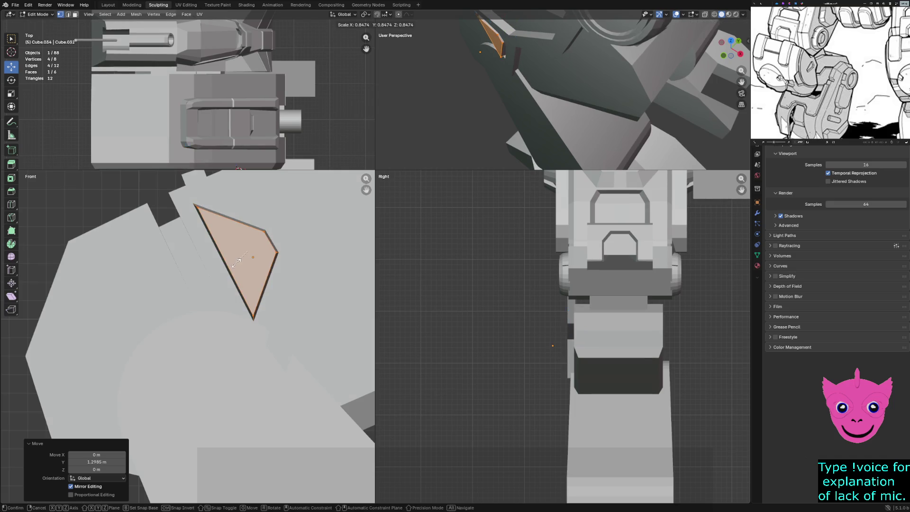
key("Return")
key("alt+a")
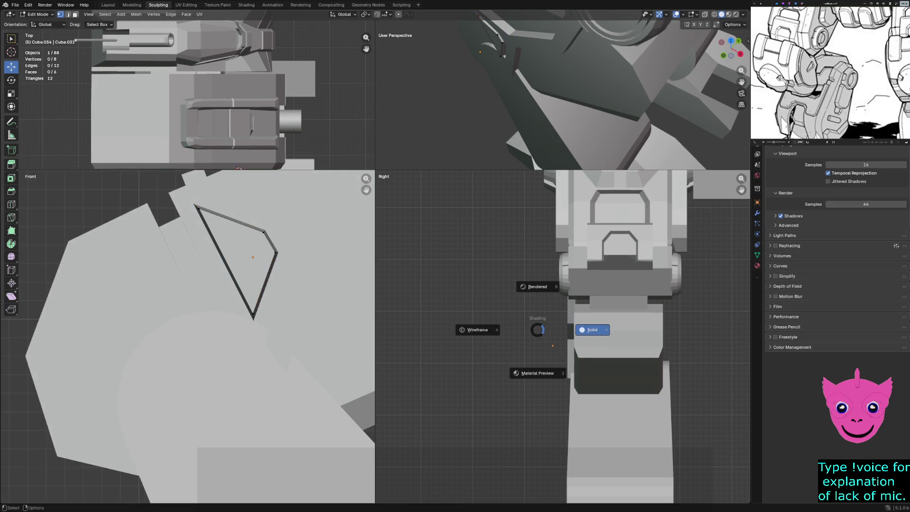
- Inspect the dark groove outline, then switch to Wireframe shading and return to Object Mode
mouse_move(559, 95)
middle_mouse_down()
mouse_move(426, 100)
mouse_move(450, 105)
middle_mouse_up()
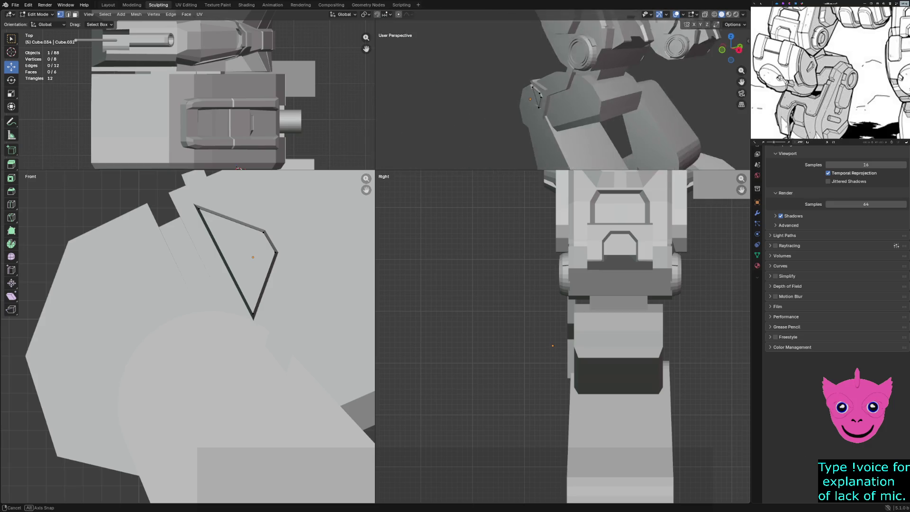
middle_click_drag(535, 114, 561, 109)
key("z")
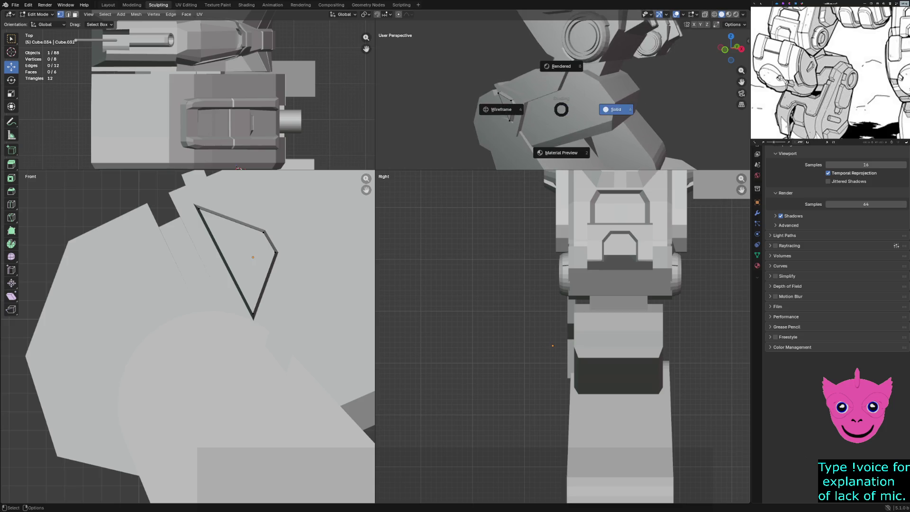
key("z")
key("4")
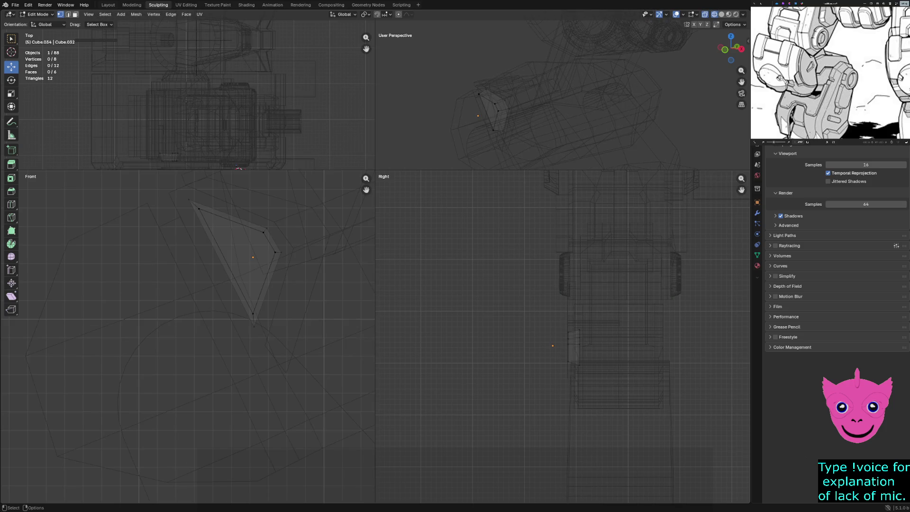
key("Tab")
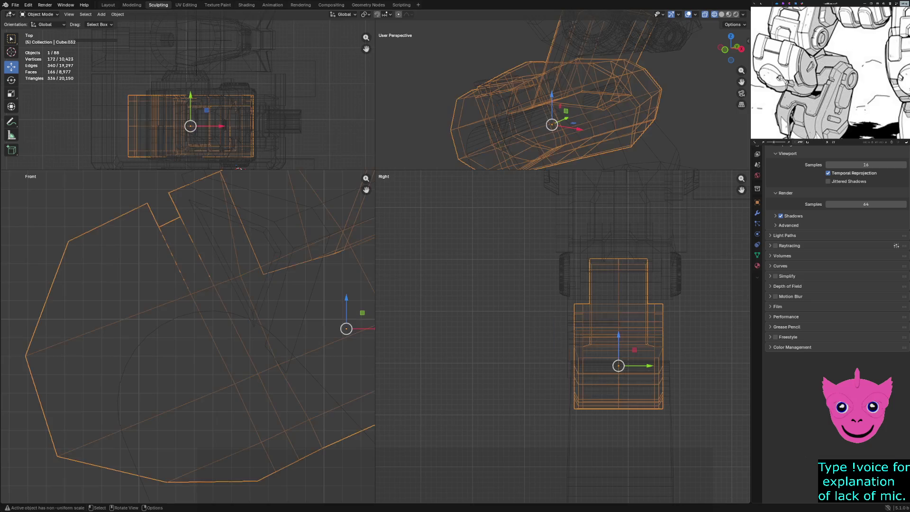
- Select the forearm armour plate in Solid shading, keeping it after a cancelled delete, and enter Edit Mode
key("z")
key("6")
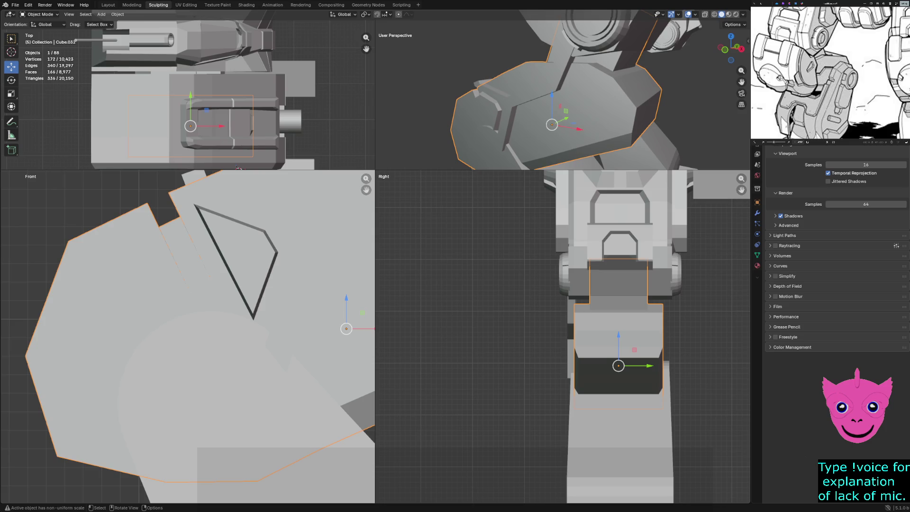
key("alt+a")
mouse_move(569, 104)
middle_mouse_down()
mouse_move(616, 95)
mouse_move(592, 123)
middle_mouse_up()
left_click(592, 123)
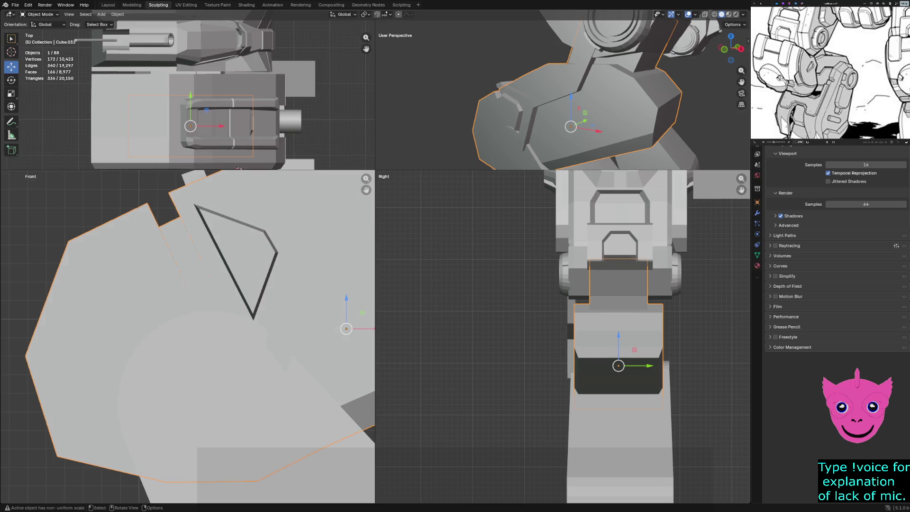
key("x")
key("Escape")
key("z")
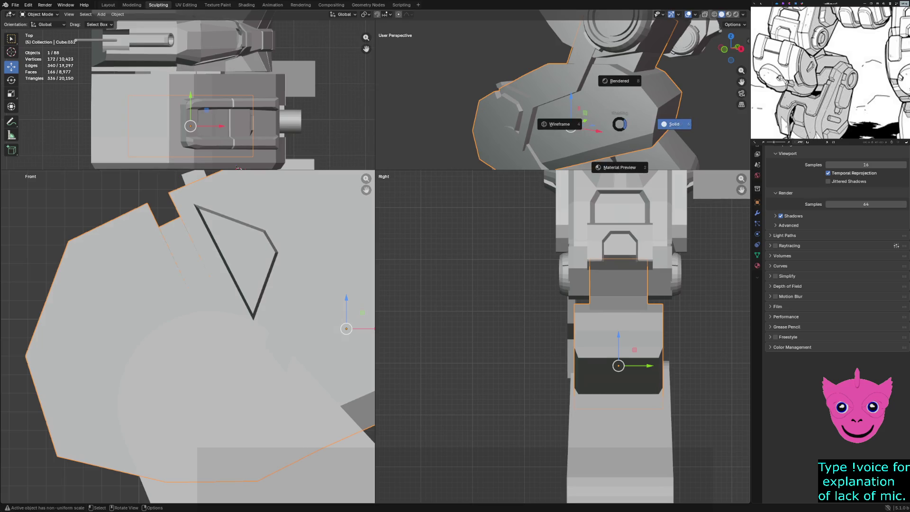
key("z")
left_click(654, 122)
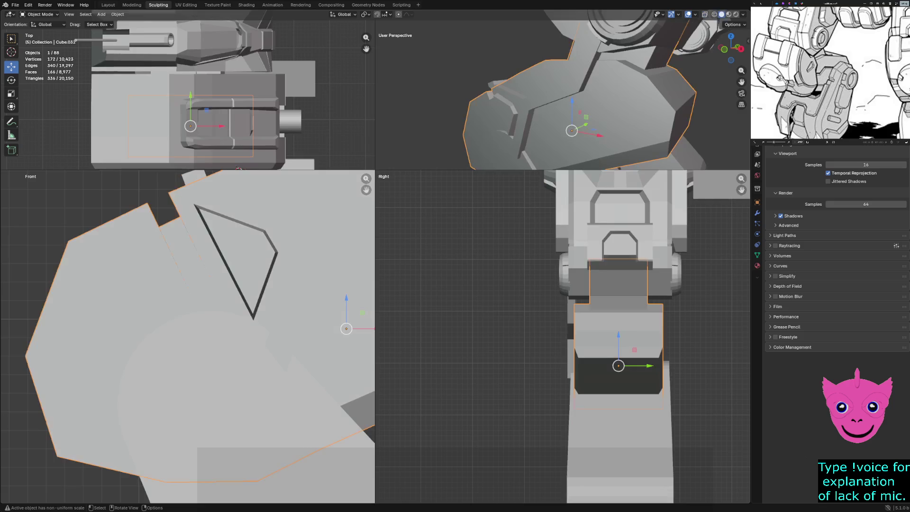
key("Tab")
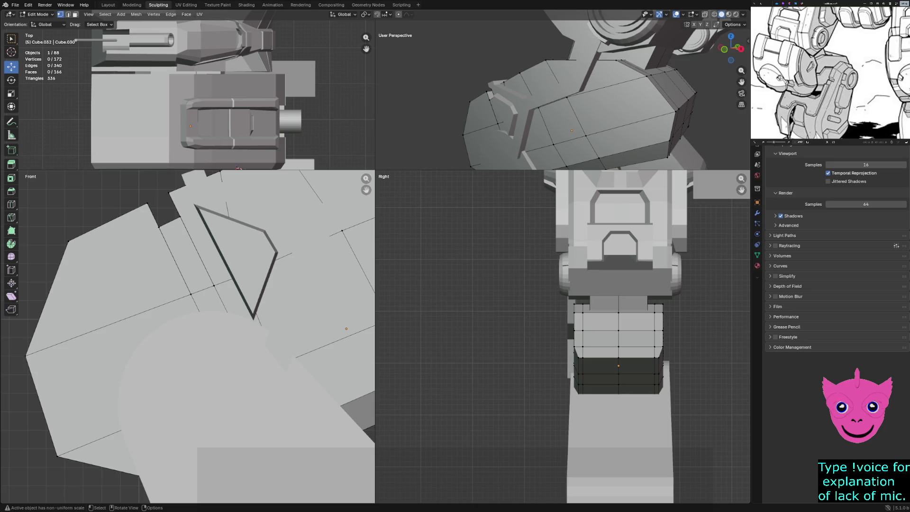
- Switch the plate to edge select mode and show the views in Wireframe shading
key("Tab")
key("Tab")
key("2")
left_click(668, 98)
key("z")
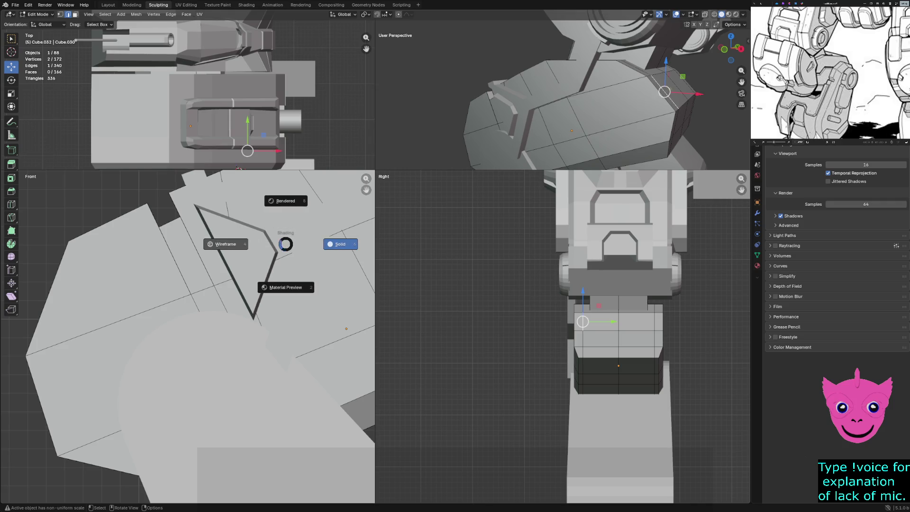
left_click(227, 243)
scroll(187, 336, "down", 2)
scroll(188, 337, "down", 1)
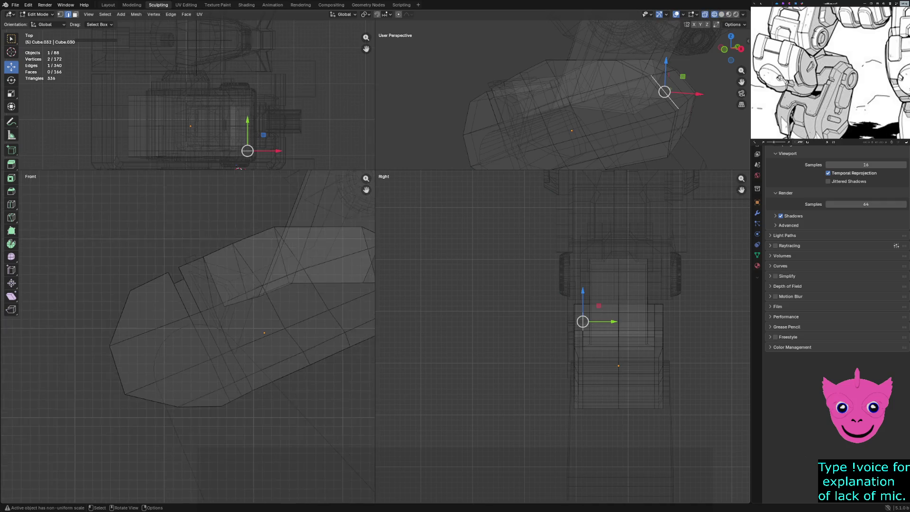
scroll(187, 337, "down", 2)
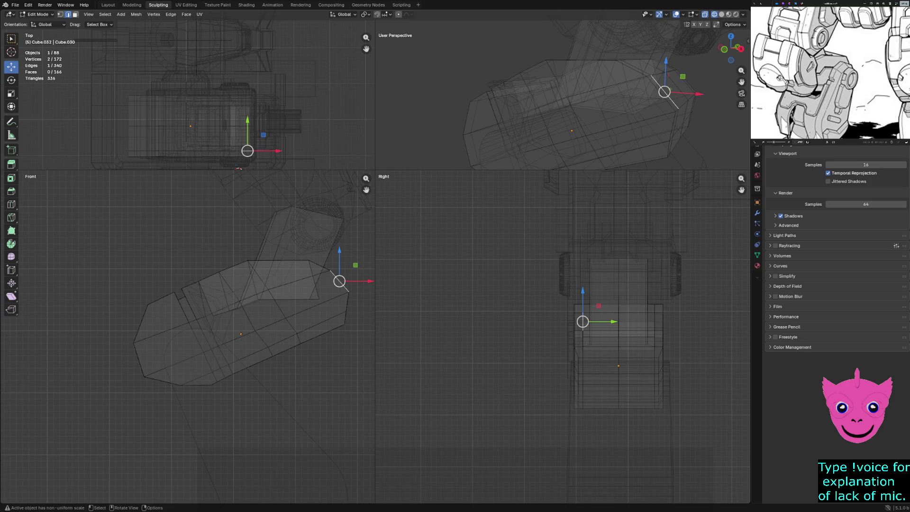
- Select the plate's crosswise edge rings and preview a lengthwise loop cut through them
key("shift")
left_click(343, 285, "ctrl+alt+shift")
left_click(278, 304, "ctrl+alt+shift")
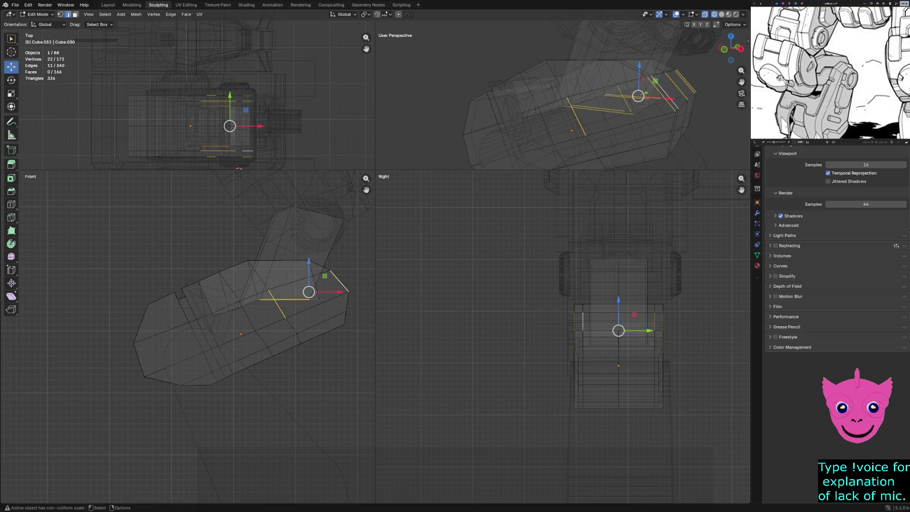
left_click(278, 305, "ctrl+alt+shift")
scroll(284, 303, "up", 1)
mouse_move(282, 303)
left_mouse_down()
mouse_move(295, 306)
mouse_move(251, 306)
left_mouse_up()
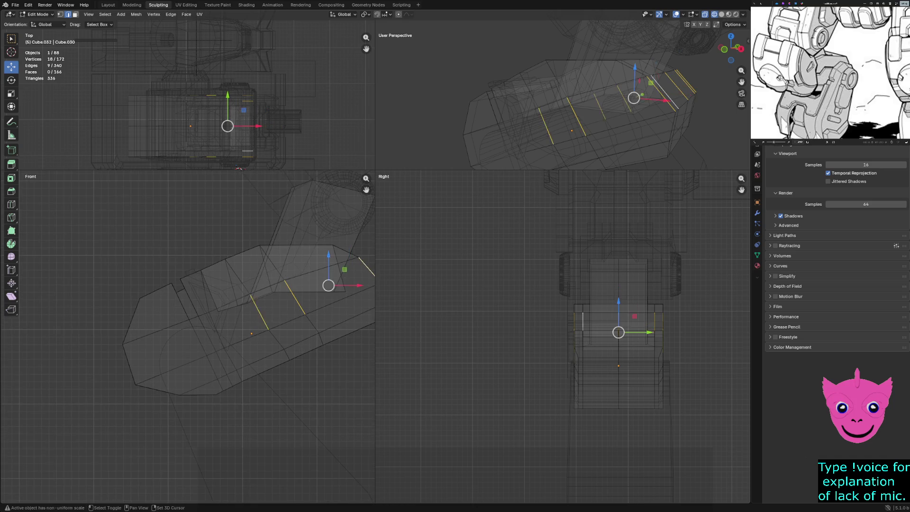
left_click_drag(227, 342, 191, 327, "shift")
left_click_drag(157, 371, 115, 361, "shift")
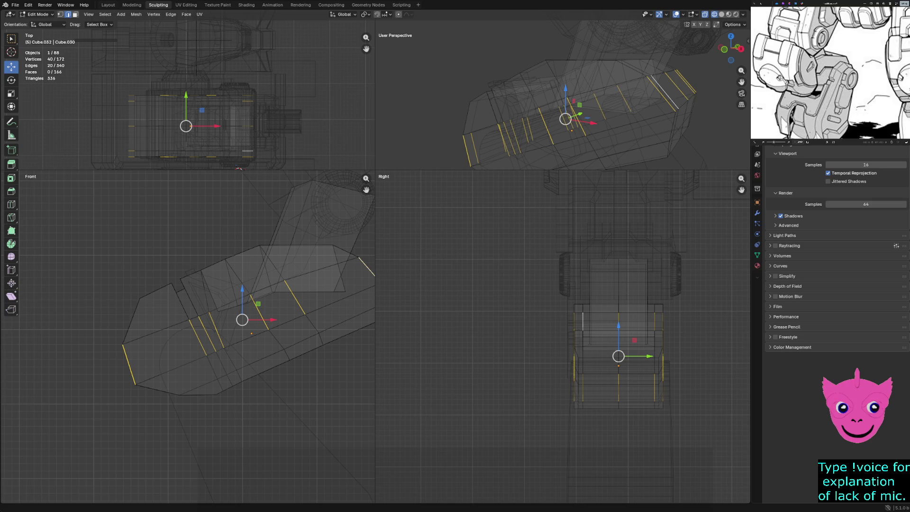
key("ctrl+r")
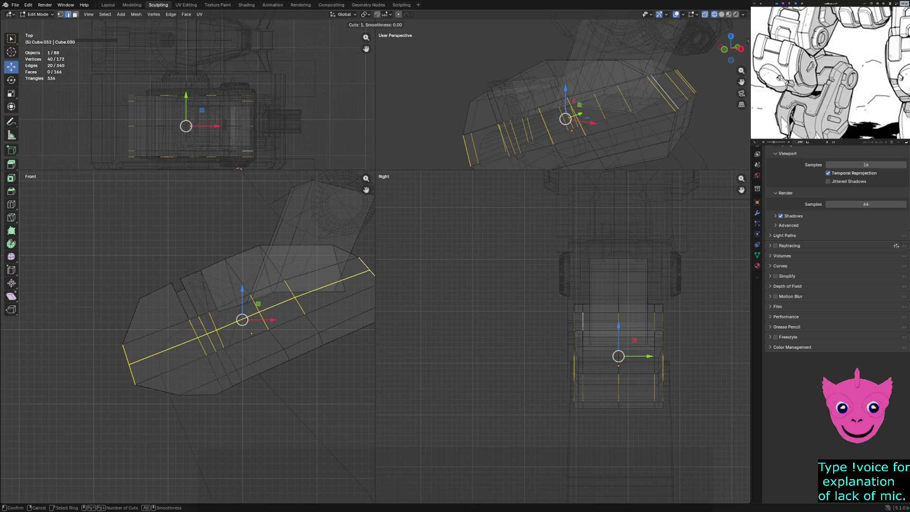
- Commit a single centred lengthwise loop cut along the plate and deselect all
left_click(266, 339)
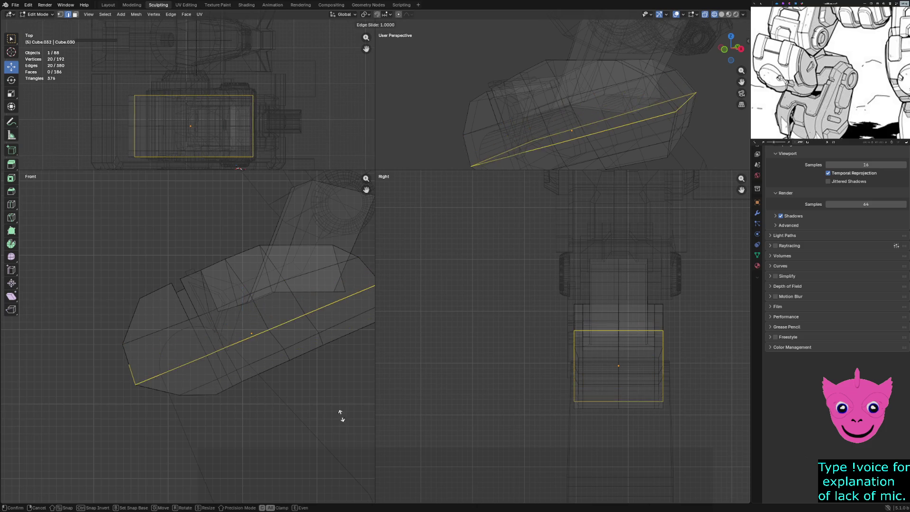
right_click(173, 349)
key("alt+a")
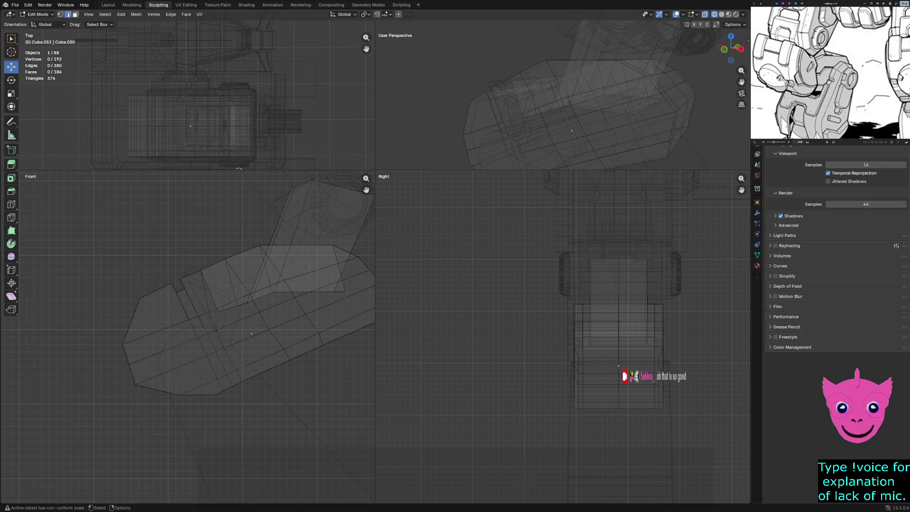
- Check several plate edges in Solid shading, then return the views to Wireframe
left_click(664, 102)
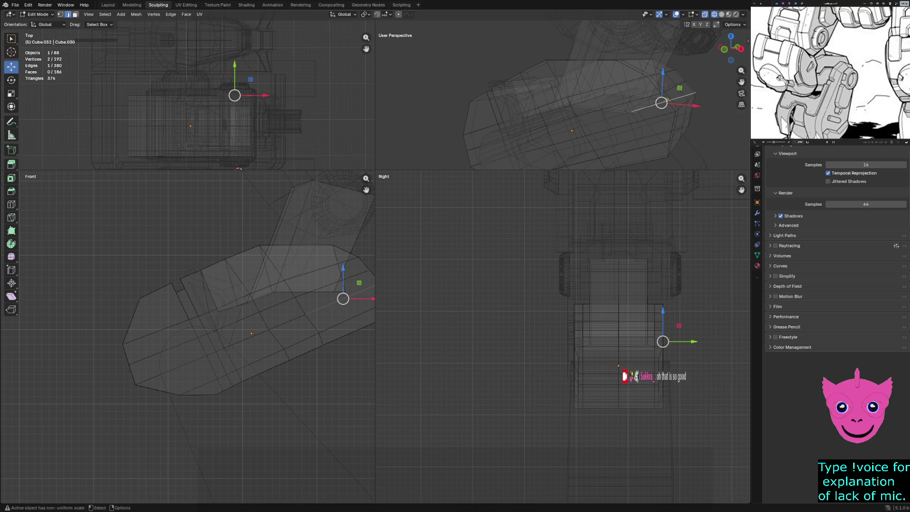
key("z")
left_click(521, 128)
middle_click_drag(521, 128, 498, 121)
left_click(578, 104)
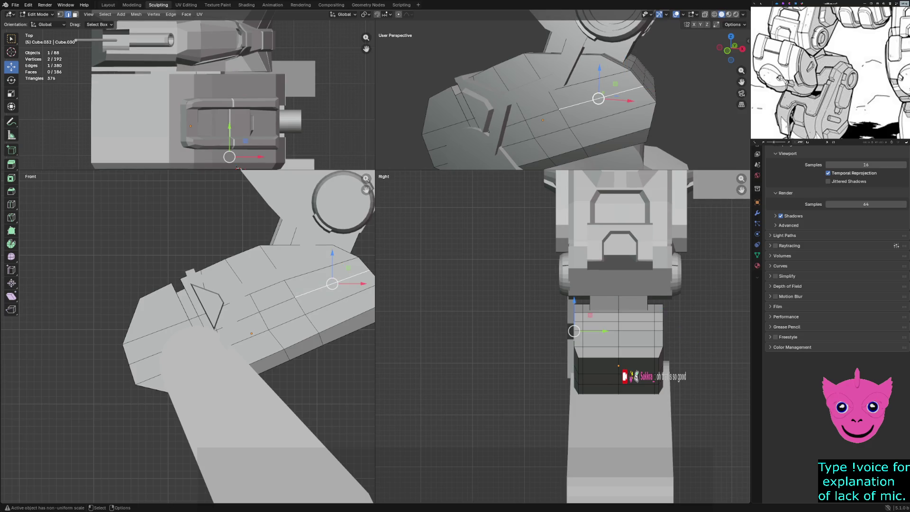
left_click(300, 305)
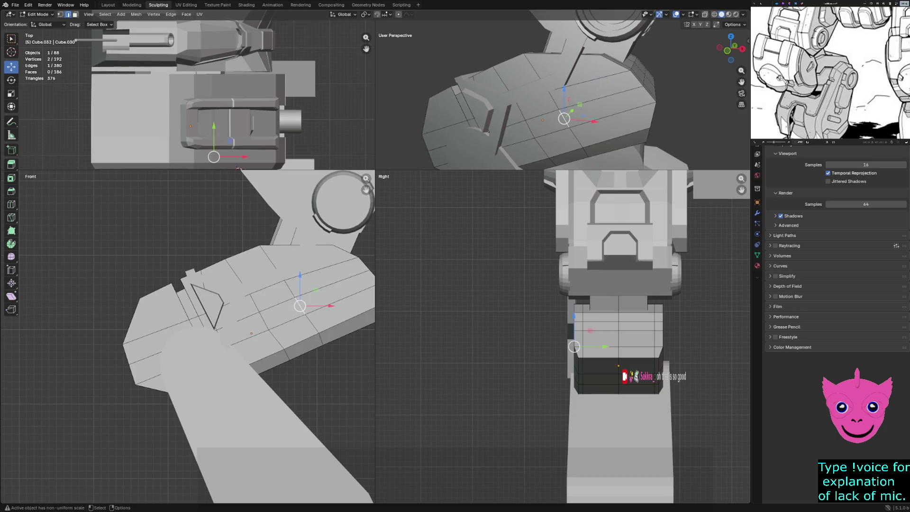
scroll(192, 332, "up", 2)
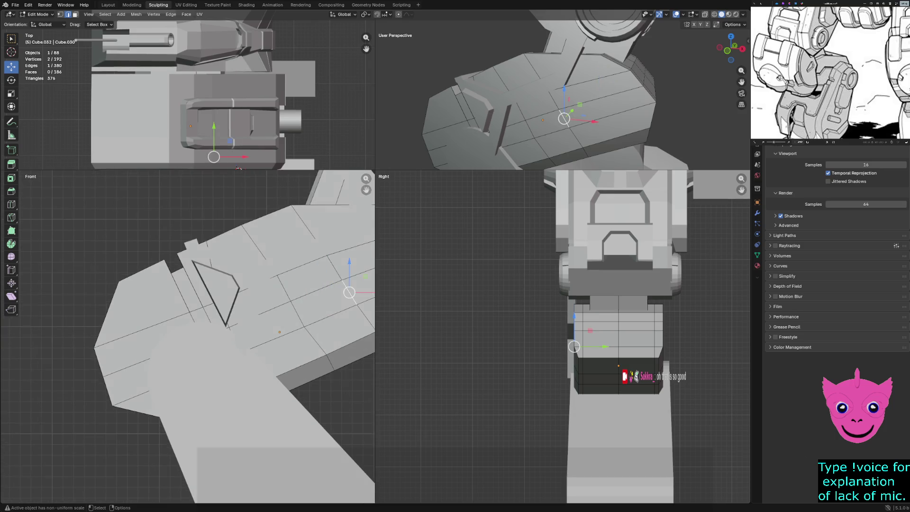
left_click(307, 319)
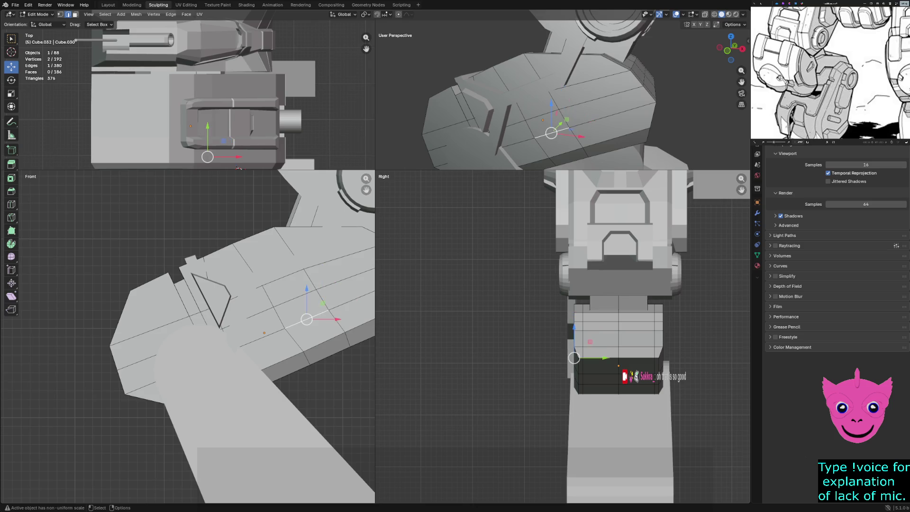
key("shift+z")
- In vertex mode, select vertices along the plate's edge, undoing an accidental move
key("1")
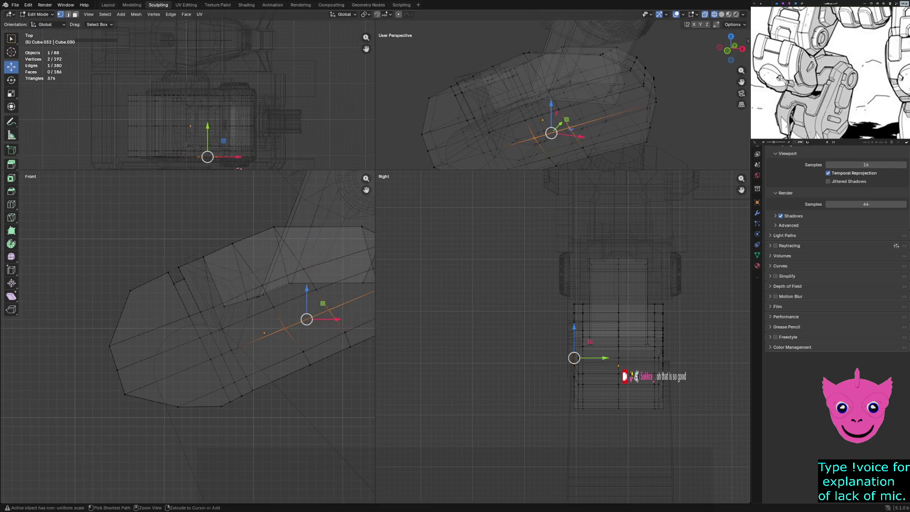
left_click(328, 304)
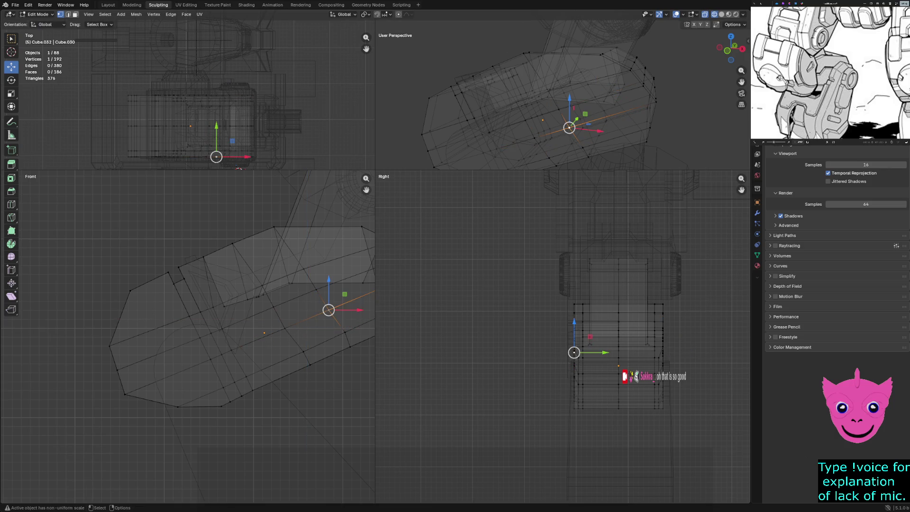
mouse_move(329, 310)
left_mouse_down()
mouse_move(350, 317)
mouse_move(334, 315)
mouse_move(372, 281)
left_mouse_up()
key("ctrl+z")
left_click(344, 332)
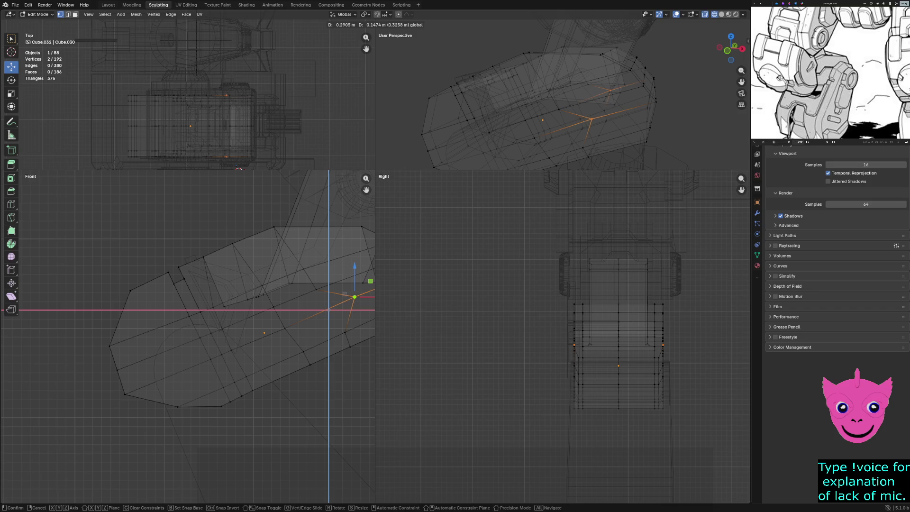
middle_click_drag(331, 294, 185, 303, "shift")
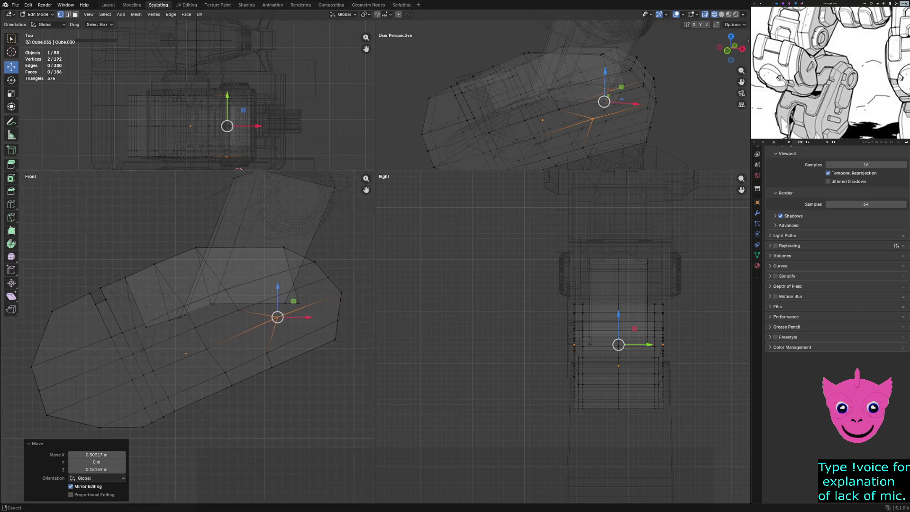
mouse_move(187, 334)
left_mouse_down()
mouse_move(211, 363)
mouse_move(219, 336)
left_mouse_up()
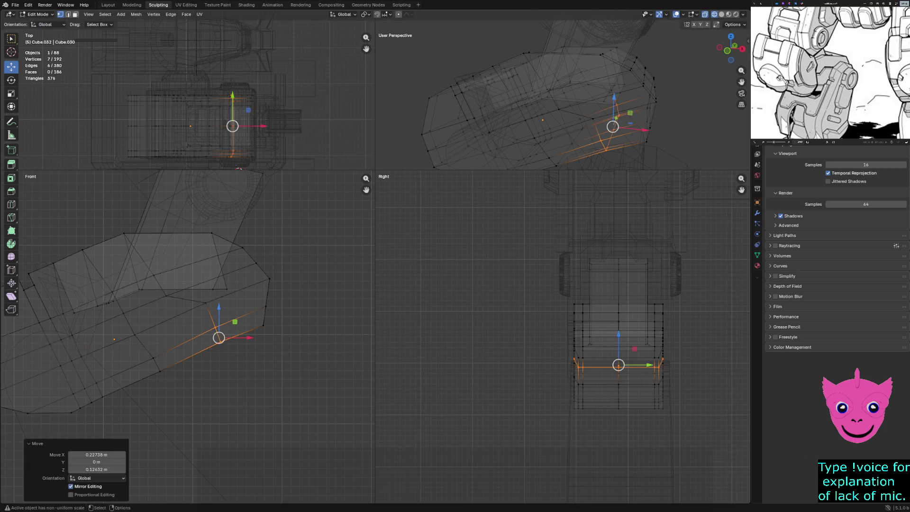
left_click(226, 289)
left_click(227, 289)
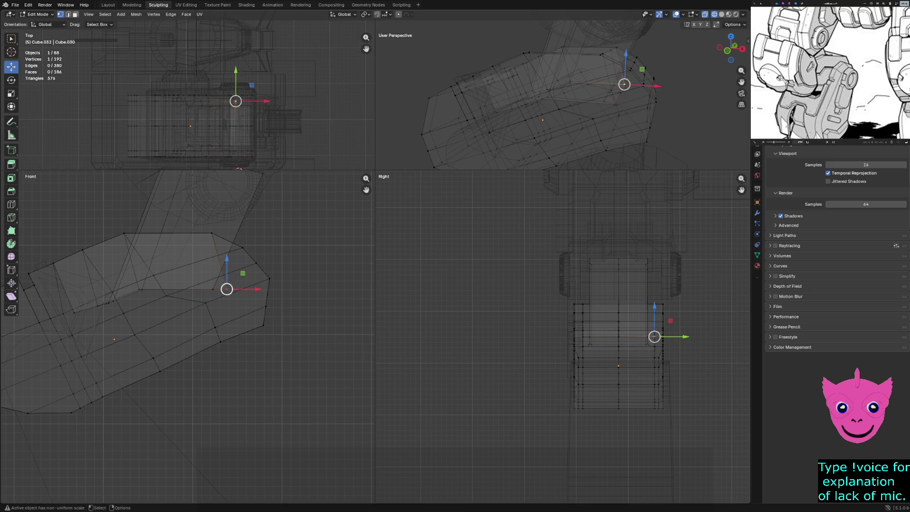
middle_click_drag(190, 284, 187, 286, "shift")
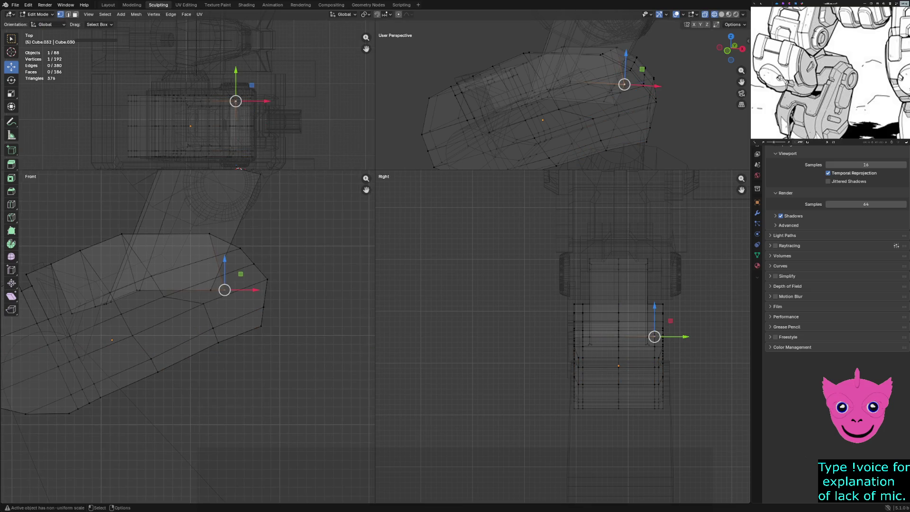
- Select the plate's lower edge loop and shift it right and down
middle_click_drag(545, 104, 573, 102)
key("z")
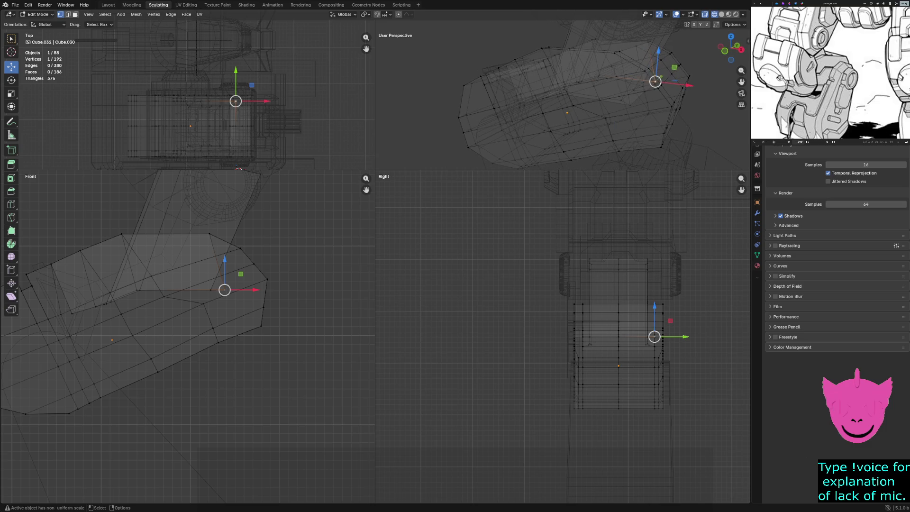
left_click(78, 354)
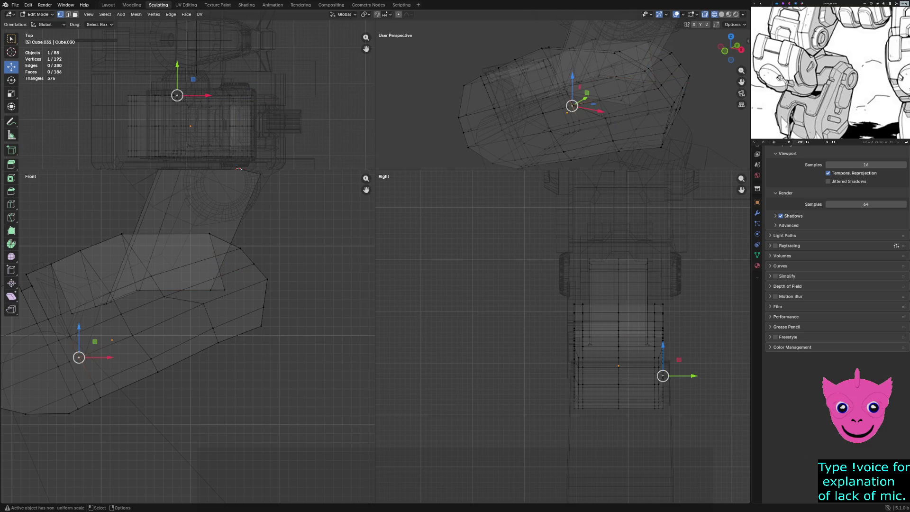
left_click(164, 296)
scroll(164, 296, "up", 1)
left_click(217, 326)
left_click(159, 288)
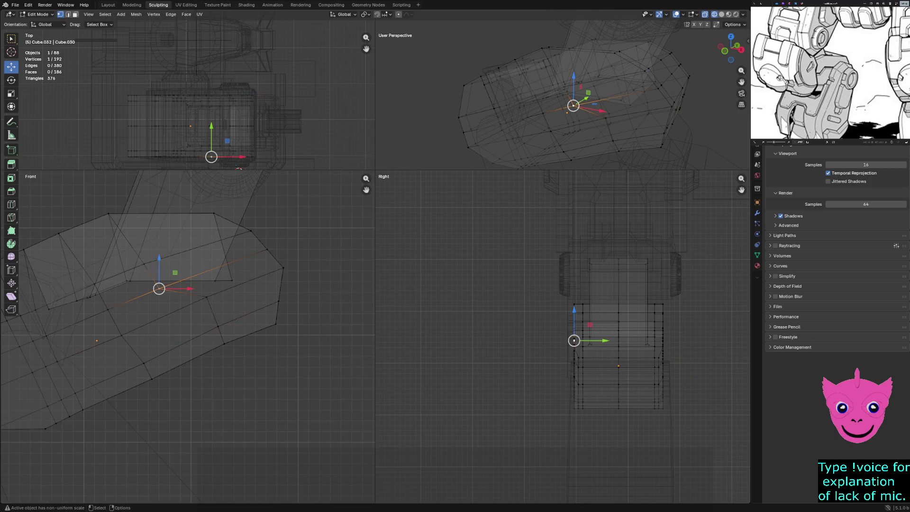
left_click(218, 326)
left_click(223, 340, "alt")
mouse_move(223, 341)
left_mouse_down()
mouse_move(232, 351)
mouse_move(247, 329)
left_mouse_up()
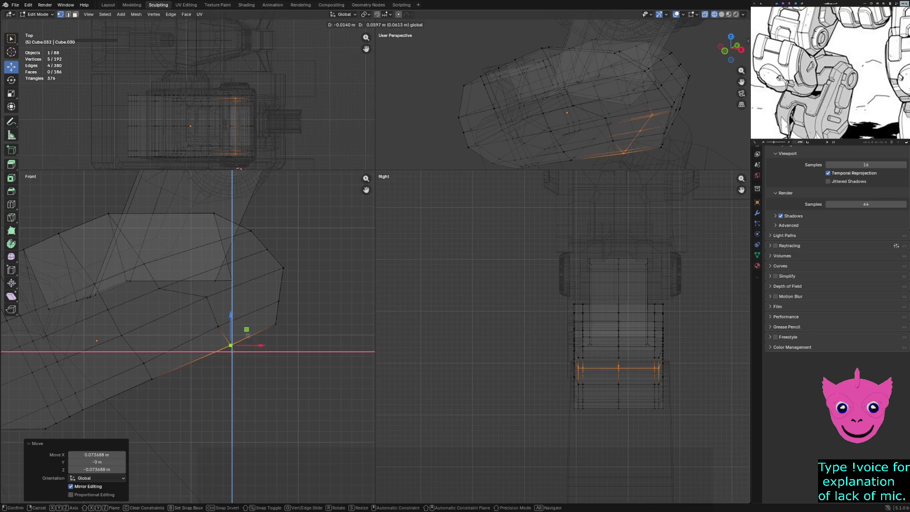
left_click(246, 329)
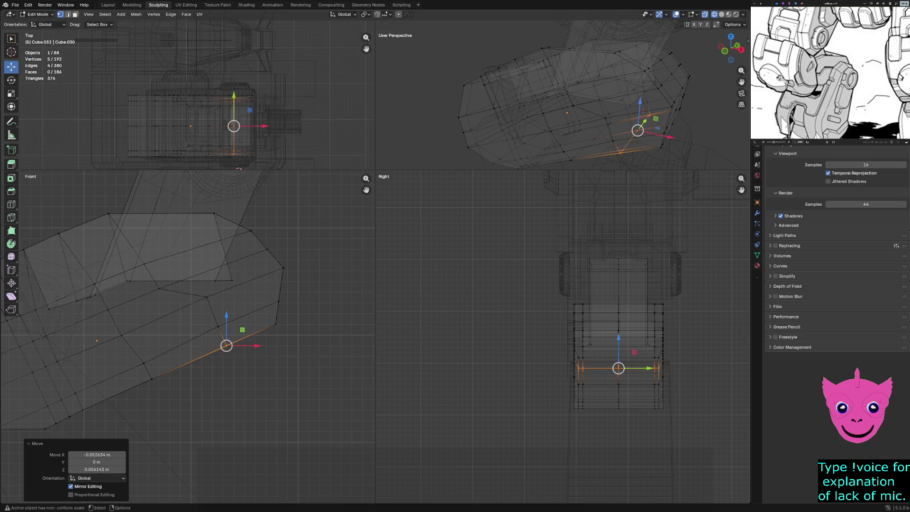
- Adjust individual plate vertices, then clear the selection
key("alt+a")
left_click(207, 297)
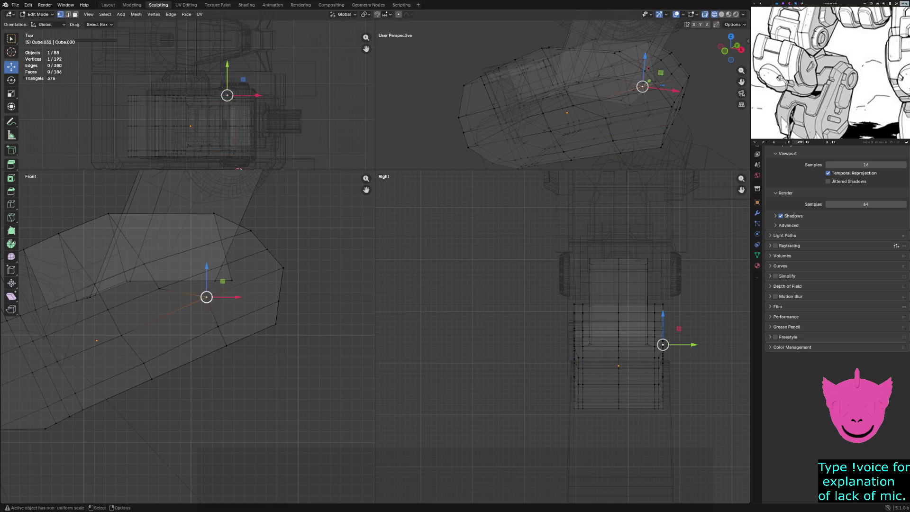
left_click_drag(207, 297, 207, 296)
left_click(573, 344, "shift")
key("alt+a")
scroll(207, 296, "down", 1)
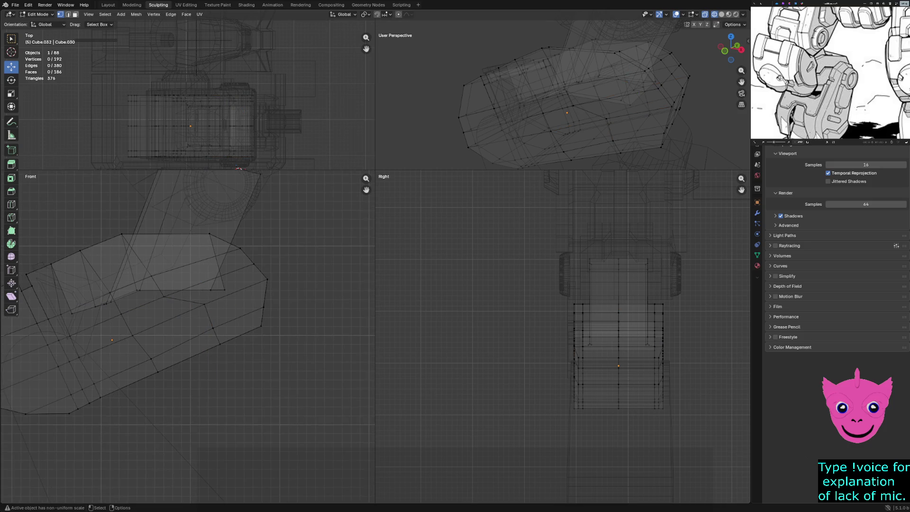
- Move seventeen box-selected front-section plate vertices -0.1179 m along X
mouse_move(229, 358)
left_mouse_down()
mouse_move(197, 300)
mouse_move(169, 302)
left_mouse_up()
left_click_drag(115, 227, 129, 240, "shift")
left_click_drag(105, 285, 118, 299, "shift")
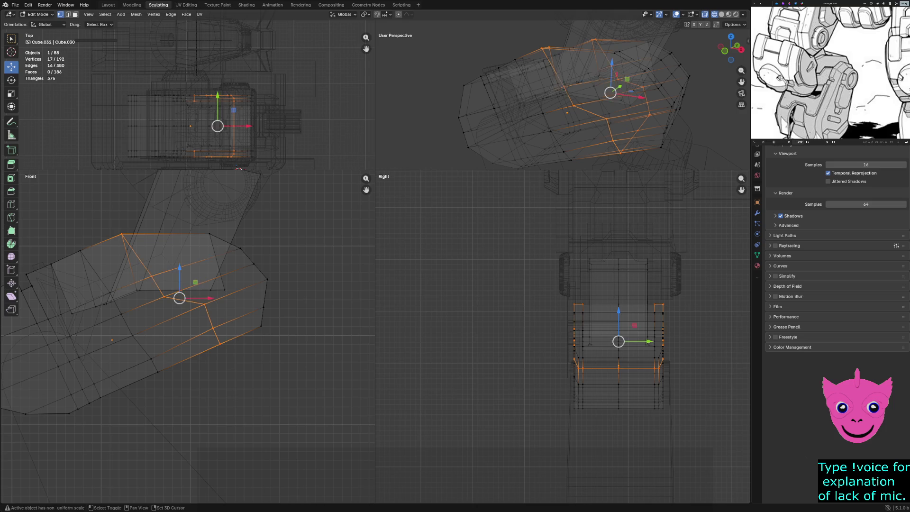
key("g")
key("x")
key("Return")
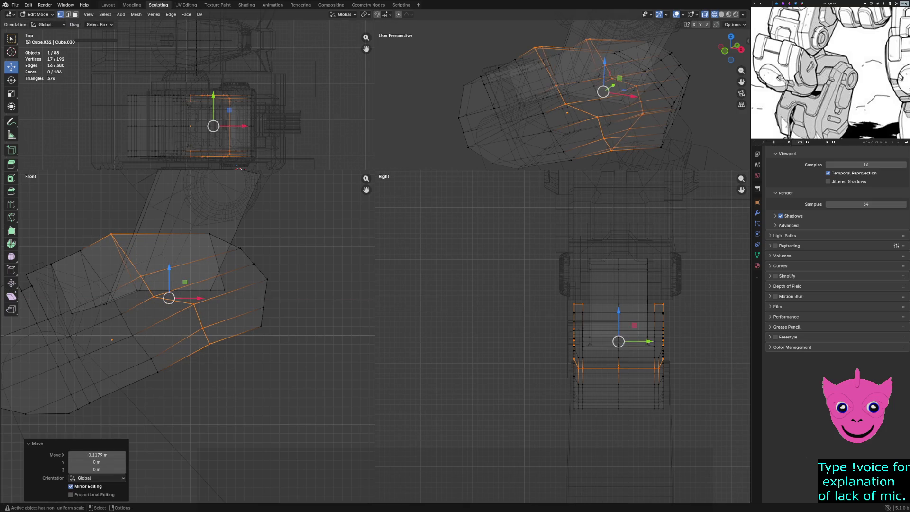
key("g")
key("z")
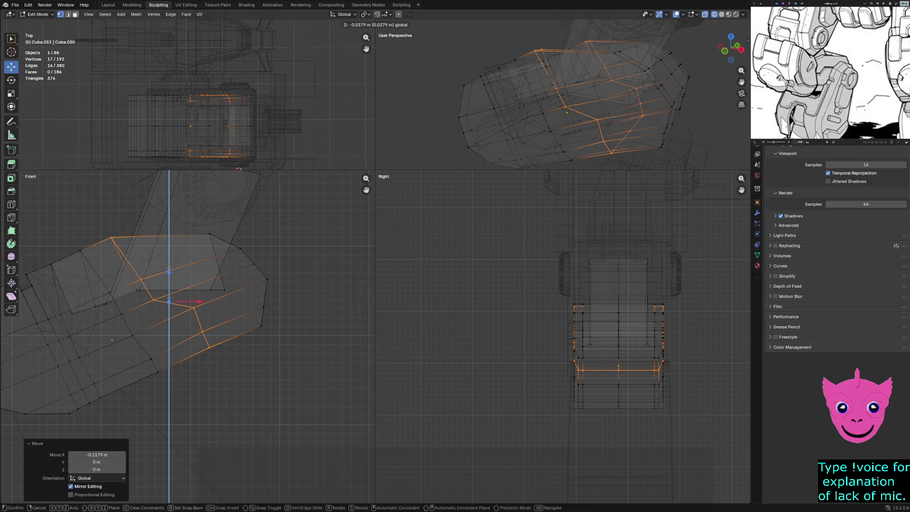
key("Escape")
key("alt+a")
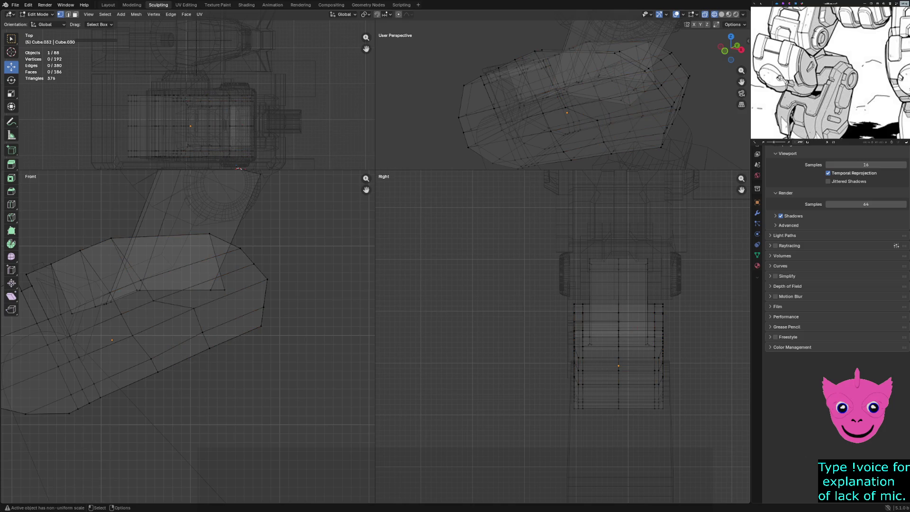
key("2")
left_click(230, 294)
- Select edges along the groove line in Solid shading and raise two of them along Z
left_click(173, 304, "shift")
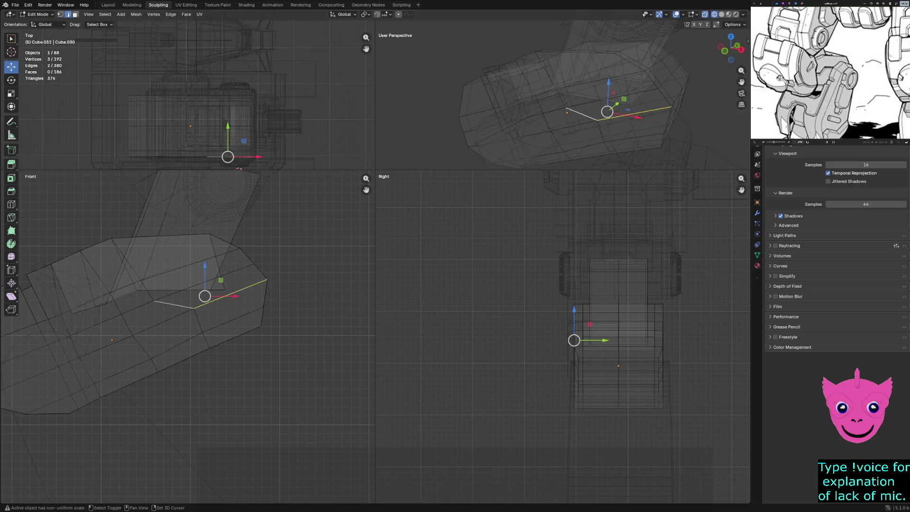
left_click(142, 322, "shift")
left_click(101, 326, "shift")
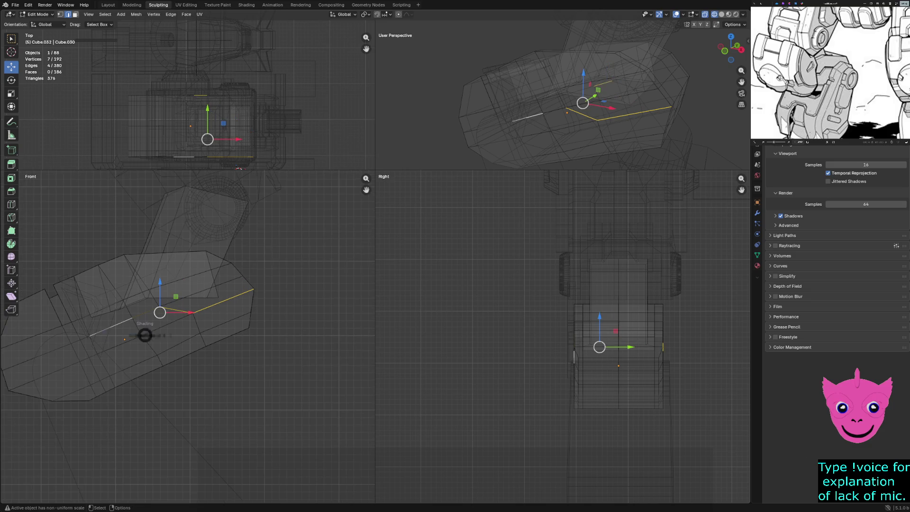
key("shift+z")
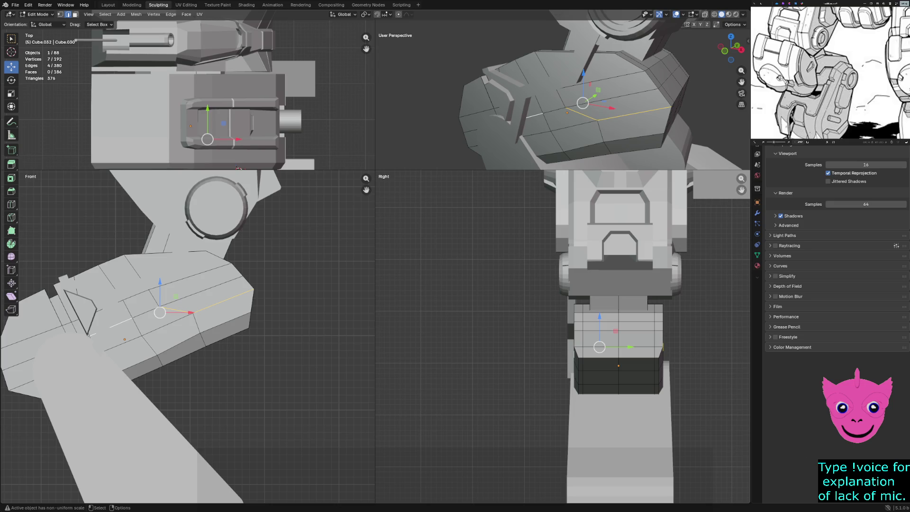
left_click(102, 330)
left_click(144, 313, "shift")
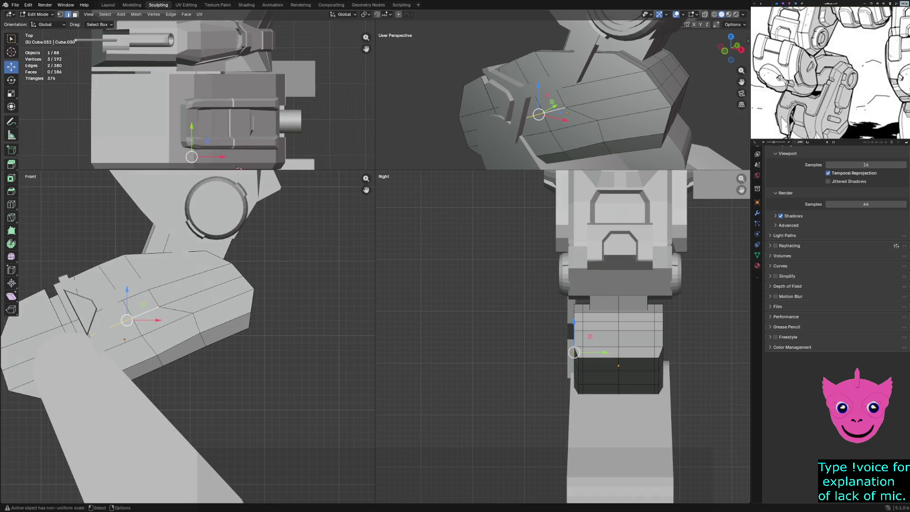
left_click_drag(127, 297, 126, 286)
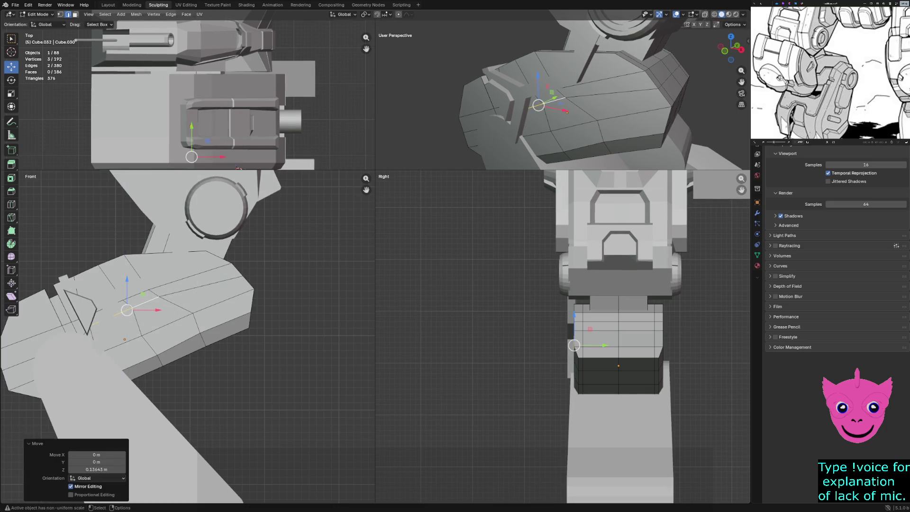
- Nudge one edge to about -0.111 m X, slightly lower, then select the groove edges
left_click(147, 301)
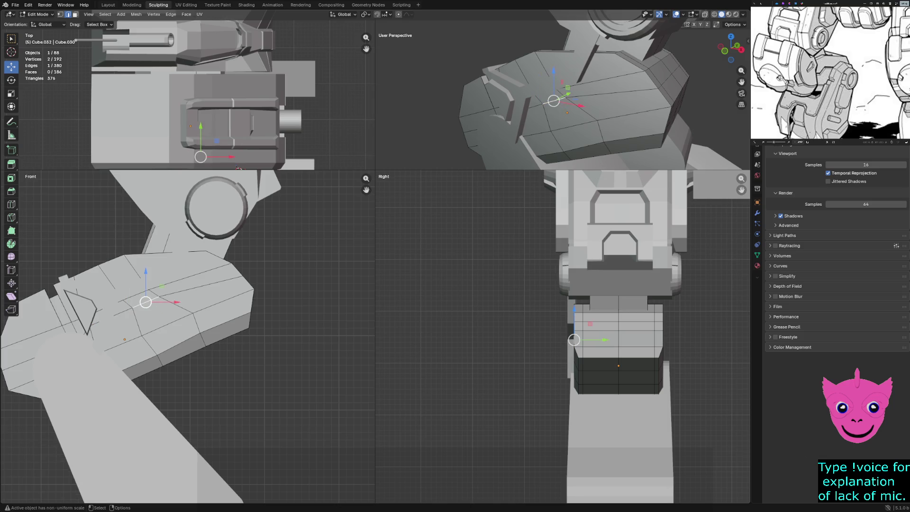
left_click_drag(146, 302, 137, 306)
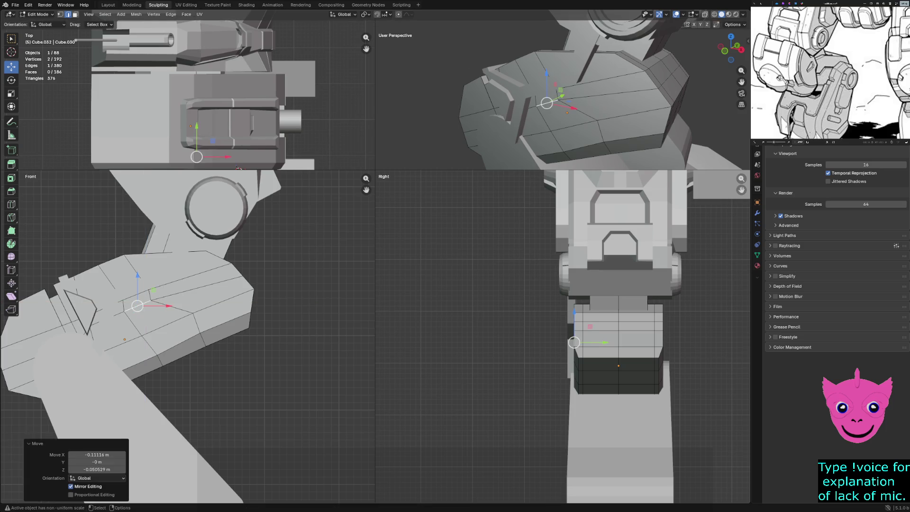
left_click(635, 114, "shift")
left_click(578, 110, "shift")
left_click(538, 105, "shift")
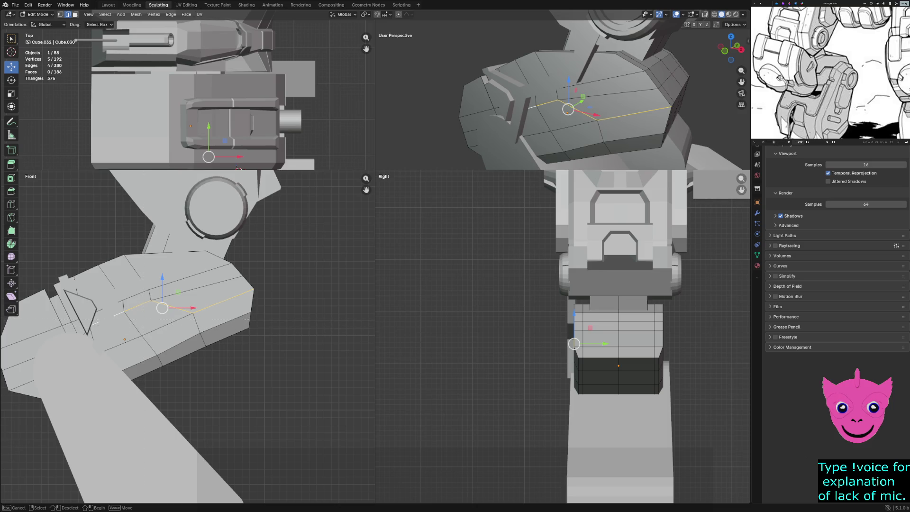
- Bevel the selected groove edges with a width of 0.03 m
left_click(531, 106, "shift")
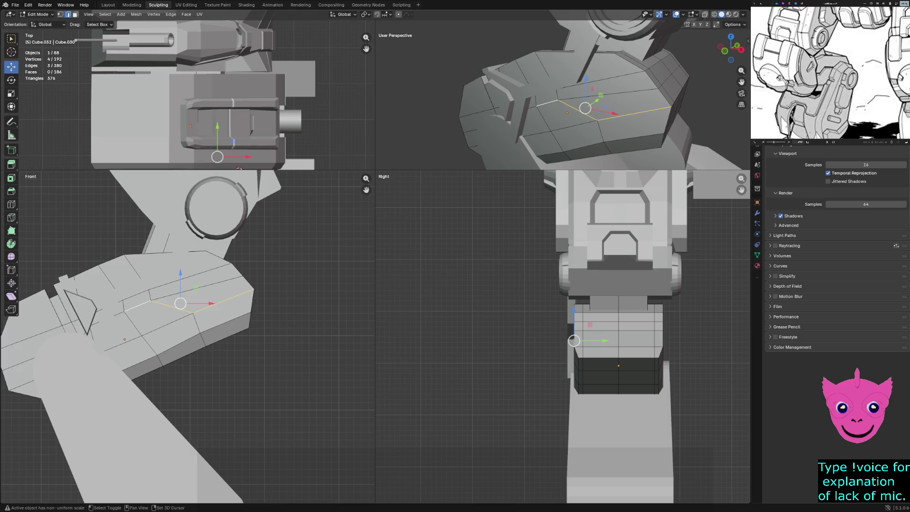
left_click(532, 106, "shift")
key("ctrl+b")
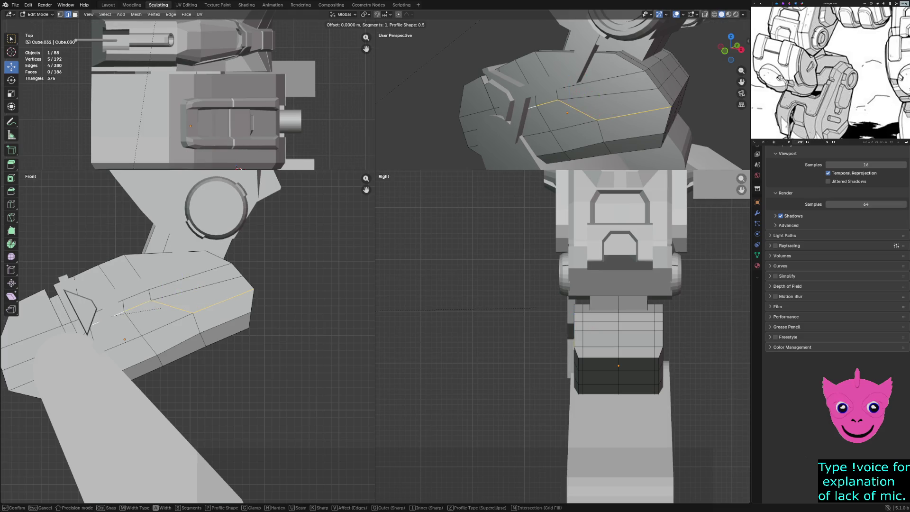
left_click(162, 307)
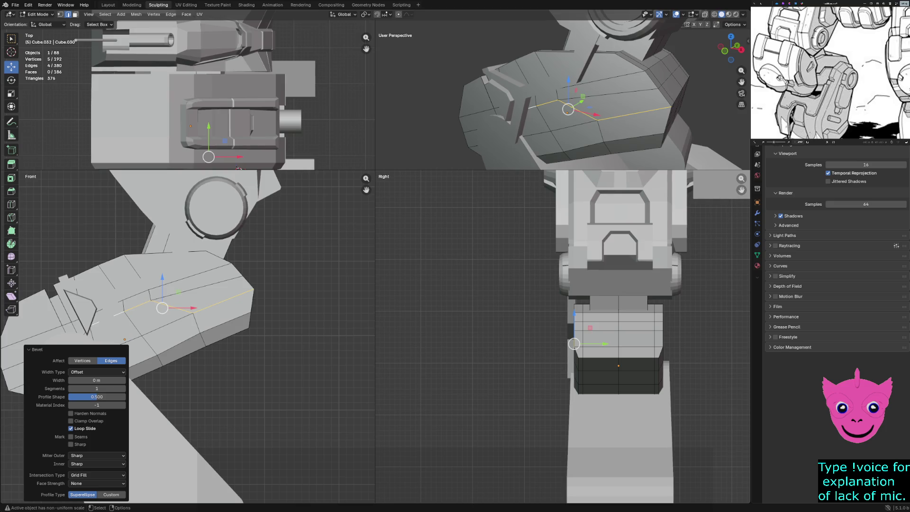
left_click(97, 380)
type("0.03")
key("Return")
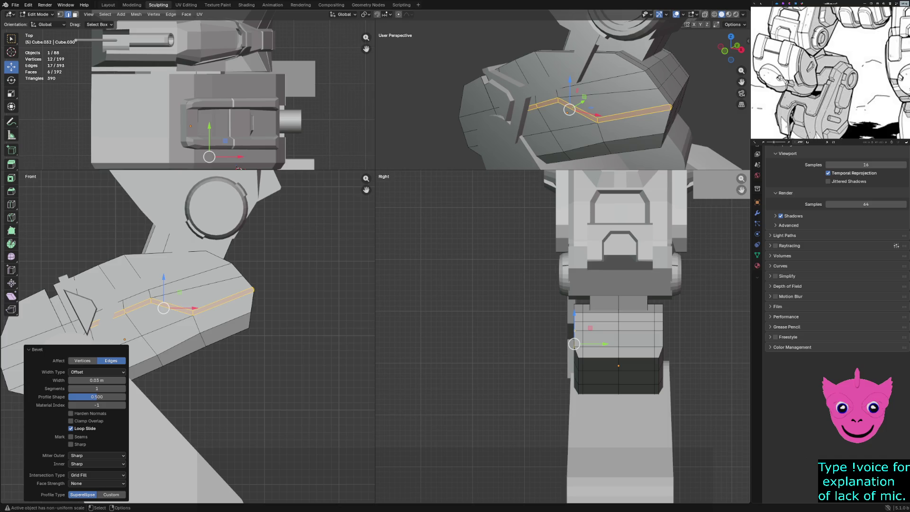
- Select the bevel's thin face strip and extrude it about 0.094 m inward as a recess
left_click(635, 150)
left_click(634, 115)
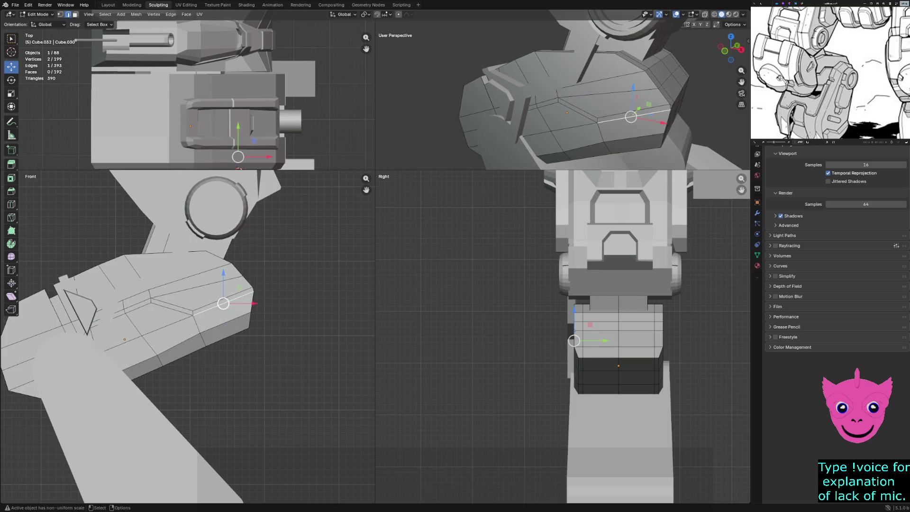
key("3")
left_click(635, 113, "alt")
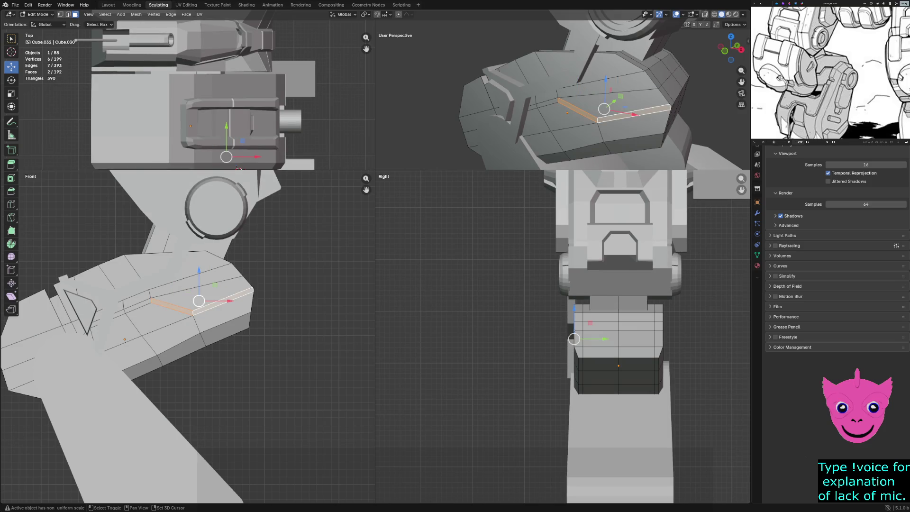
left_click(546, 103, "ctrl")
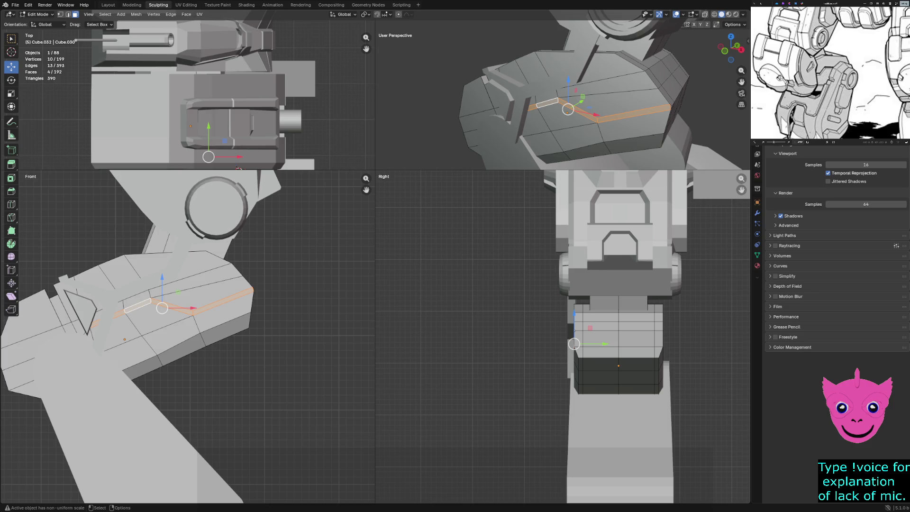
key("e")
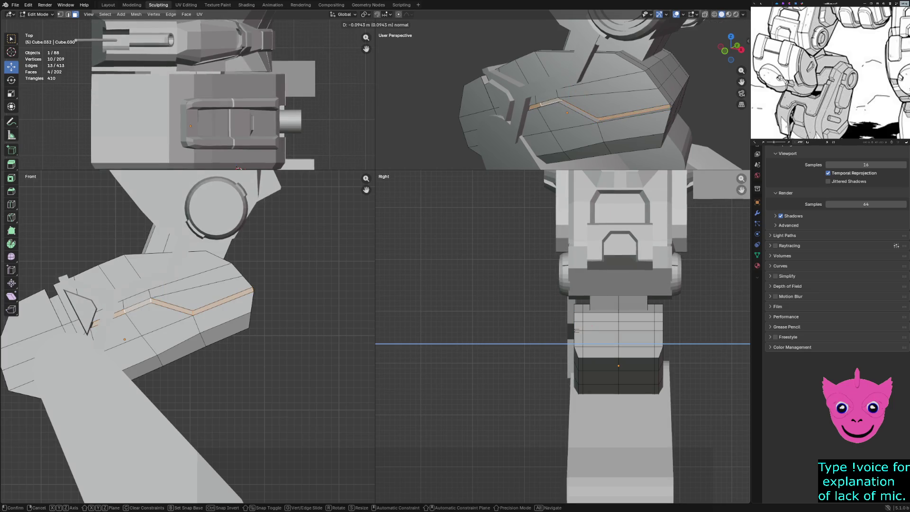
key("Return")
key("alt+a")
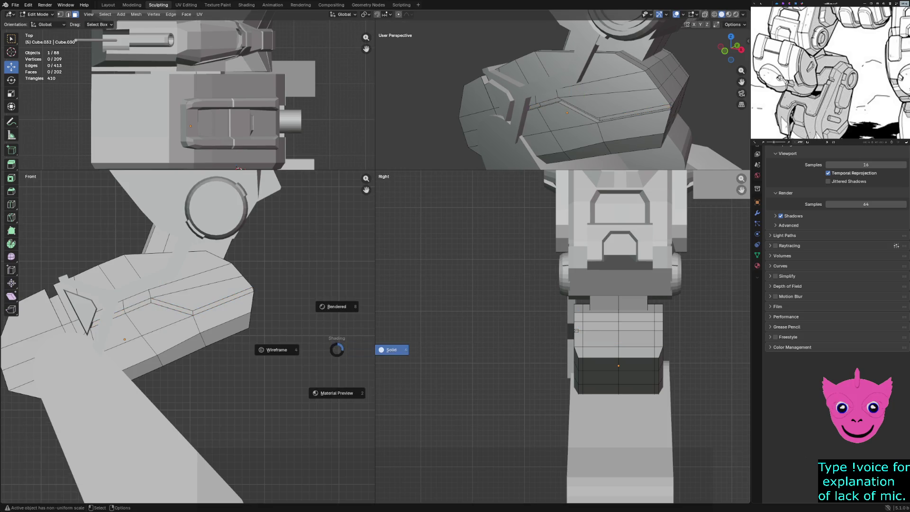
middle_click_drag(335, 345, 394, 346, "shift")
- Enlarge the User Perspective view to fill the window and orbit around the forearm's end
middle_click_drag(545, 104, 626, 100)
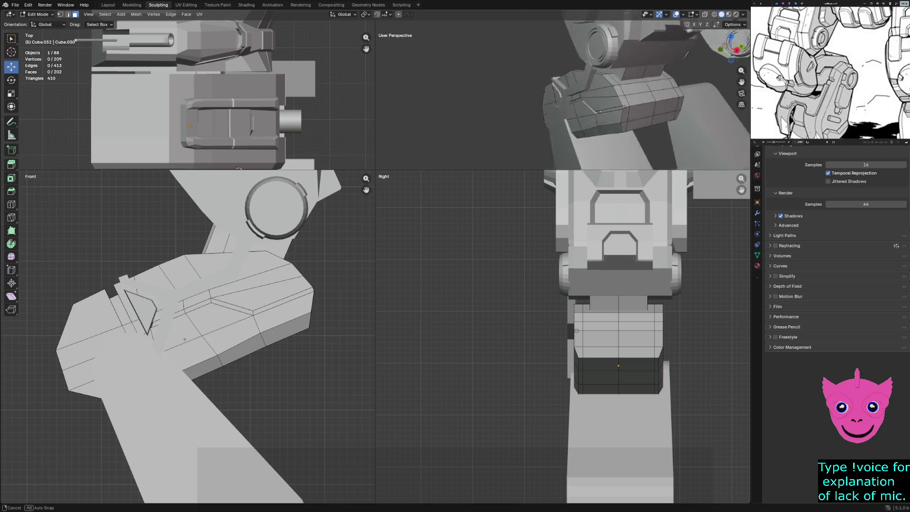
scroll(654, 95, "up", 5)
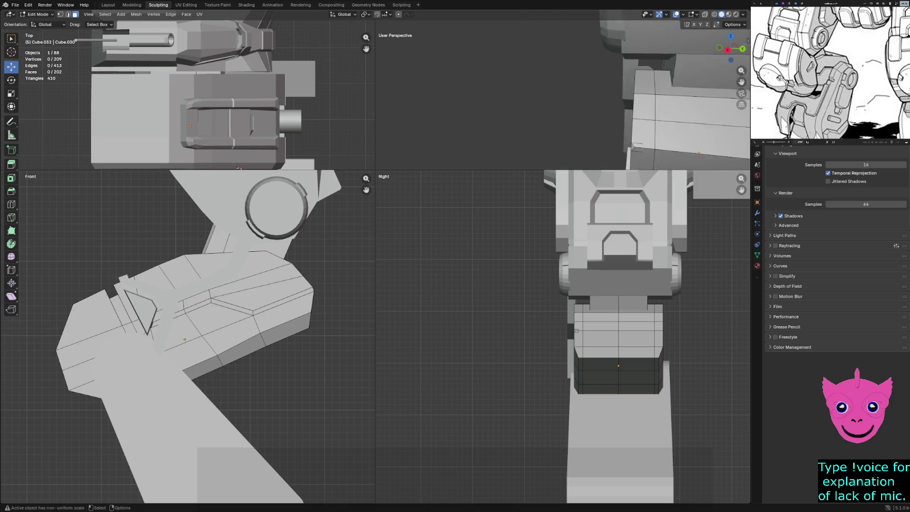
left_click_drag(375, 170, 138, 356)
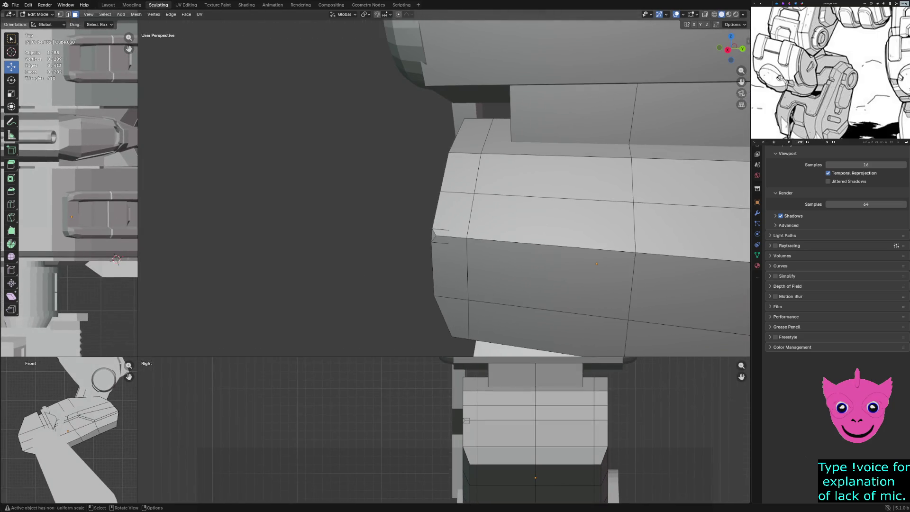
left_click(450, 267)
middle_click_drag(450, 268, 522, 265)
- Delete the small corner triangle and another small face at the forearm's end
left_click(593, 228)
left_click(591, 257)
mouse_move(591, 258)
middle_mouse_down()
mouse_move(663, 251)
mouse_move(469, 275)
middle_mouse_up()
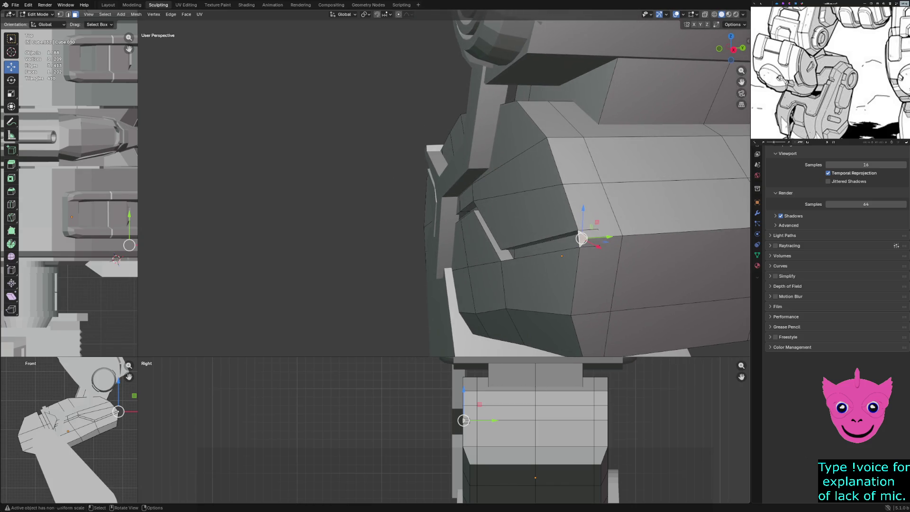
key("x")
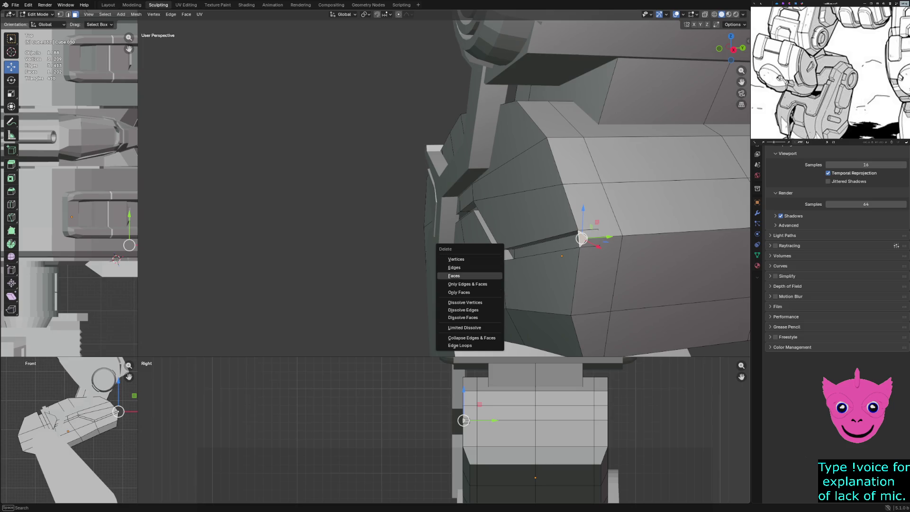
left_click(453, 276)
left_click(589, 237)
key("x")
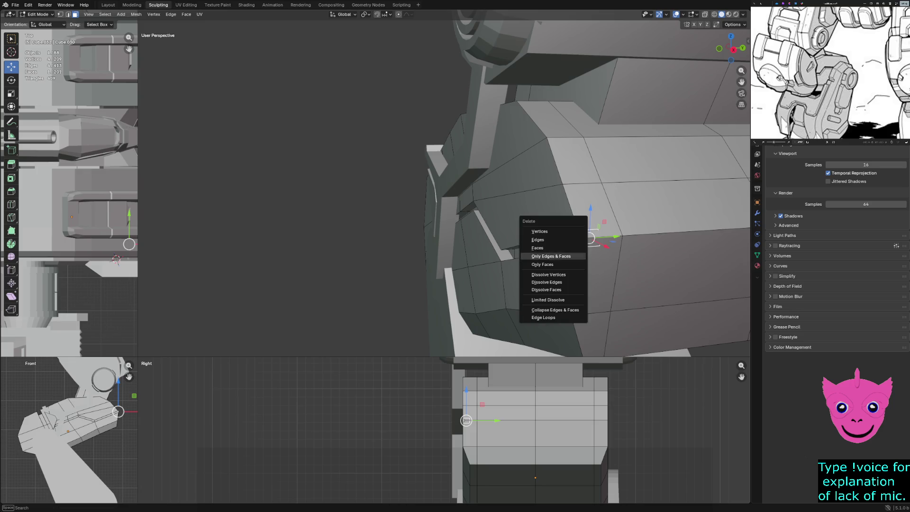
left_click(543, 264)
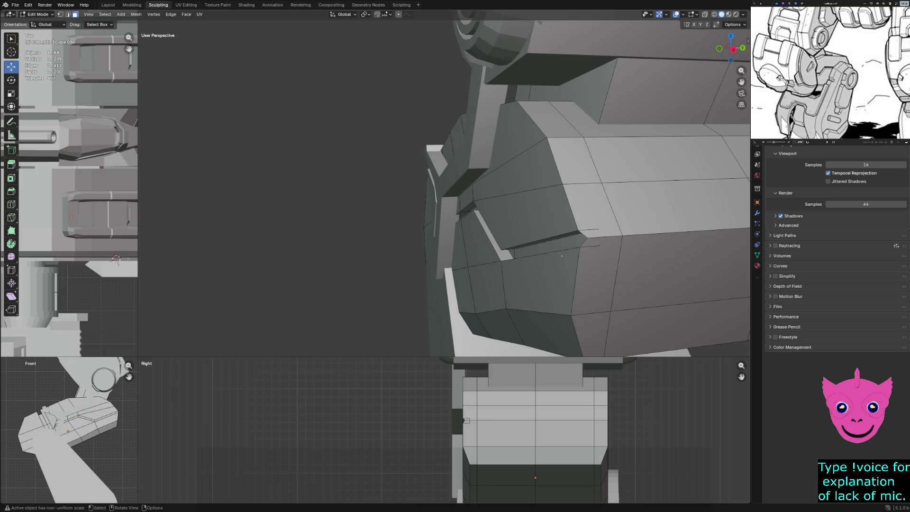
- Delete the larger face above the strip and the narrow face, leaving open holes
left_click(596, 275)
mouse_move(596, 275)
middle_mouse_down()
mouse_move(631, 246)
mouse_move(592, 237)
mouse_move(552, 296)
mouse_move(502, 246)
middle_mouse_up()
left_click(633, 246)
key("x")
left_click(549, 298)
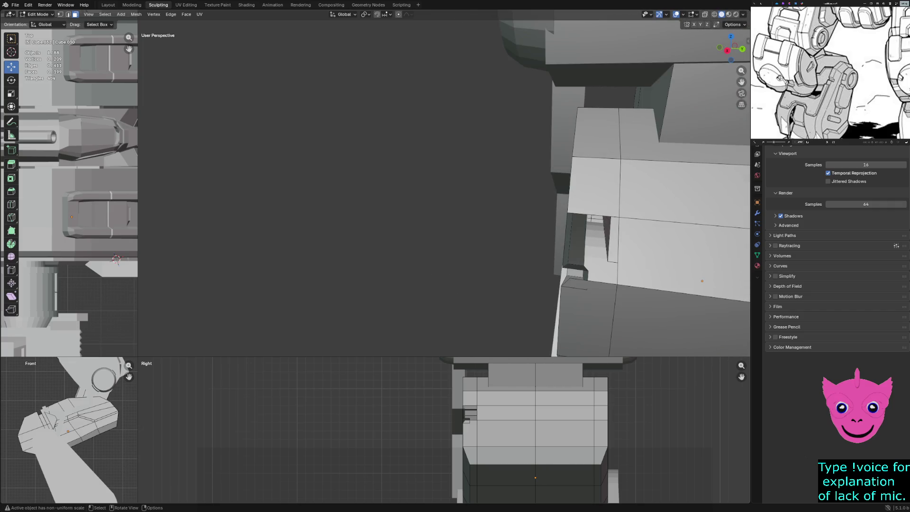
left_click(601, 313)
key("x")
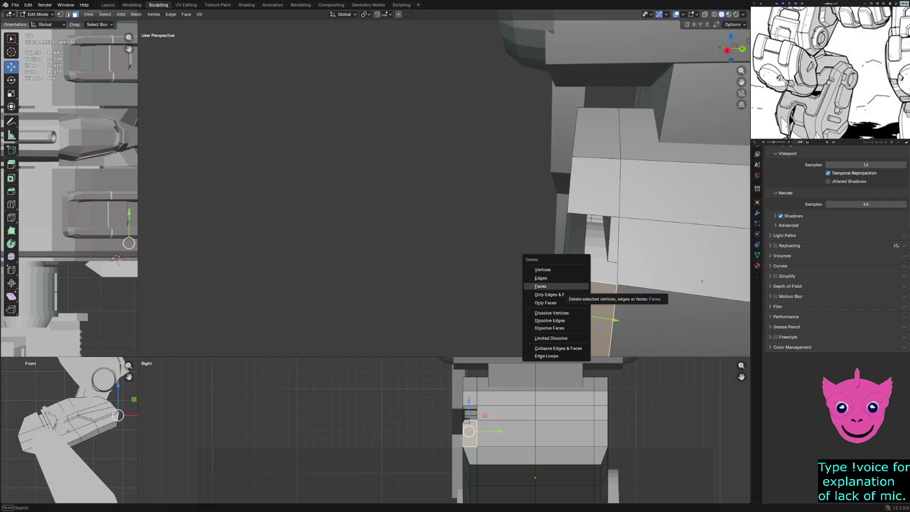
left_click(540, 286)
- Select the small chamfer face and orbit around it to inspect
left_click(575, 281)
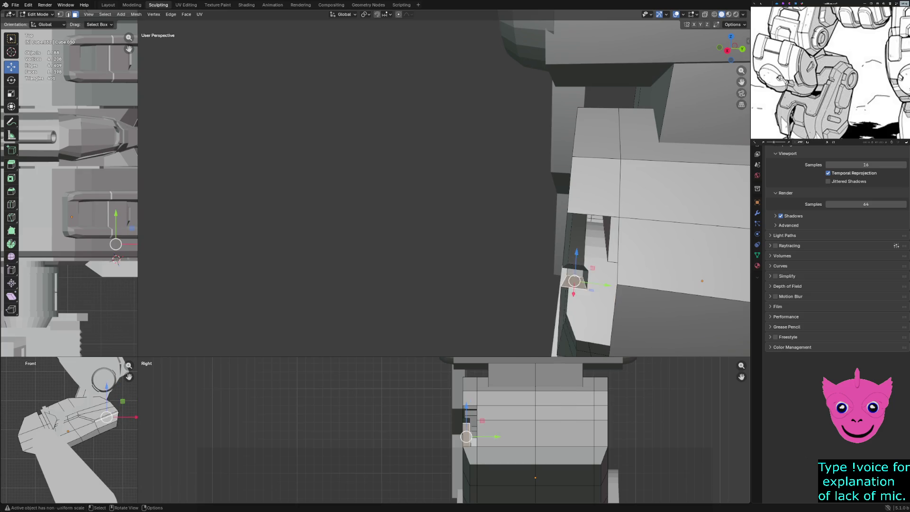
middle_click_drag(574, 282, 583, 289)
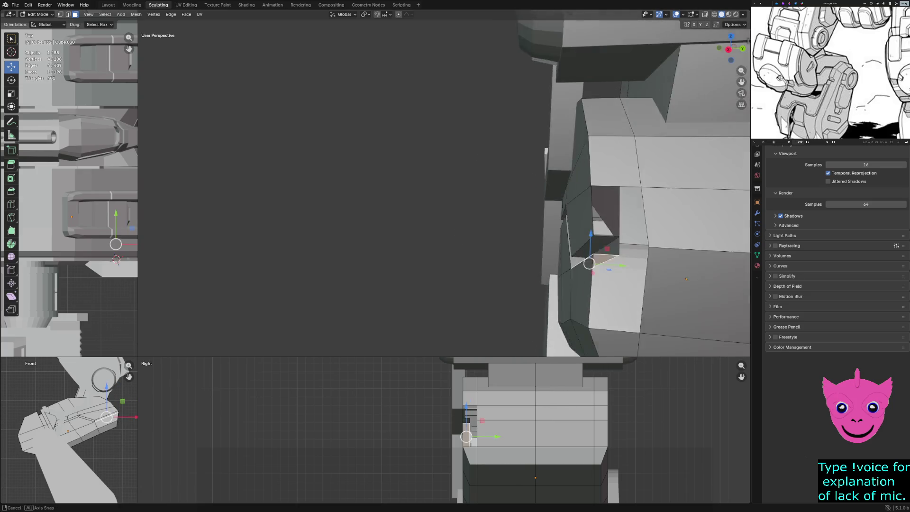
mouse_move(582, 289)
middle_mouse_down()
mouse_move(534, 251)
mouse_move(512, 252)
middle_mouse_up()
- Select the chamfer face and its three neighbouring faces, try merging them, then undo
key("alt+a")
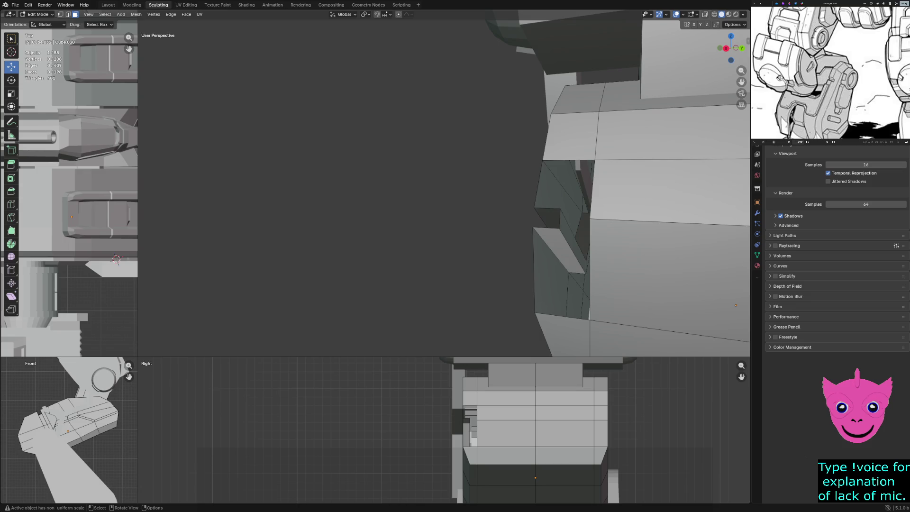
left_click(559, 250)
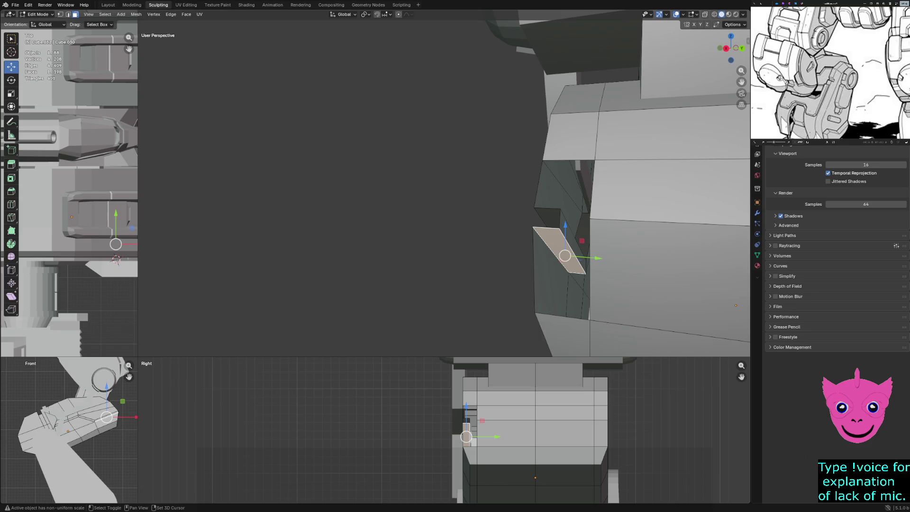
left_click(550, 289, "shift")
left_click(561, 334, "shift")
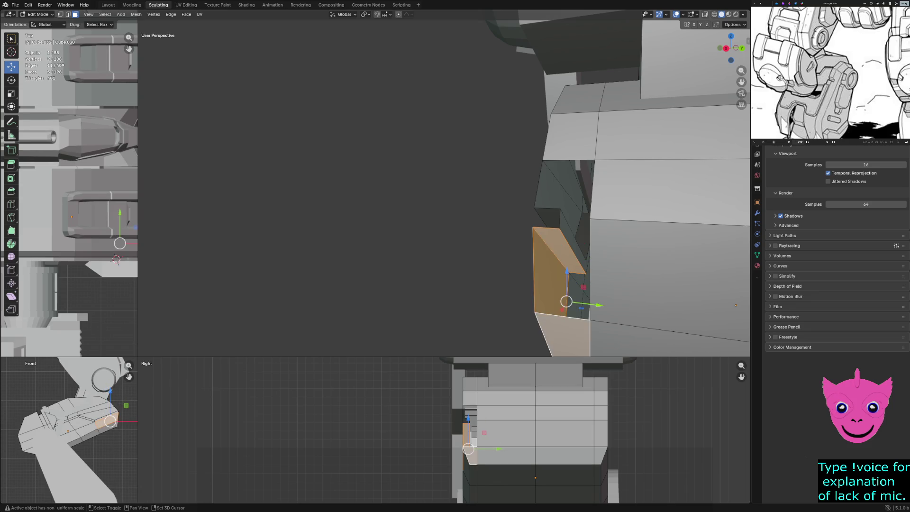
left_click(663, 270, "shift")
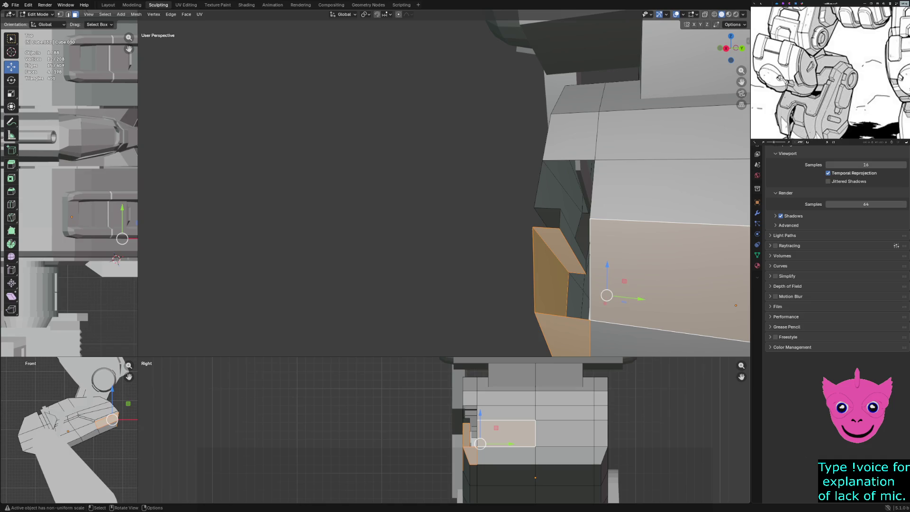
key("ctrl+x")
key("ctrl+z")
- In vertex mode, fill a quad face across the gap's four corner vertices
key("alt+a")
key("1")
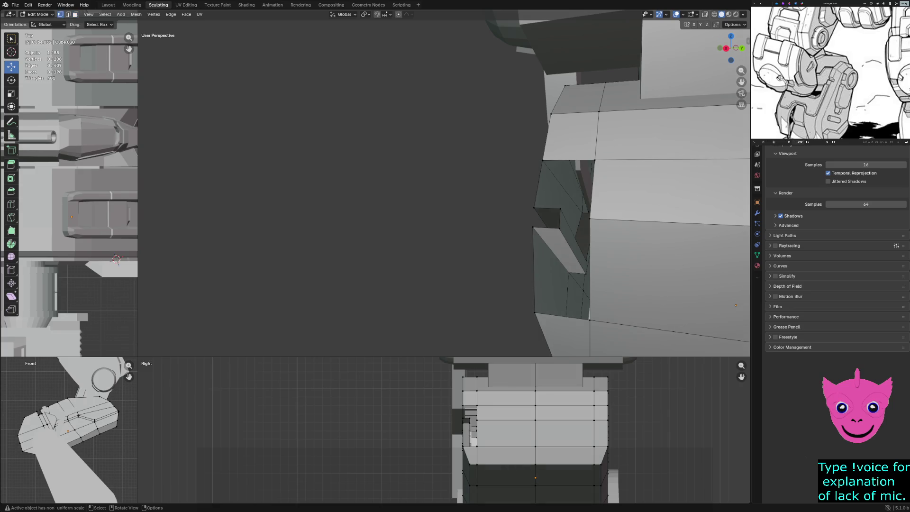
left_click(533, 228)
left_click(560, 227, "shift")
left_click(589, 320, "shift")
left_click(534, 312, "shift")
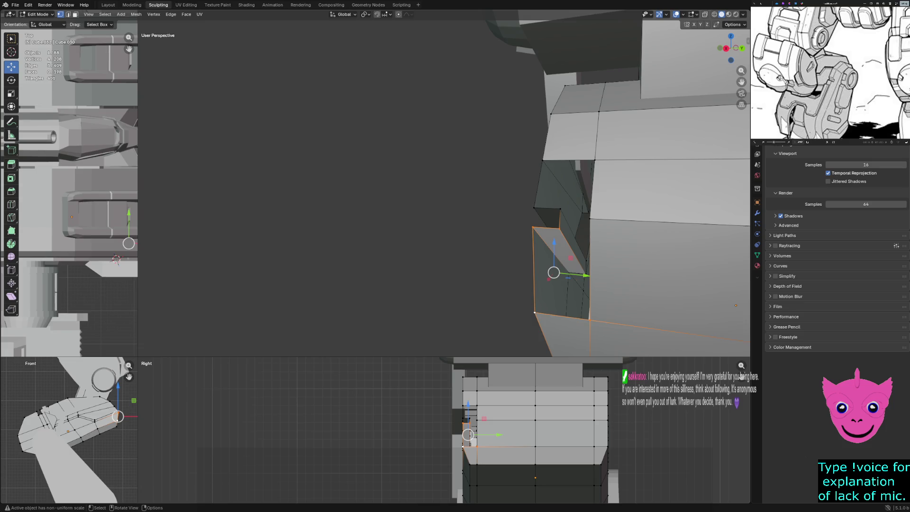
key("f")
- Try filling a face from the slot's upper corner vertices, then undo the misplaced fill
left_click(560, 227)
left_click(560, 208)
left_click(543, 160)
left_click(594, 160, "shift")
left_click(559, 228, "shift")
left_click(533, 227, "shift")
key("f")
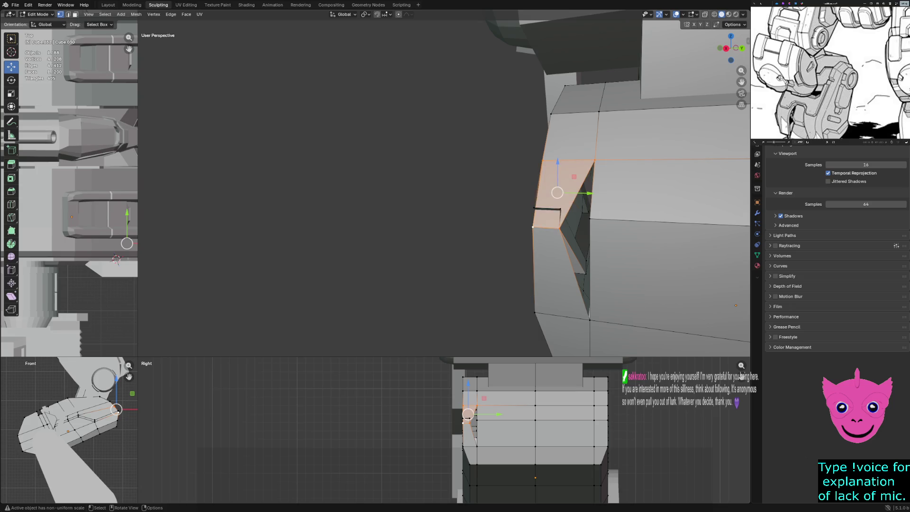
key("ctrl+z")
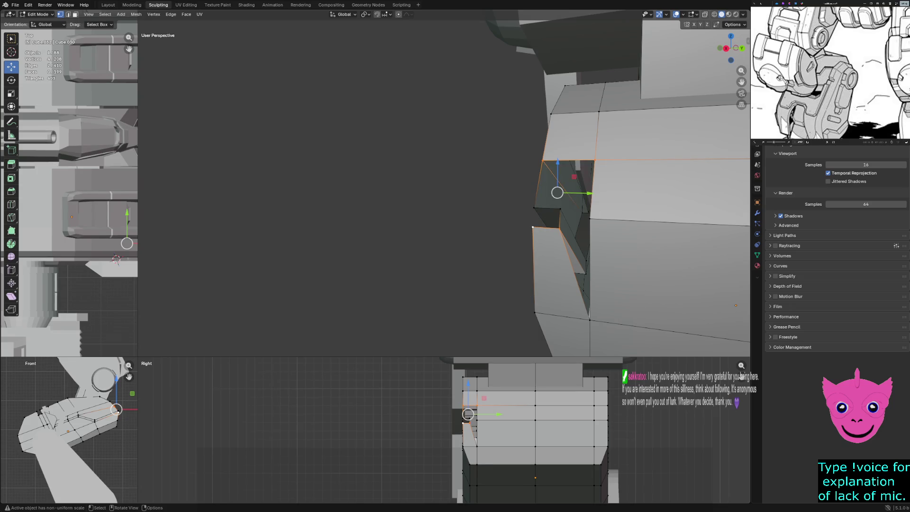
- Fill a quad between the four corrected slot corner vertices
left_click(559, 227, "shift")
left_click(560, 208, "shift")
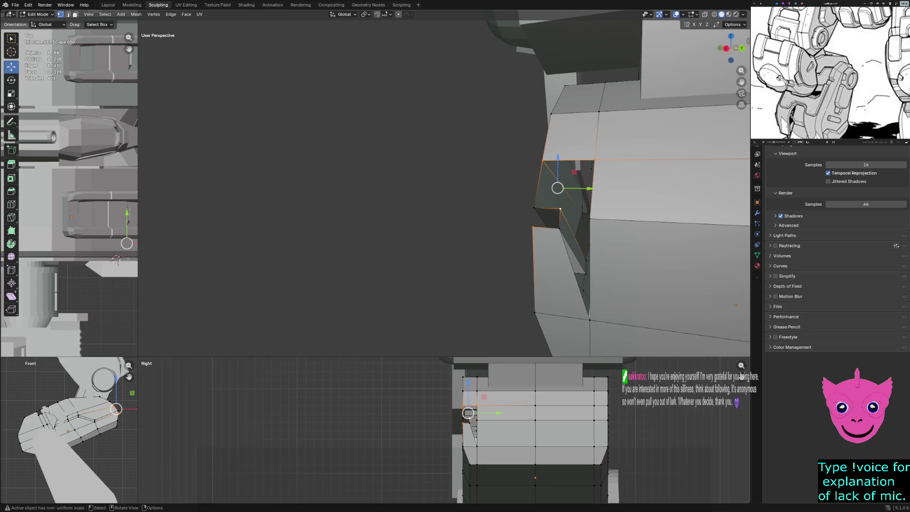
left_click(534, 207, "shift")
left_click(533, 226, "shift")
key("f")
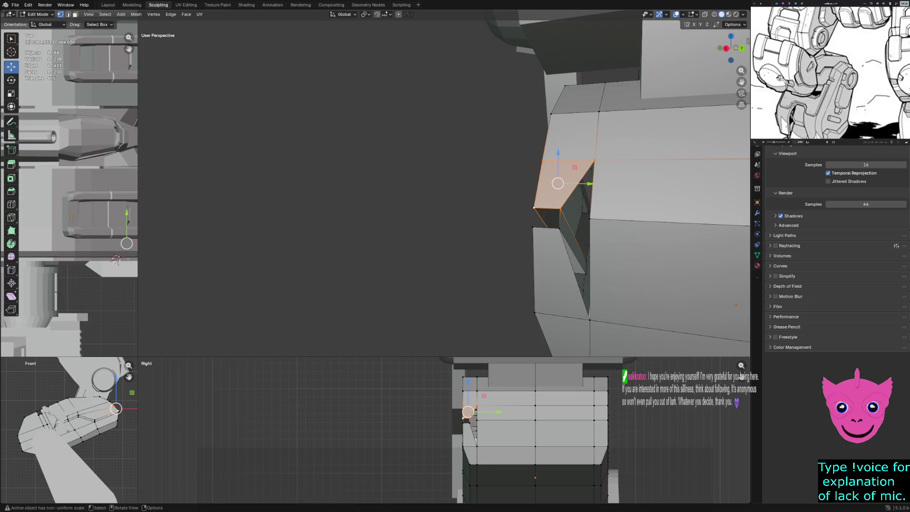
- Fill the open gap along the inset's side and orbit to inspect the patch
left_click(594, 162)
left_click(590, 219, "shift")
left_click(590, 319, "shift")
left_click(560, 209, "shift")
left_click(586, 272, "shift")
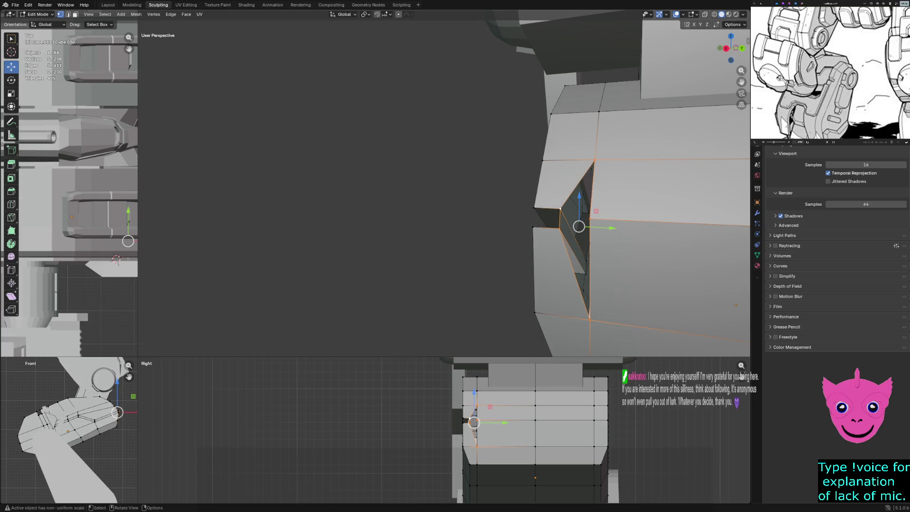
key("f")
key("alt+a")
middle_click_drag(582, 228, 559, 223)
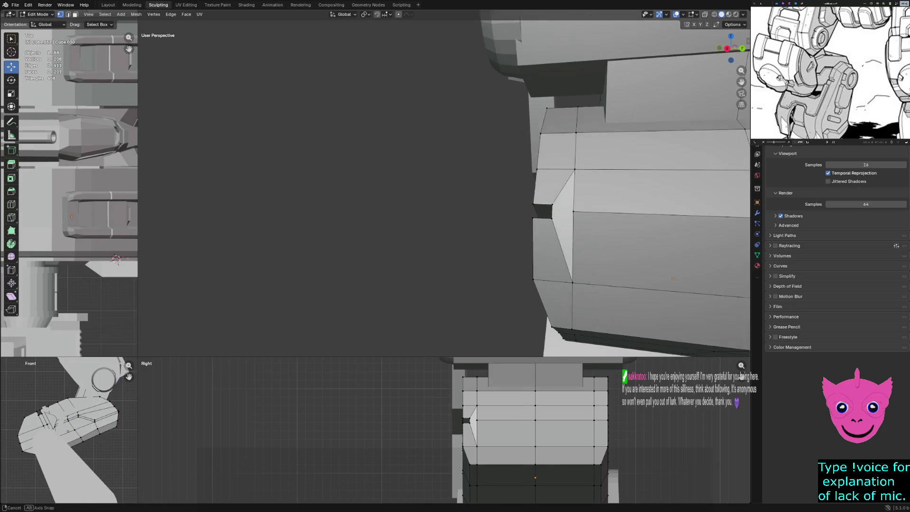
key("ctrl+z")
key("ctrl+z")
middle_click_drag(583, 228, 592, 265)
- Fill two triangular faces across the remaining gaps beside the slot
left_click(570, 249)
left_click(613, 267, "shift")
left_click(570, 278, "shift")
key("f")
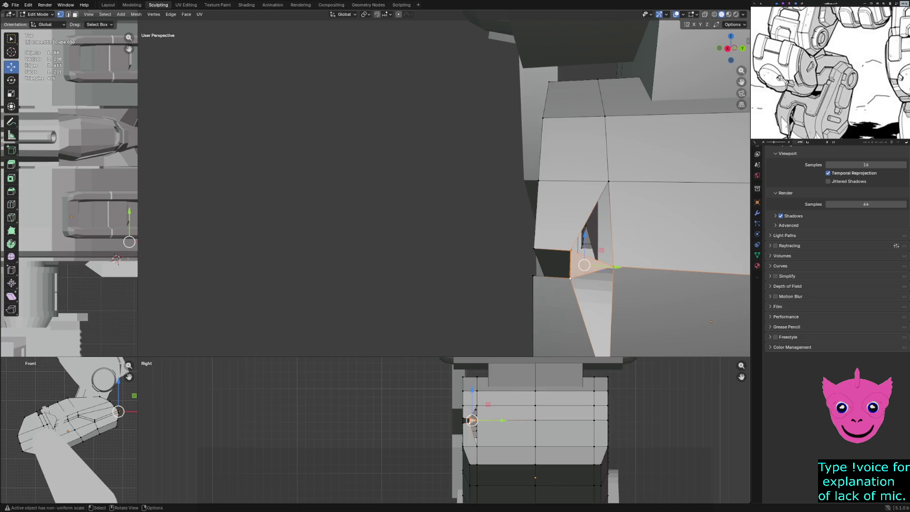
left_click(570, 278)
middle_click_drag(616, 190, 592, 199)
left_click(559, 334, "shift")
left_click(561, 241, "shift")
key("f")
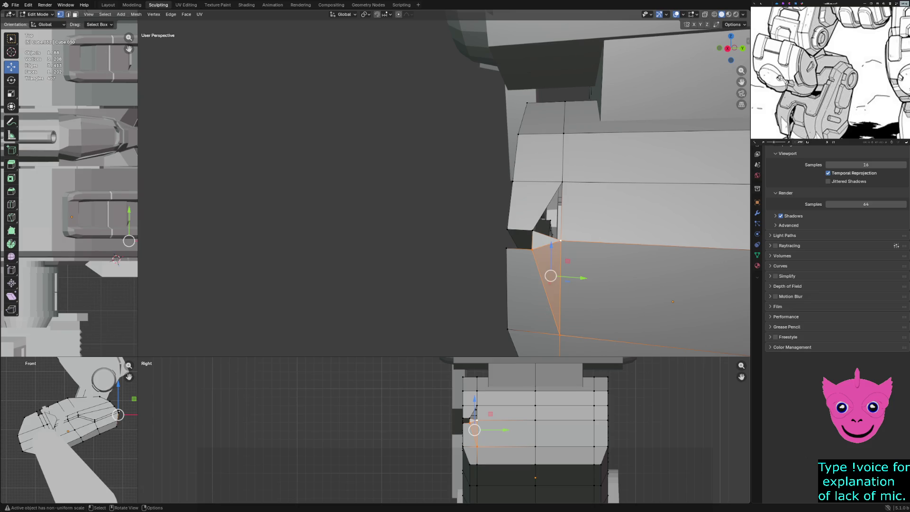
- Fill one more triangle, then view the whole patched forearm
left_click(532, 231)
left_click(562, 182, "shift")
left_click(560, 241, "shift")
key("f")
key("alt+a")
mouse_move(550, 218)
middle_mouse_down()
mouse_move(521, 190)
mouse_move(474, 199)
middle_mouse_up()
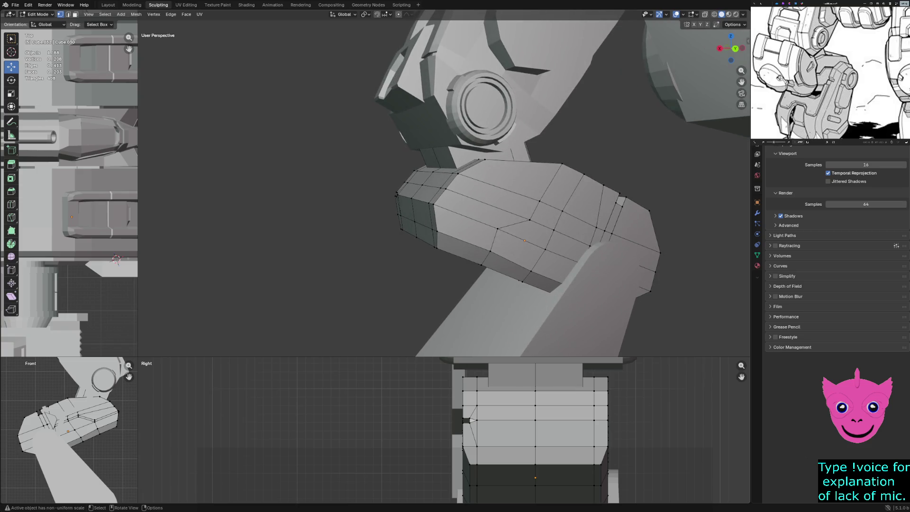
- Bevel the four-edge groove line into a narrow strip and extrude it inward
key("2")
left_click(465, 216)
left_click(513, 224, "shift")
left_click(541, 225, "shift")
left_click(571, 238, "shift")
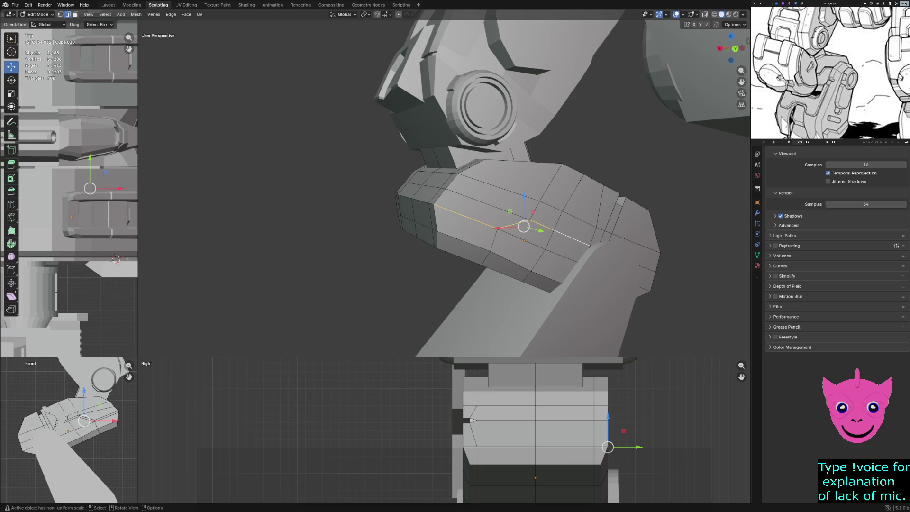
key("ctrl+b")
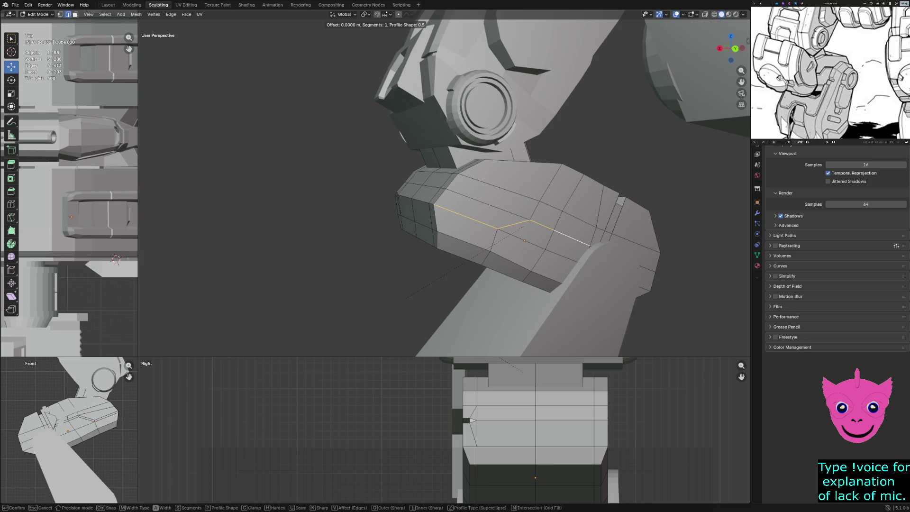
key("Return")
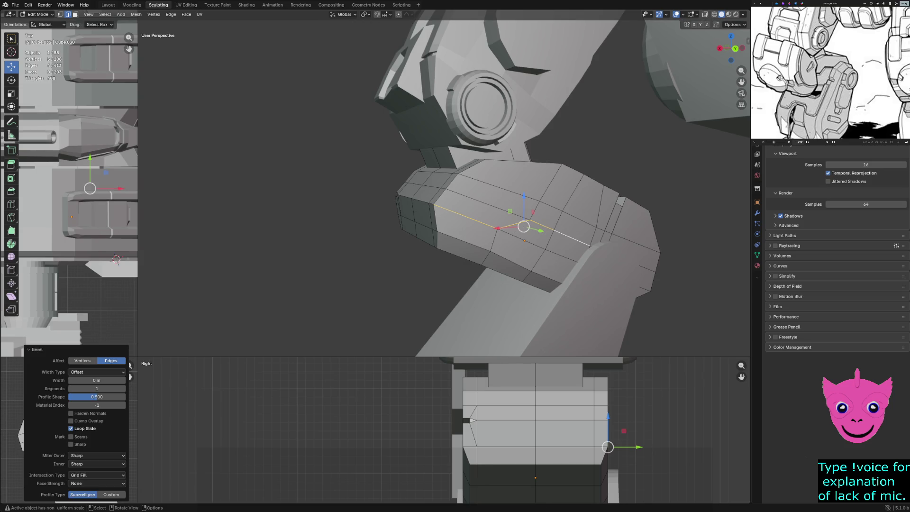
left_click_drag(96, 380, 114, 379)
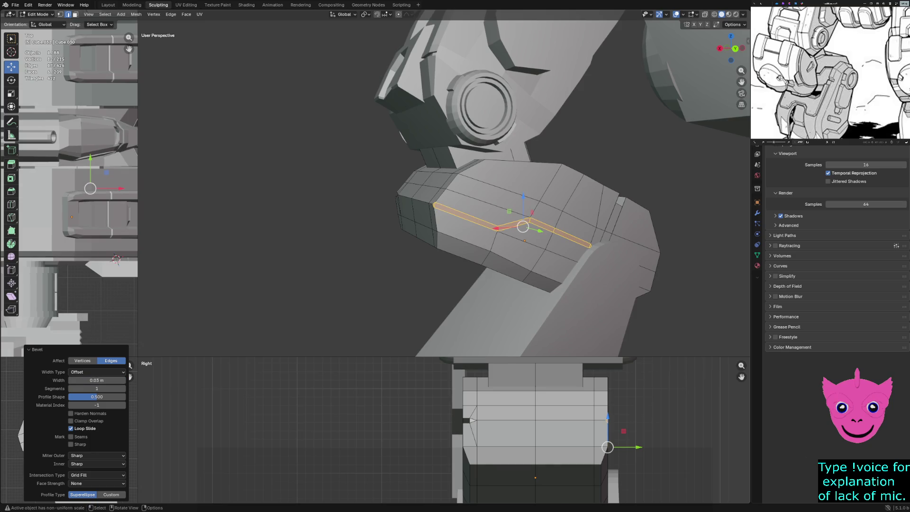
key("e")
key("Return")
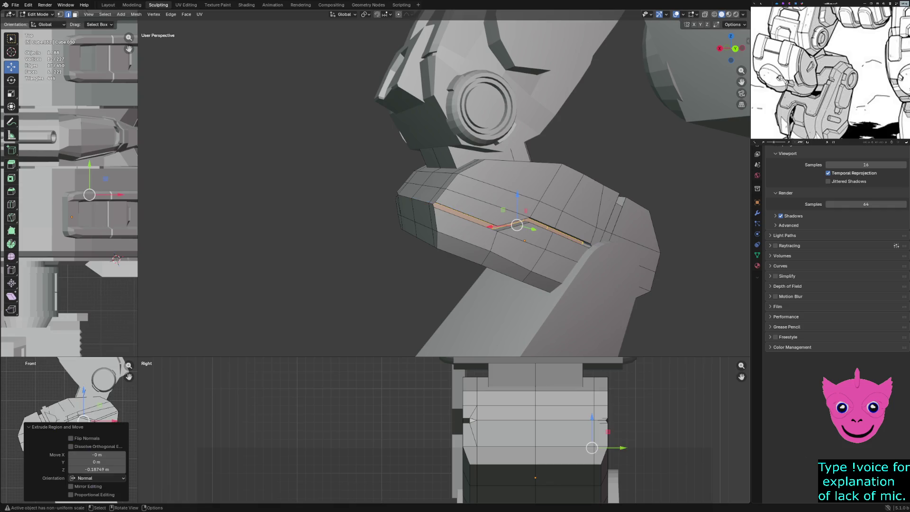
- In wireframe, move the groove edges along the Y axis, then return to solid shading
key("z")
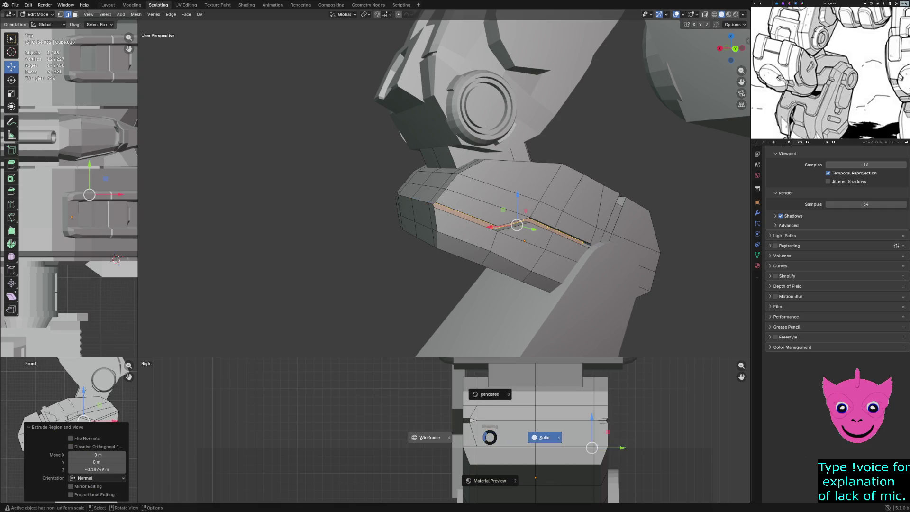
left_click(430, 438)
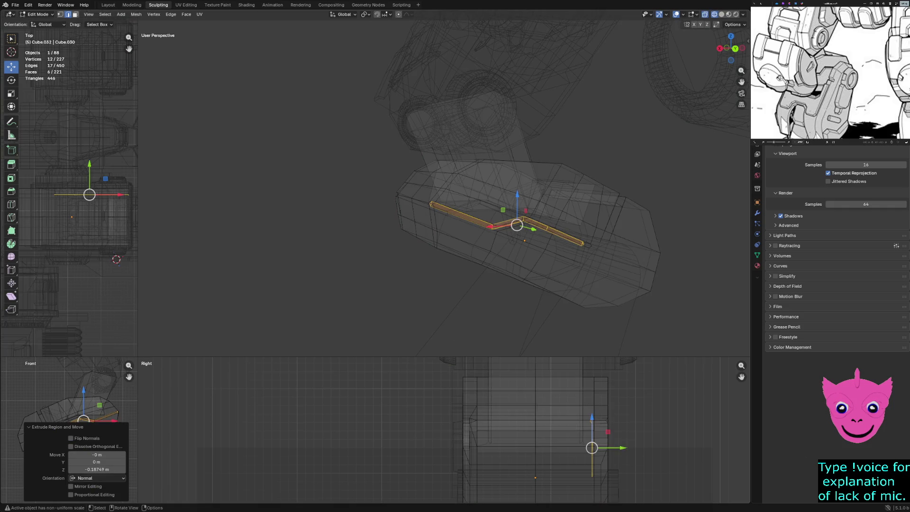
key("g")
key("y")
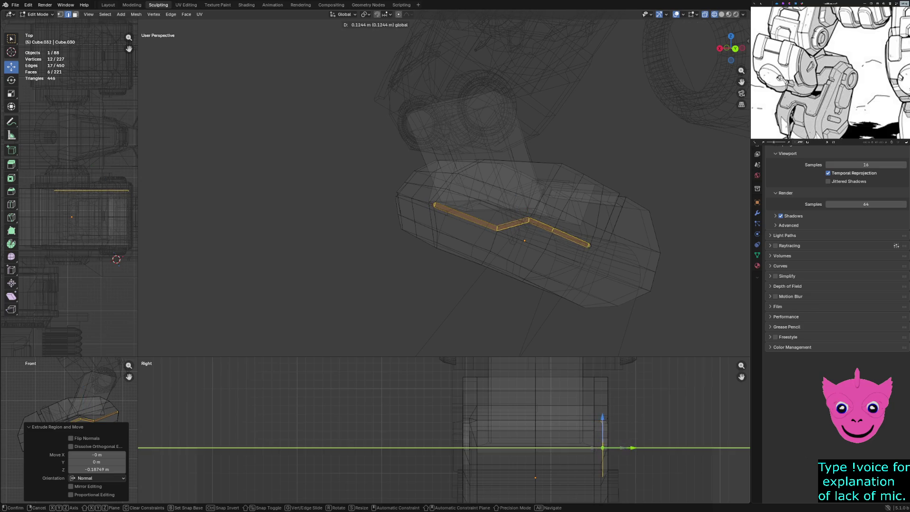
key("Return")
key("z")
left_click(569, 324)
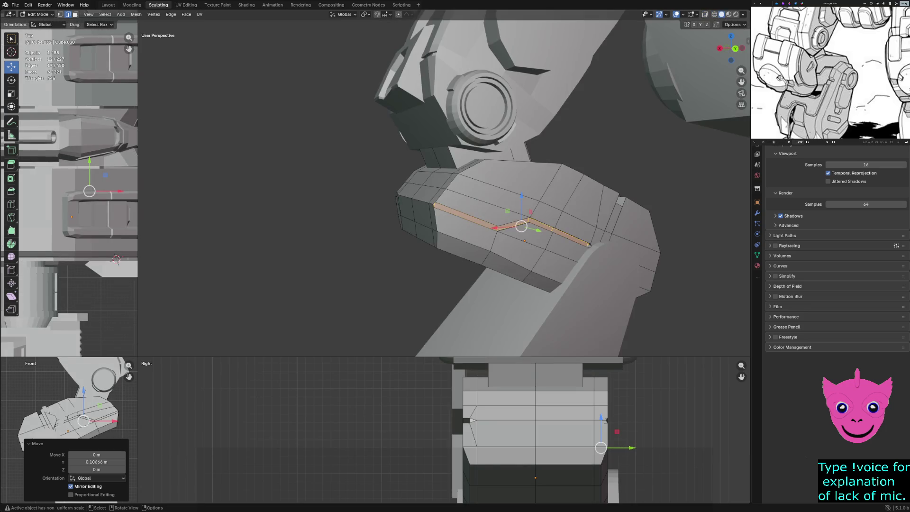
- Slide the groove about 0.036 m along Y with X-ray on, then restore solid shading
middle_click_drag(521, 228, 616, 223)
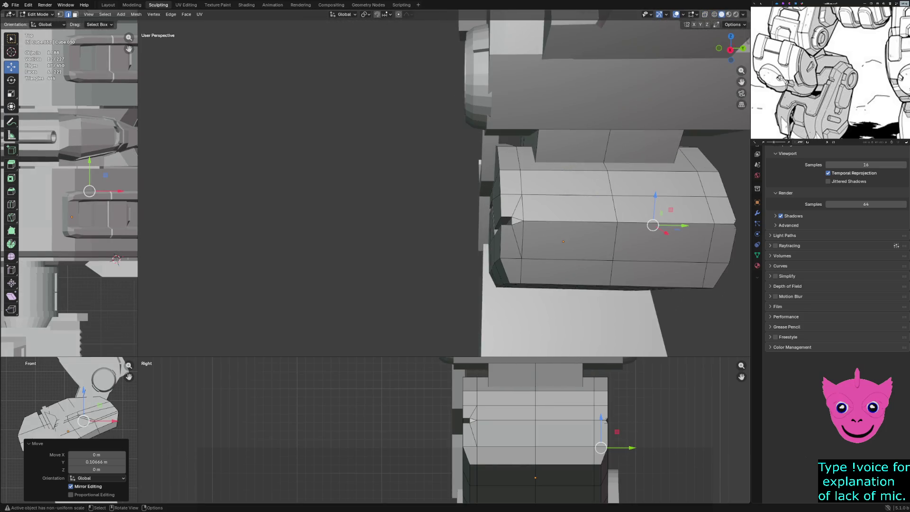
middle_click_drag(521, 227, 554, 268)
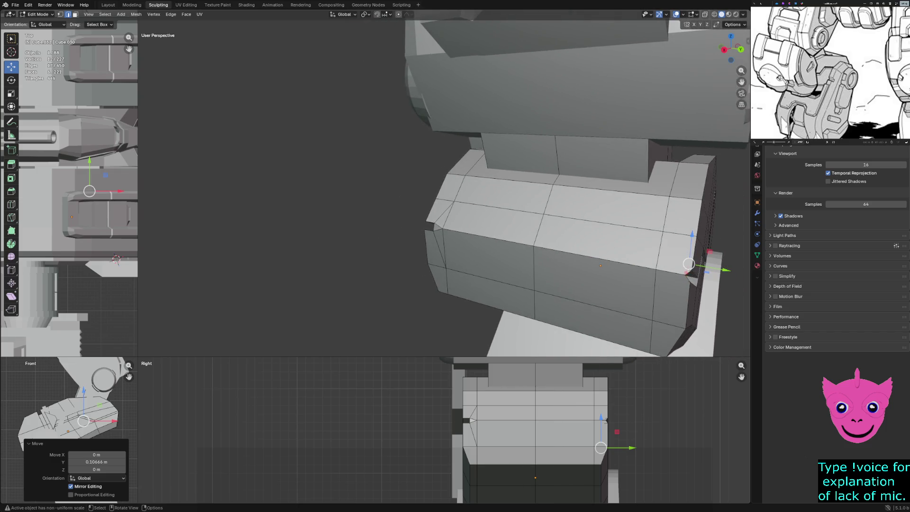
left_click_drag(725, 269, 721, 269)
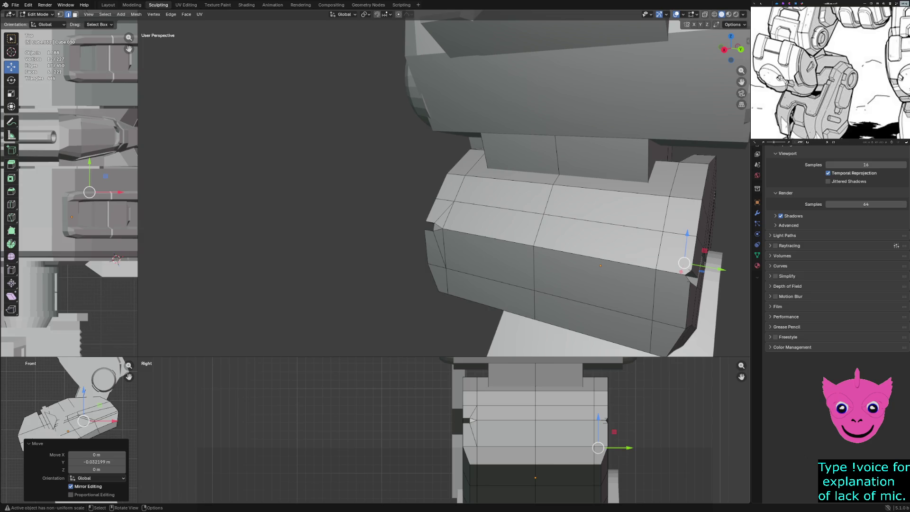
key("alt+z")
left_click_drag(628, 448, 632, 447)
key("z")
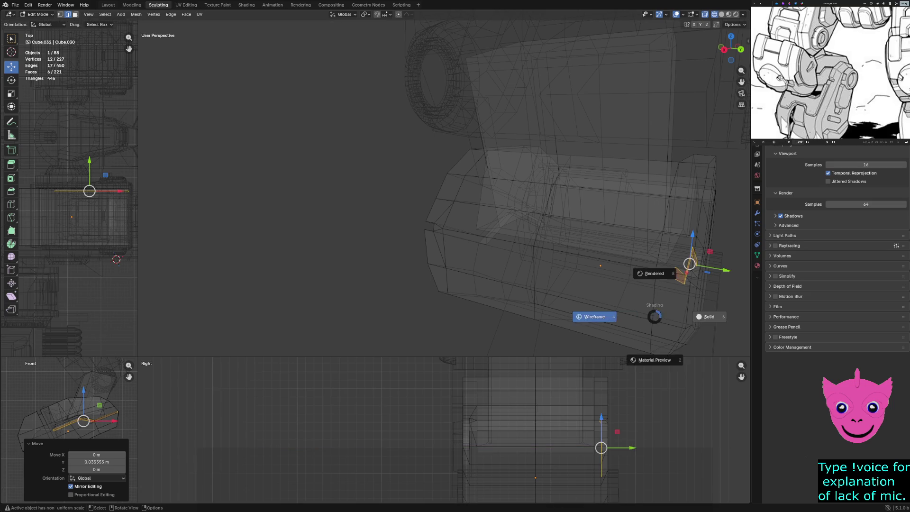
left_click(706, 316)
- Select the groove-end edge, then the lower face of the strip in face mode
middle_click_drag(568, 213, 597, 203)
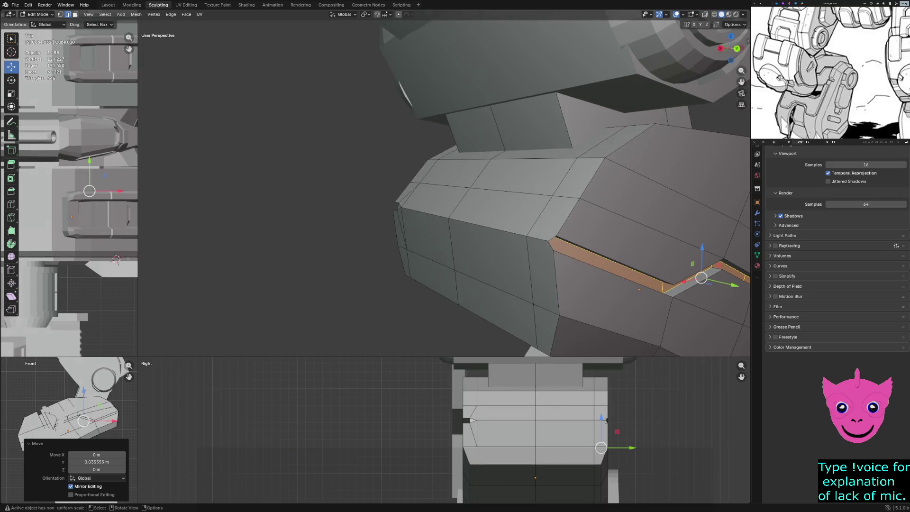
left_click(555, 280)
key("3")
left_click(544, 280)
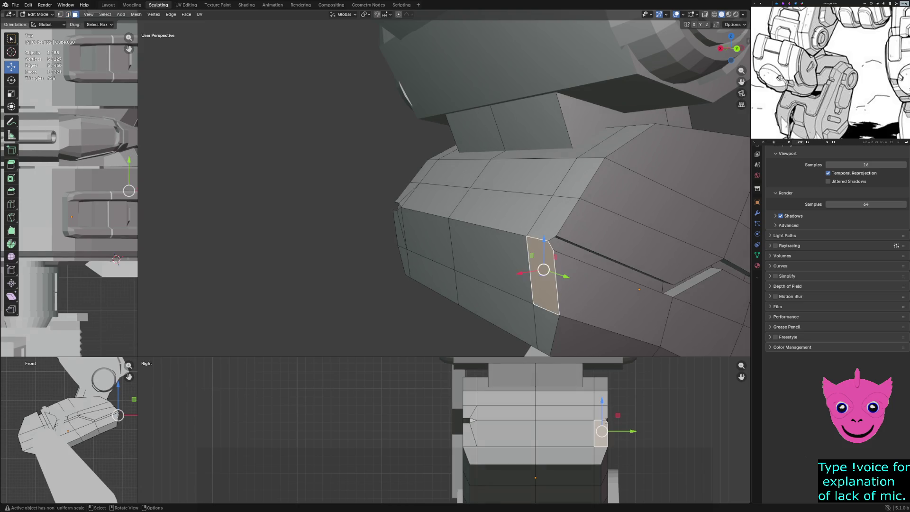
- Delete the two strip faces at the groove's end and the two small notch faces
left_click(552, 215, "ctrl")
key("x")
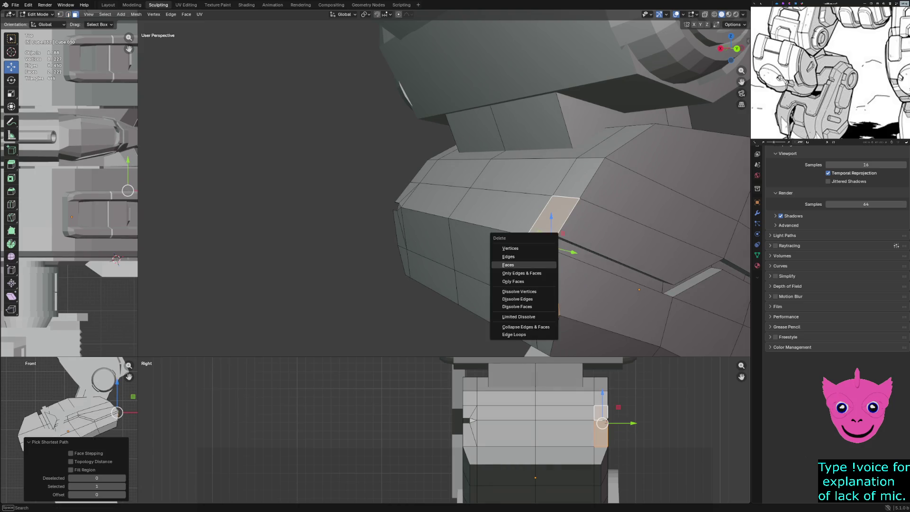
left_click(508, 265)
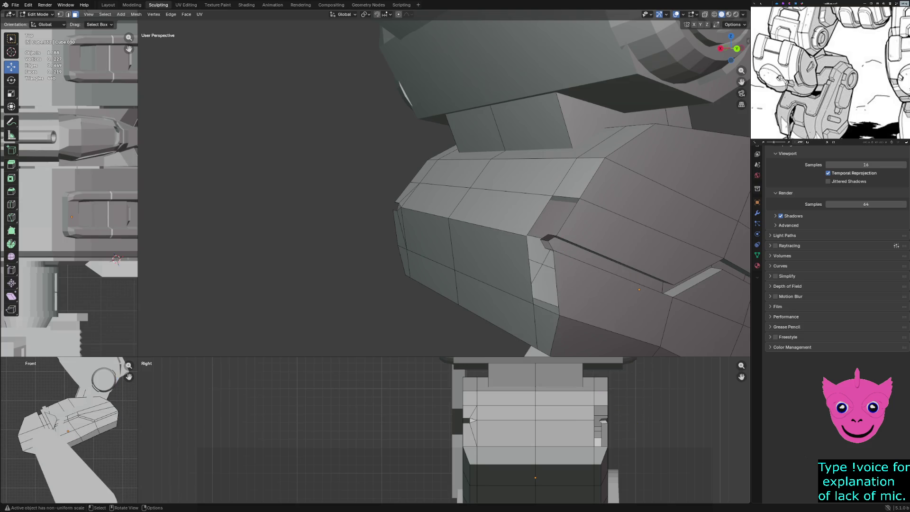
mouse_move(443, 189)
middle_mouse_down()
mouse_move(478, 194)
mouse_move(426, 204)
middle_mouse_up()
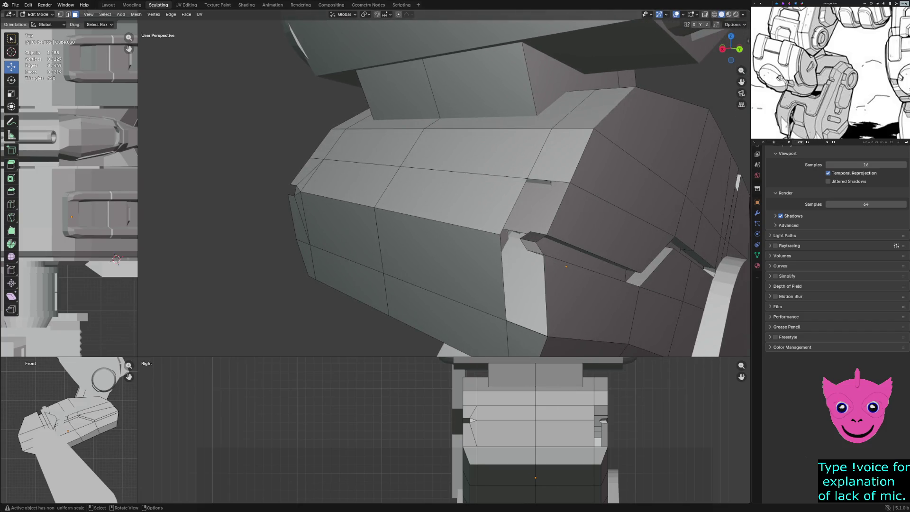
left_click(527, 248)
left_click(534, 237, "shift")
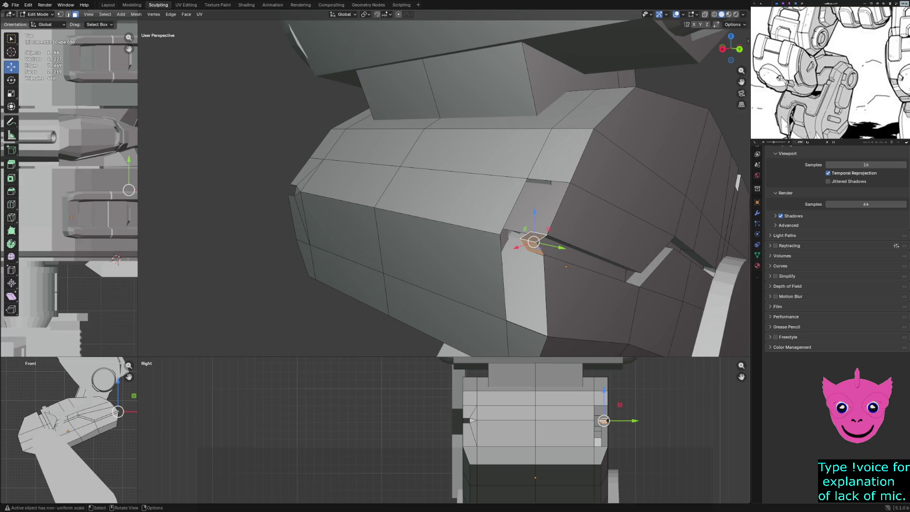
key("x")
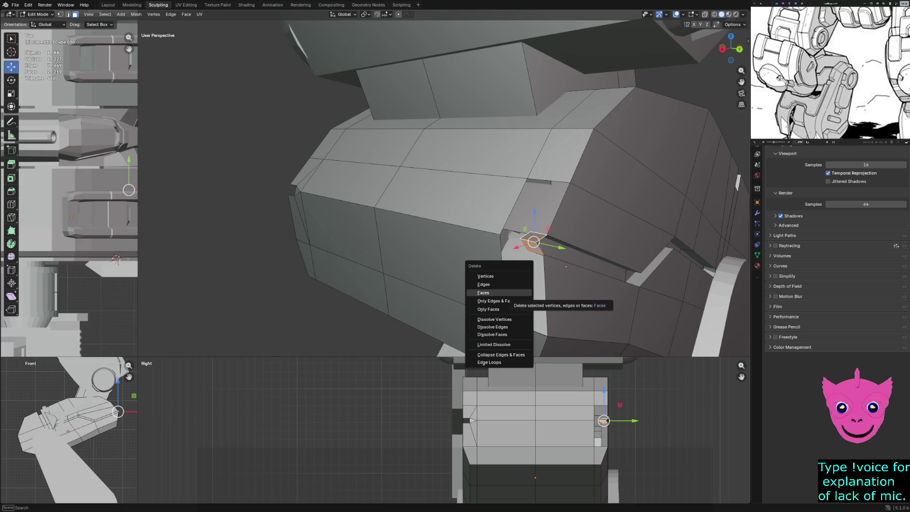
left_click(488, 290)
- Delete the stray vertex at the slot corner and inspect the opened slot in solid shading
middle_click_drag(450, 199, 426, 209)
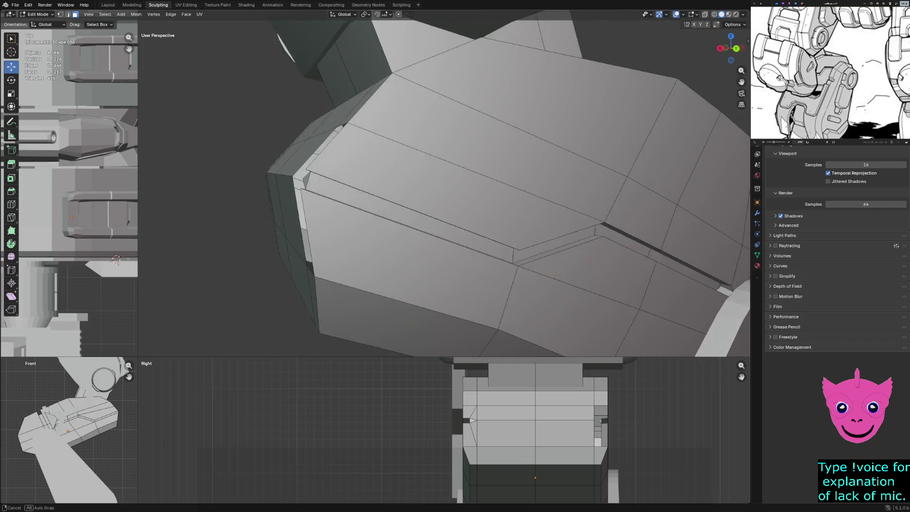
left_click(377, 162)
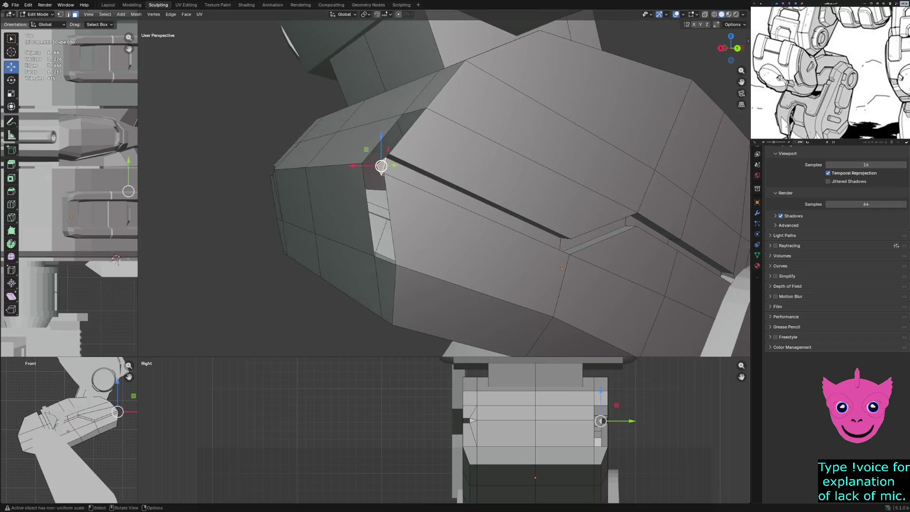
key("x")
left_click(332, 197)
middle_click_drag(450, 199, 426, 190)
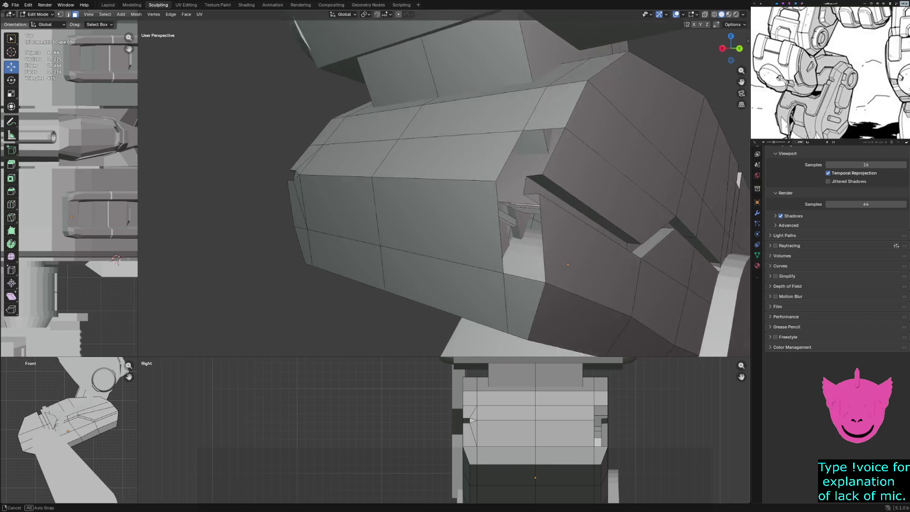
key("z")
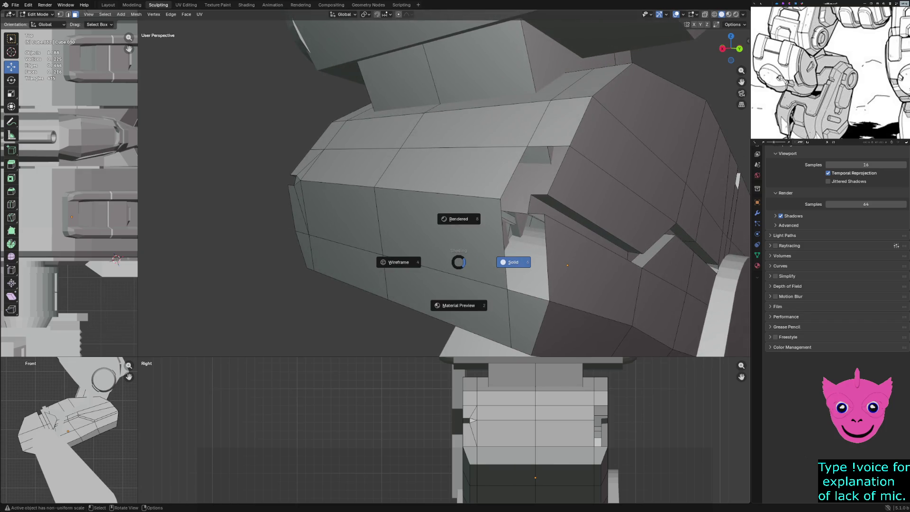
left_click(513, 262)
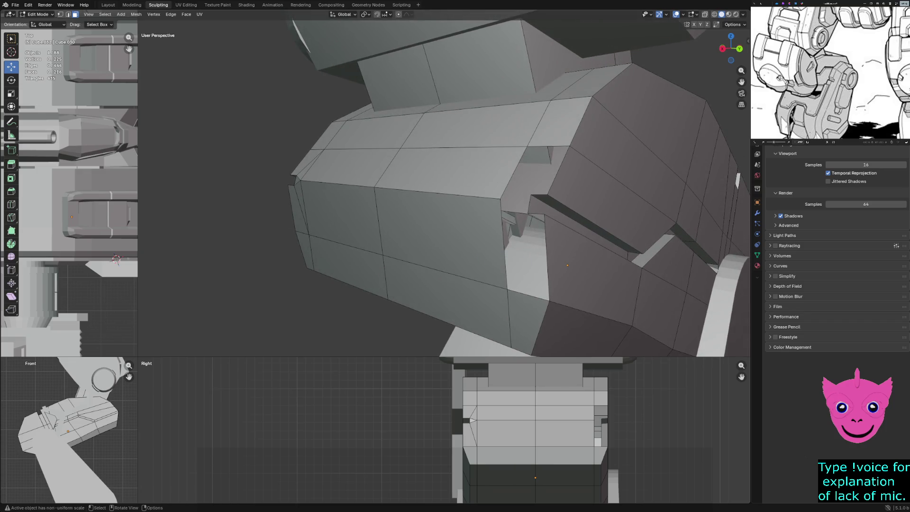
- In vertex mode, select two vertices around the slot corner
key("1")
left_click(534, 194)
left_click(535, 220, "shift")
- Select corner vertices beside the slot, then undo the last mesh change
left_click(500, 198, "shift")
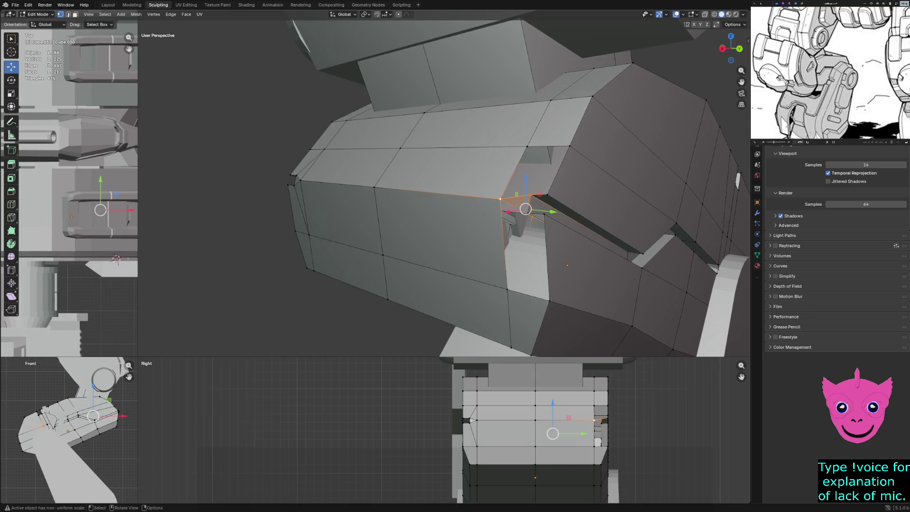
left_click(530, 195)
left_click(527, 147)
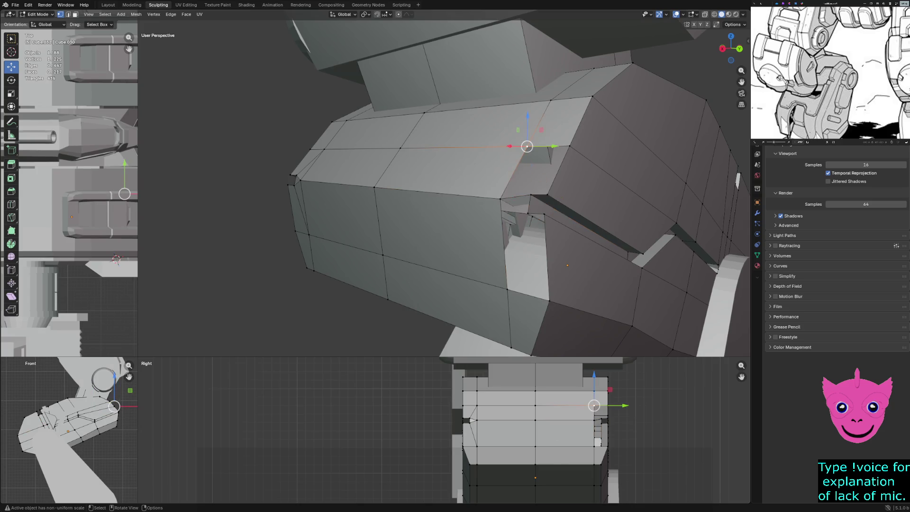
left_click(501, 199, "shift")
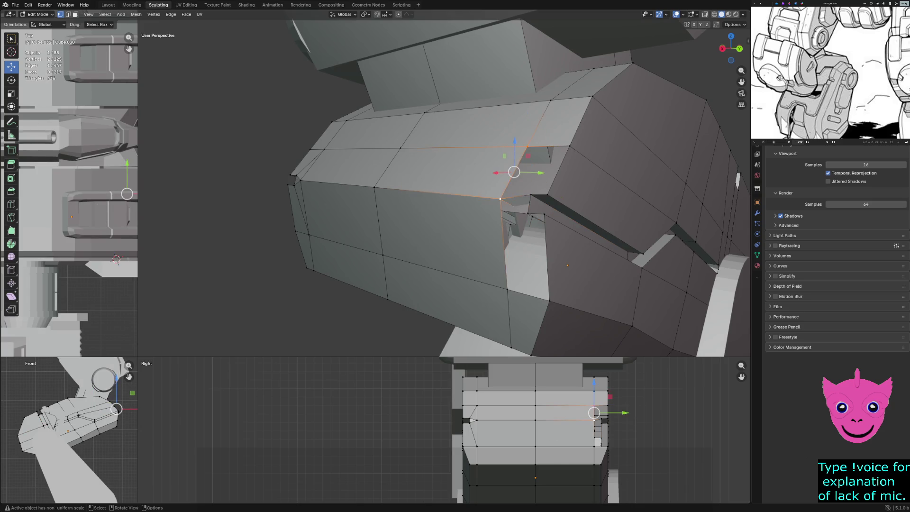
mouse_move(474, 213)
middle_mouse_down()
mouse_move(522, 199)
mouse_move(403, 208)
middle_mouse_up()
middle_click_drag(474, 213, 403, 203)
key("ctrl+z")
key("ctrl+z")
key("ctrl+z")
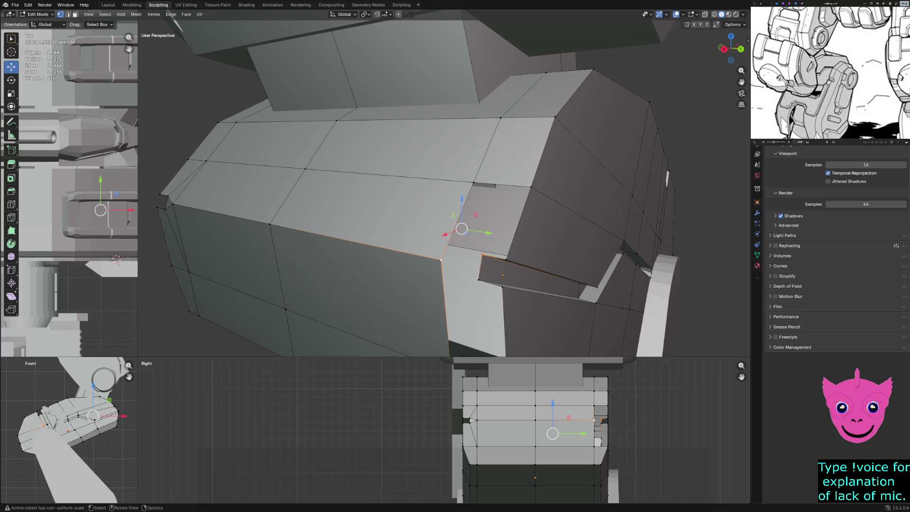
- Select four rim vertices around the hole and fill them, then undo that face
left_click(440, 259, "shift")
left_click(479, 279, "shift")
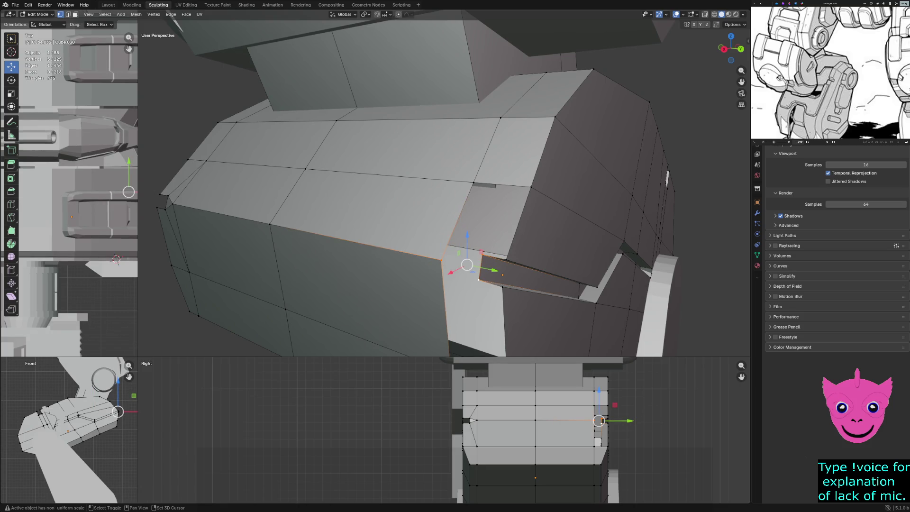
left_click(433, 320)
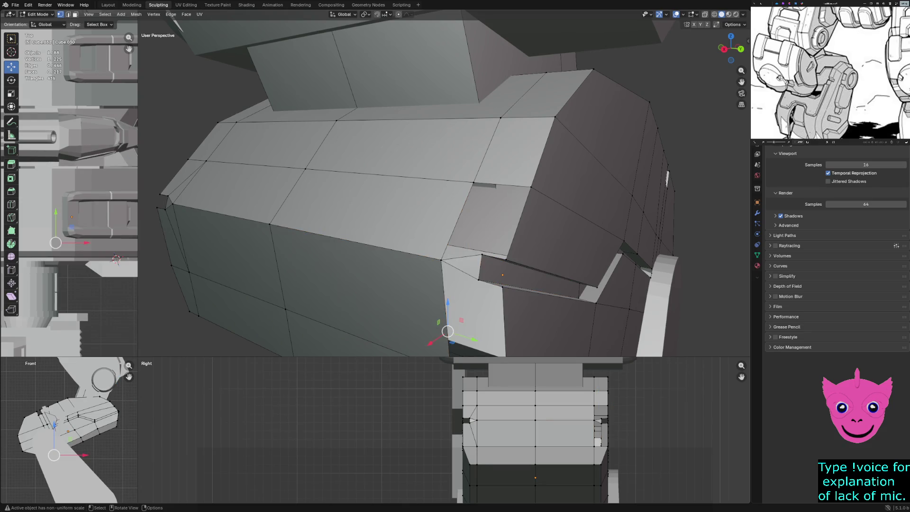
left_click(482, 254, "shift")
left_click(531, 186, "shift")
left_click(474, 182, "shift")
left_click(441, 260, "shift")
mouse_move(440, 260)
middle_mouse_down()
mouse_move(379, 237)
mouse_move(440, 213)
middle_mouse_up()
key("KP_Decimal")
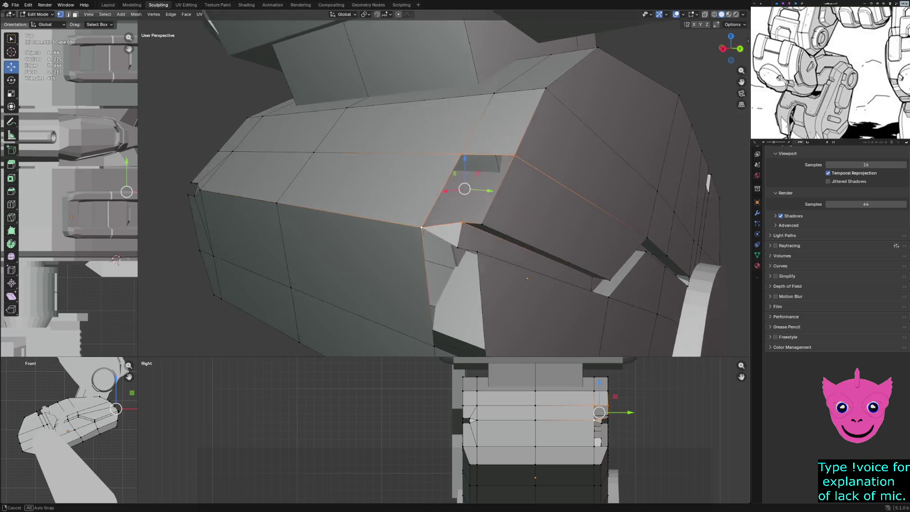
key("f")
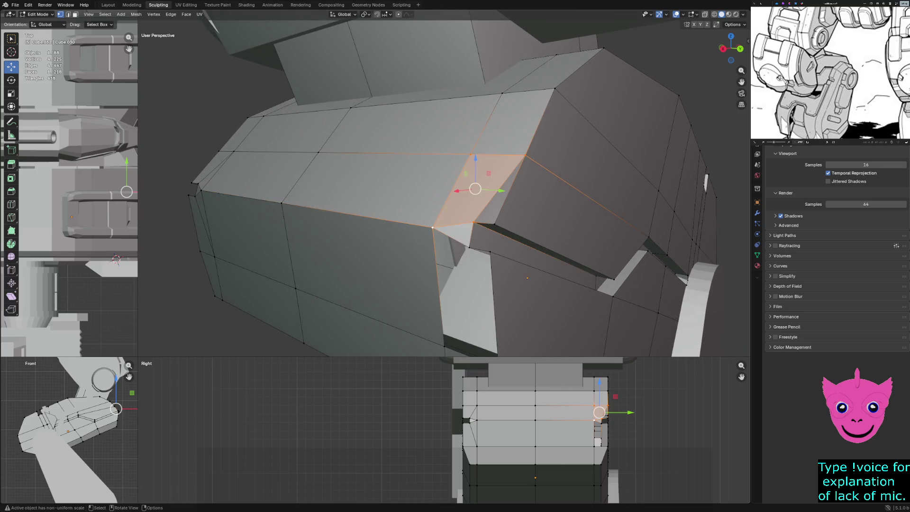
key("KP_4")
scroll(444, 188, "down", 2)
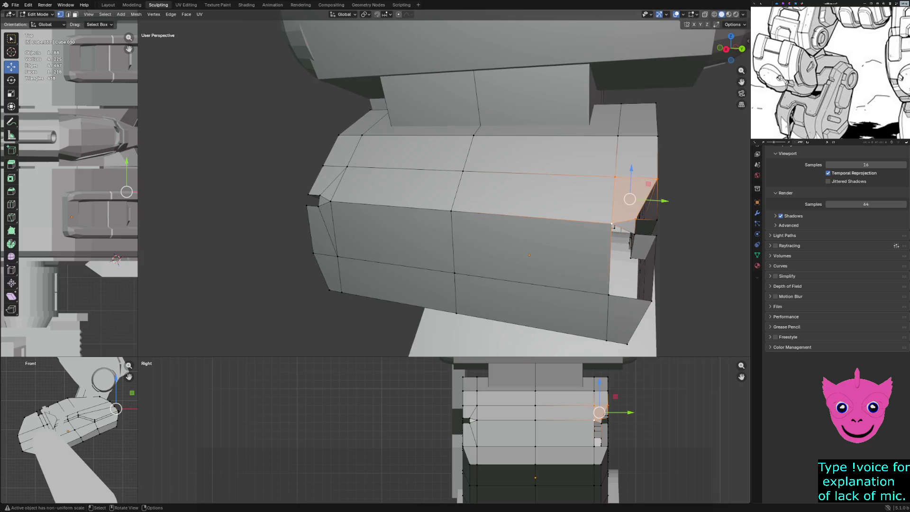
key("ctrl+z")
- Fill a quad face across four vertices on the hole's right rim
left_click(633, 217)
left_click(635, 218)
left_click(614, 177, "shift")
left_click(656, 179, "shift")
left_click(656, 220, "shift")
key("f")
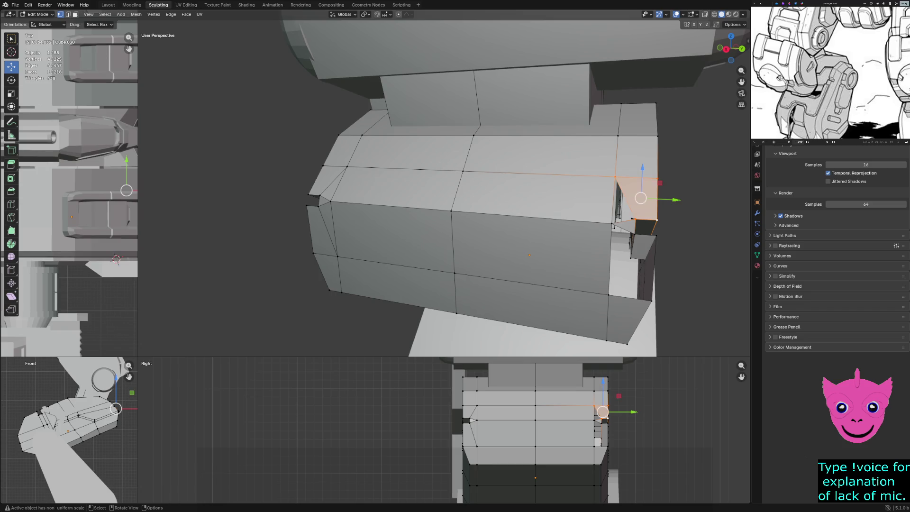
- Fill a second quad face between the right rim and the lower corner vertices
key("alt+a")
left_click(634, 234)
left_click(608, 294, "shift")
left_click(651, 300, "shift")
left_click(655, 234, "shift")
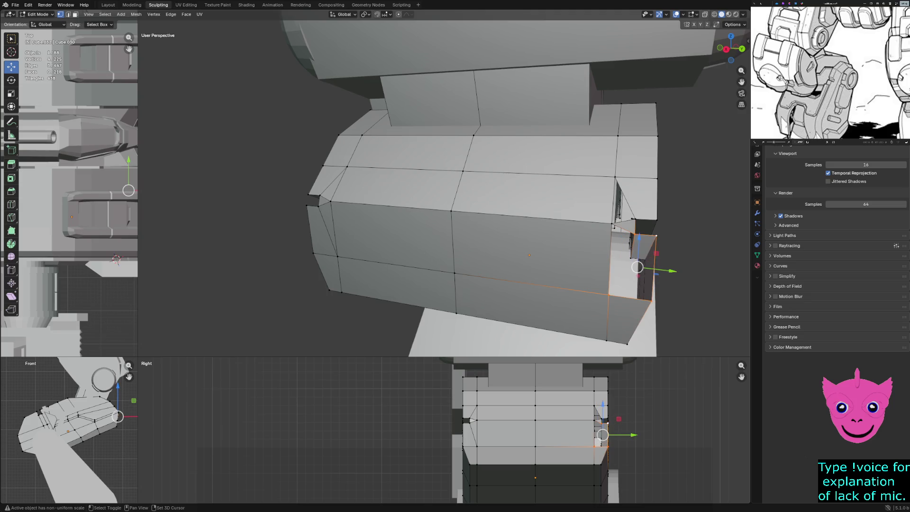
mouse_move(655, 235)
middle_mouse_down()
mouse_move(616, 213)
mouse_move(597, 180)
mouse_move(545, 171)
middle_mouse_up()
key("f")
- Patch the remaining gap with a triangular face across three vertices
middle_click_drag(544, 264, 543, 259)
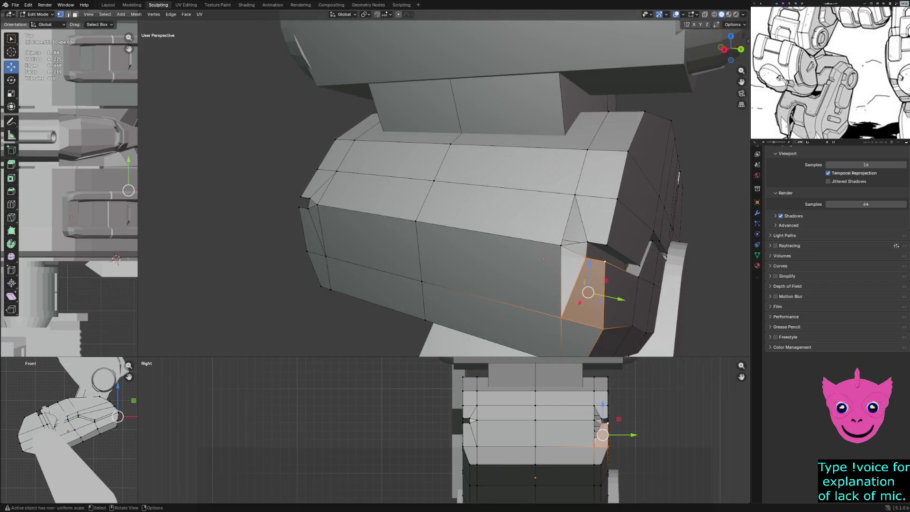
left_click(560, 245)
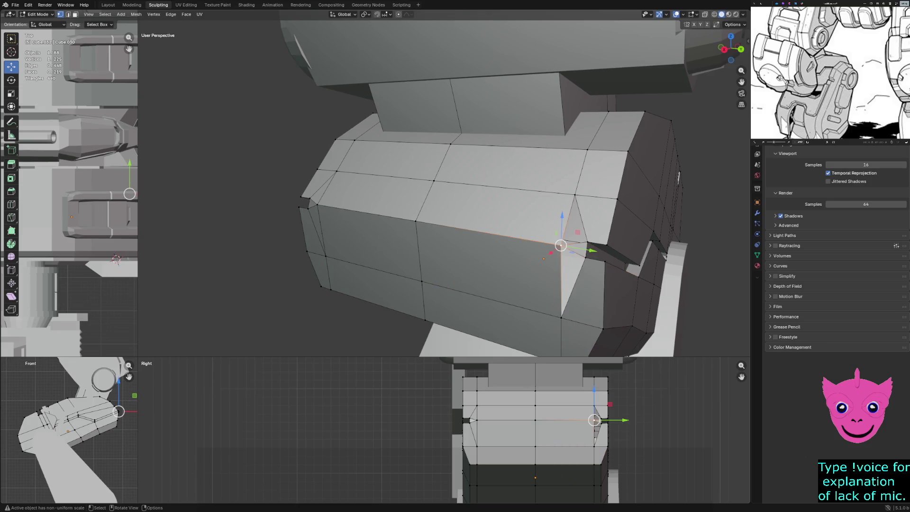
left_click(561, 317, "shift")
left_click(586, 258, "shift")
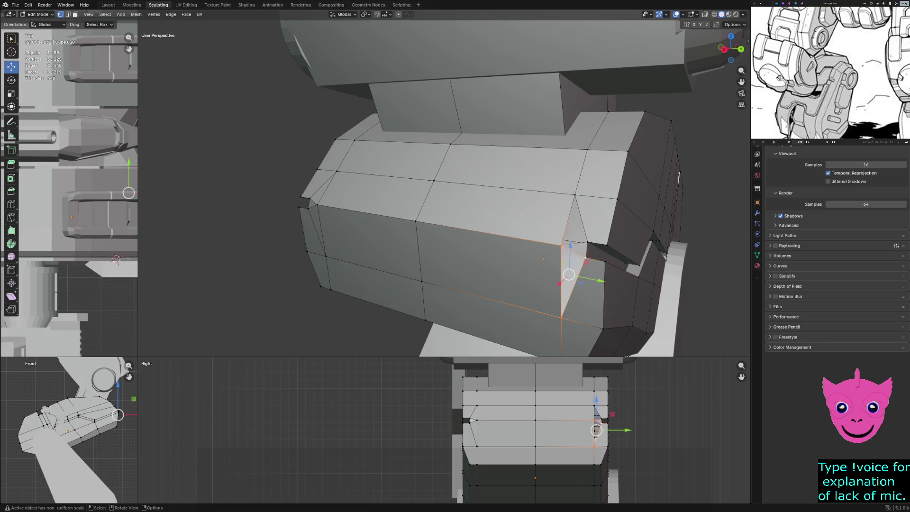
key("f")
- Select the vertices around the new triangle patch to check it, then clear the selection
key("alt+a")
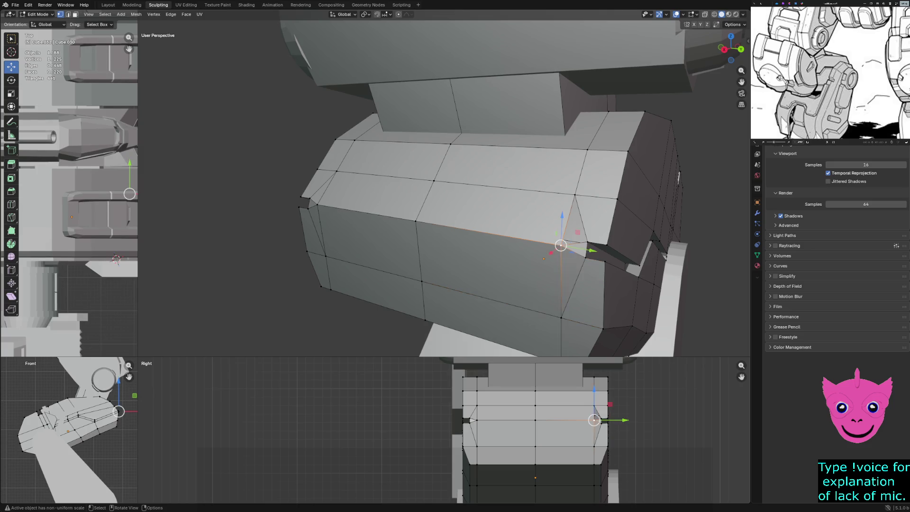
left_click(561, 245)
left_click(575, 195, "shift")
left_click(587, 242, "shift")
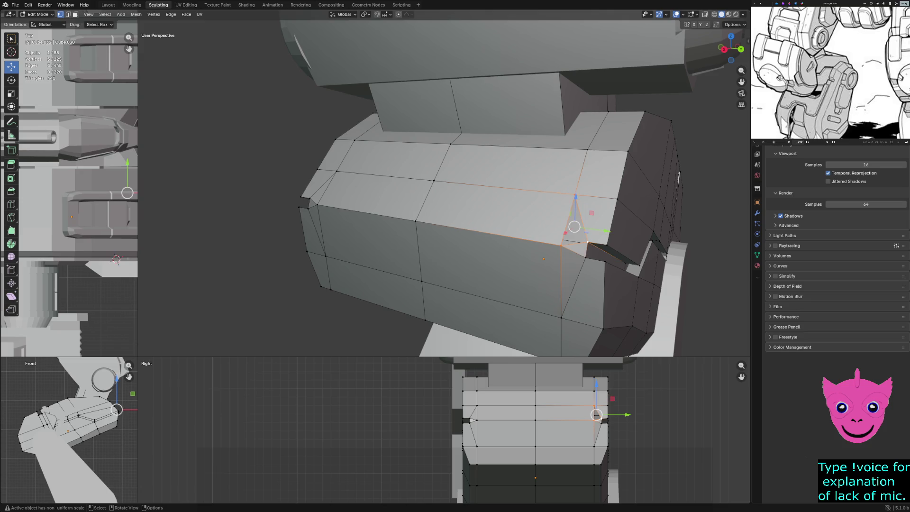
left_click(586, 257, "shift")
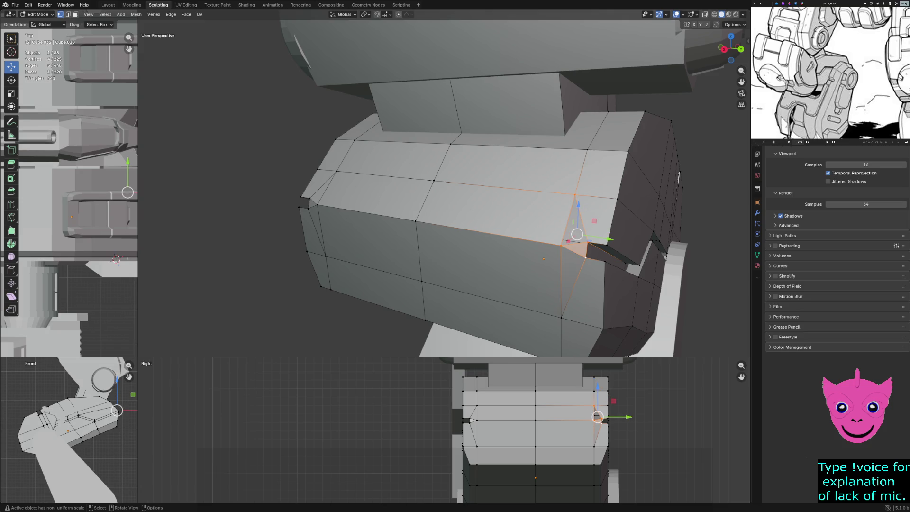
left_click(585, 257, "shift")
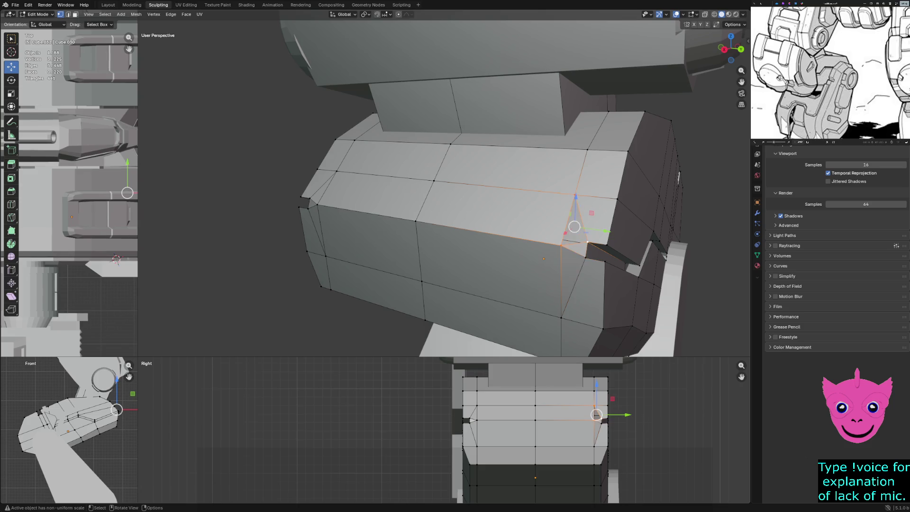
key("alt+a")
- Select a slot corner vertex and switch the viewport to see-through Wireframe shading
scroll(474, 199, "down", 2)
scroll(474, 199, "down", 2)
scroll(474, 199, "down", 2)
mouse_move(473, 199)
middle_mouse_down()
mouse_move(512, 190)
mouse_move(512, 170)
mouse_move(469, 199)
mouse_move(474, 190)
middle_mouse_up()
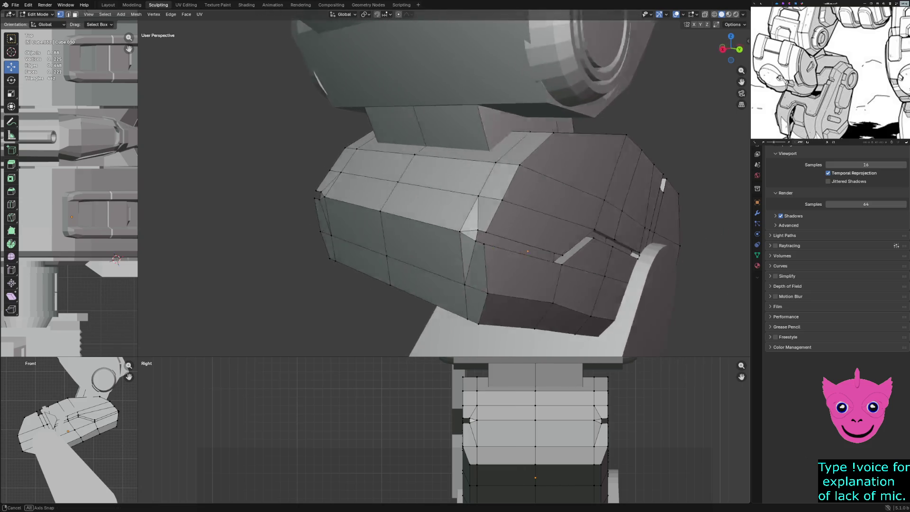
mouse_move(473, 190)
middle_mouse_down()
mouse_move(474, 199)
mouse_move(455, 204)
middle_mouse_up()
left_click(537, 226)
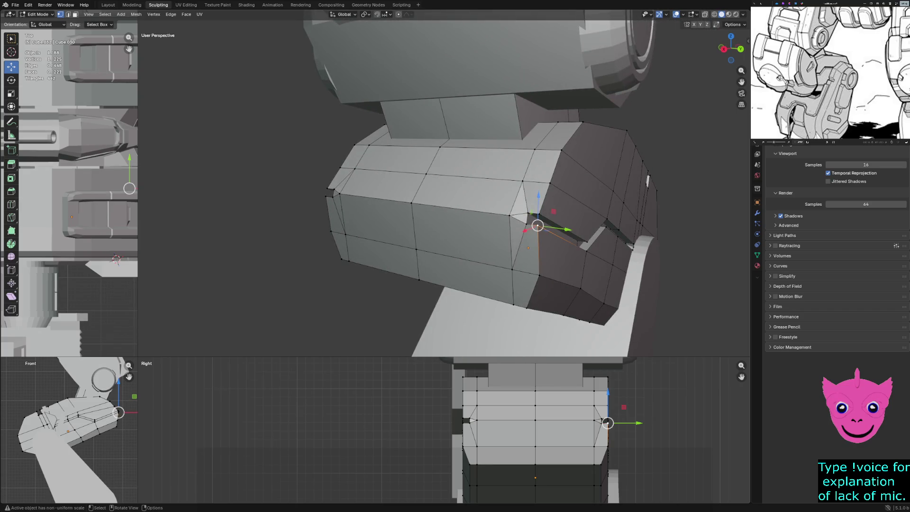
key("z")
left_click(467, 420)
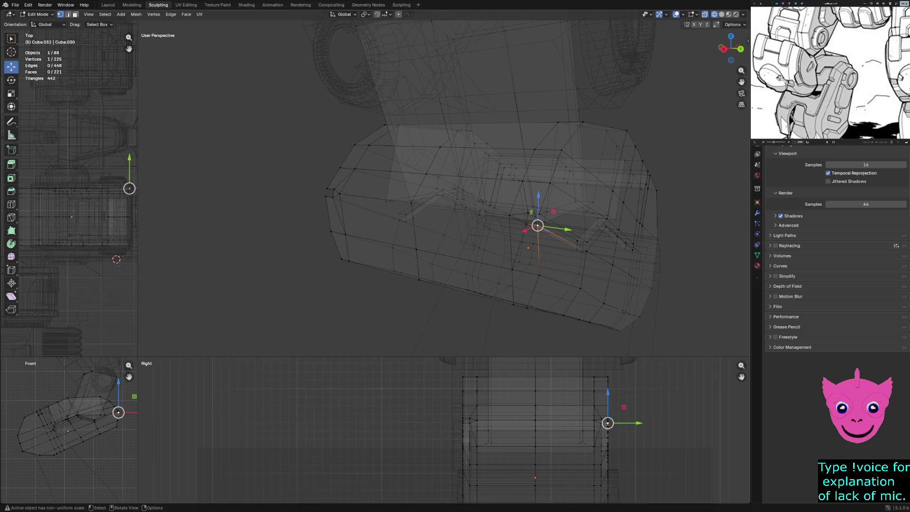
- Resize the four view panes and frame the groove area in the front view
middle_click_drag(119, 417, 9, 409, "shift")
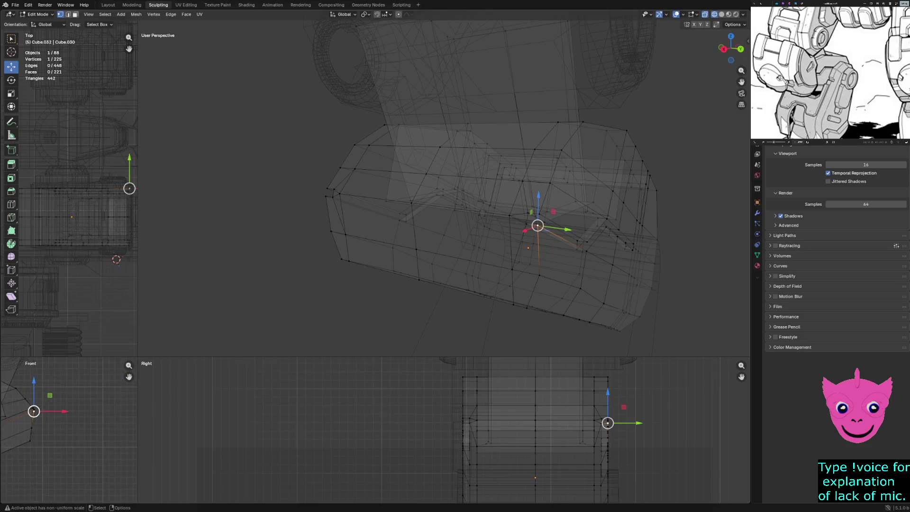
left_click_drag(138, 356, 342, 223)
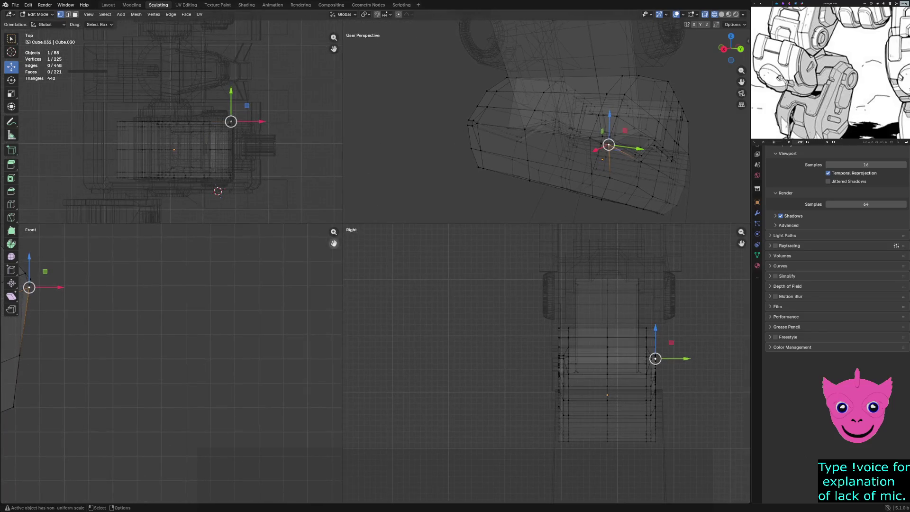
scroll(170, 363, "up", 4)
key("alt+a")
scroll(170, 362, "down", 2)
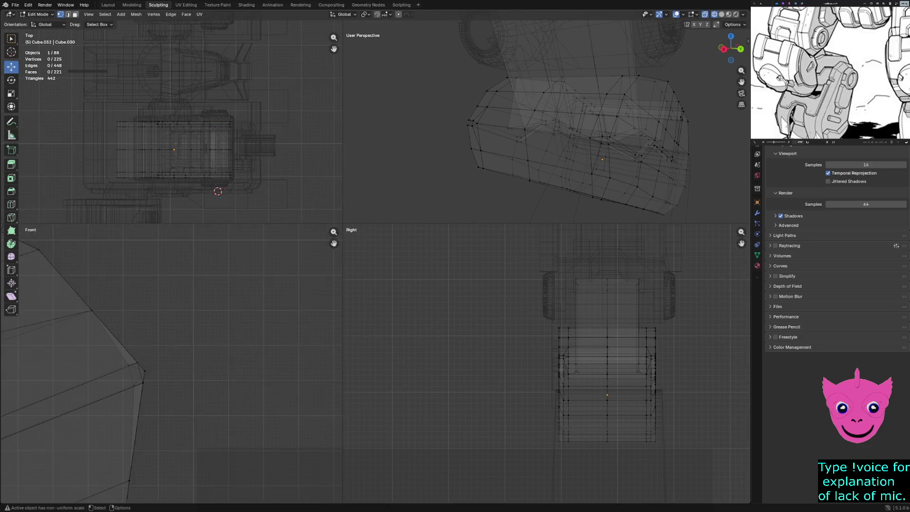
- Select three groove-edge vertices and try nudging them along X, then undo the move
left_click_drag(114, 356, 142, 393)
middle_click_drag(113, 393, 112, 404, "shift")
key("g")
key("x")
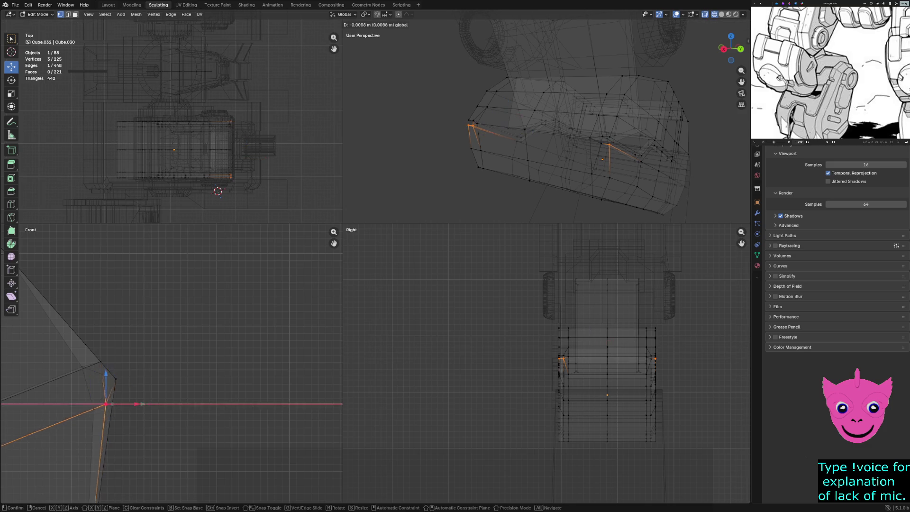
key("Return")
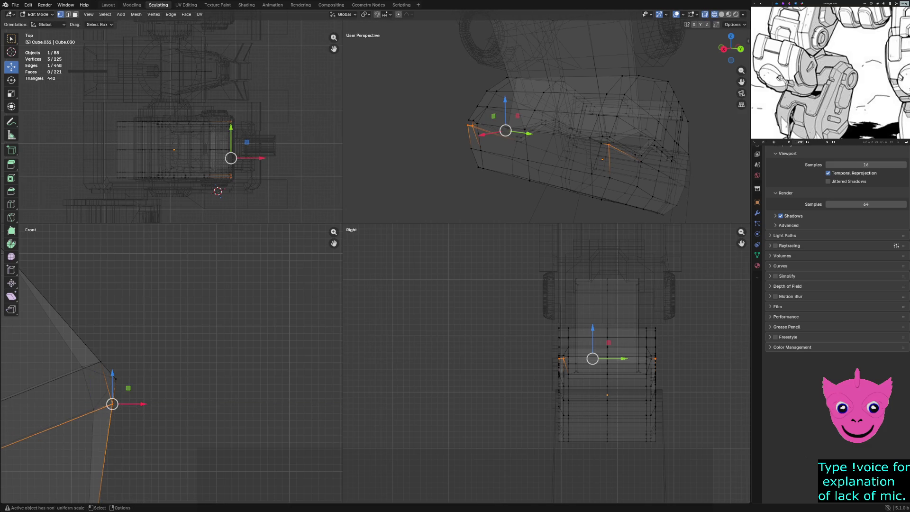
key("g")
key("x")
key("Return")
key("ctrl+z")
key("alt+a")
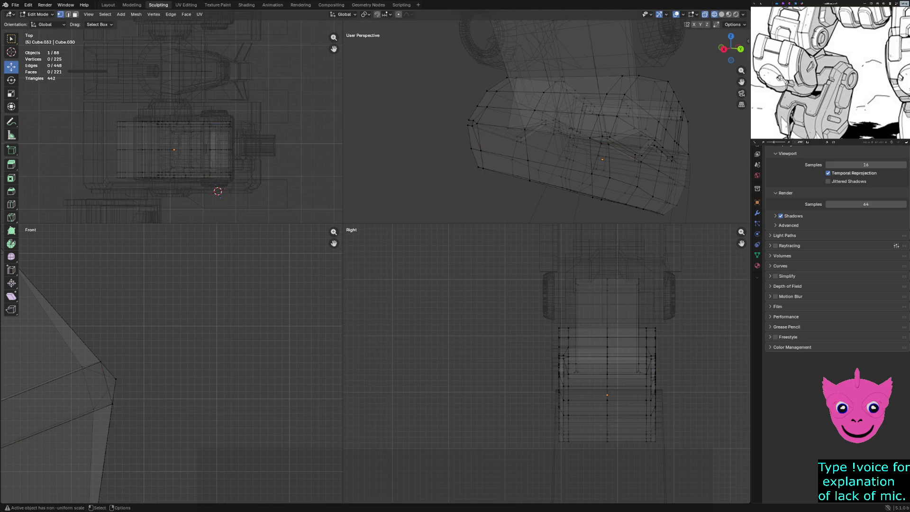
scroll(36, 416, "up", 1)
scroll(36, 416, "up", 1)
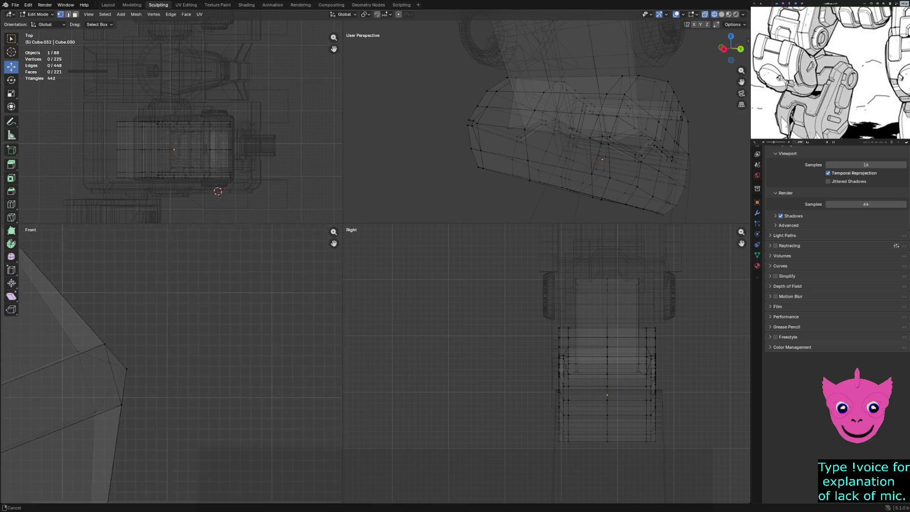
key("ctrl+z")
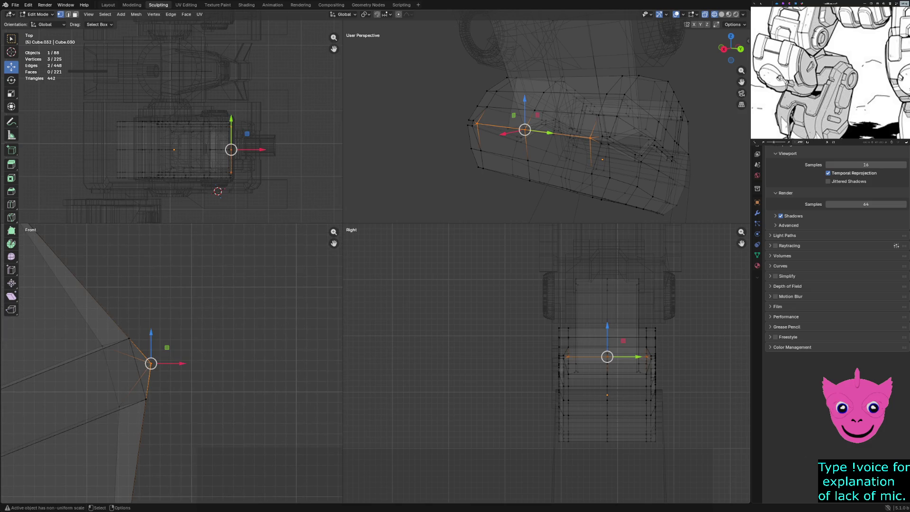
- Nudge the plate's corner vertex and its neighbouring lower vertex into new positions
left_click(129, 338)
left_click_drag(106, 338, 90, 348)
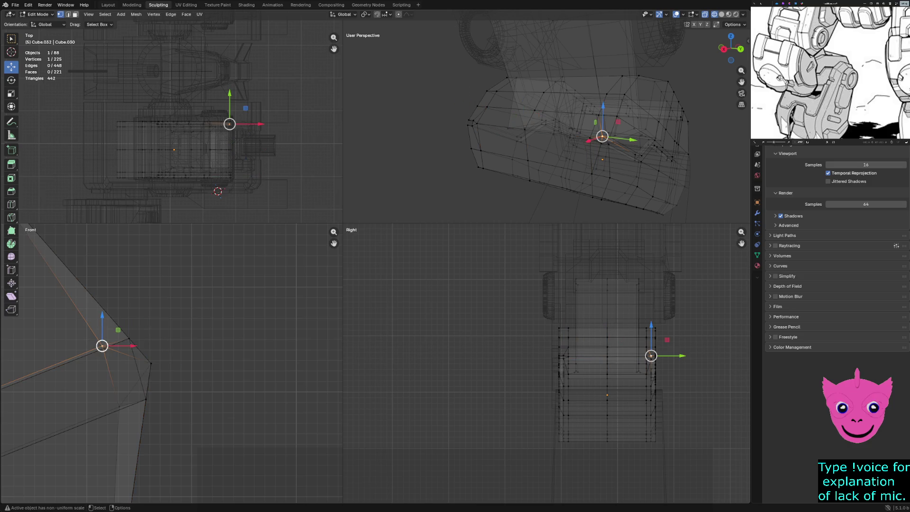
key("alt+a")
left_click_drag(97, 341, 105, 350)
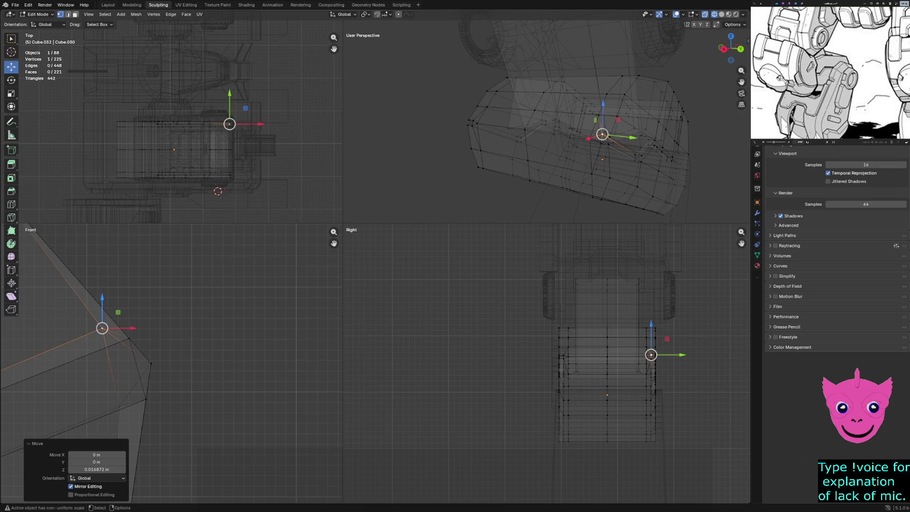
key("g")
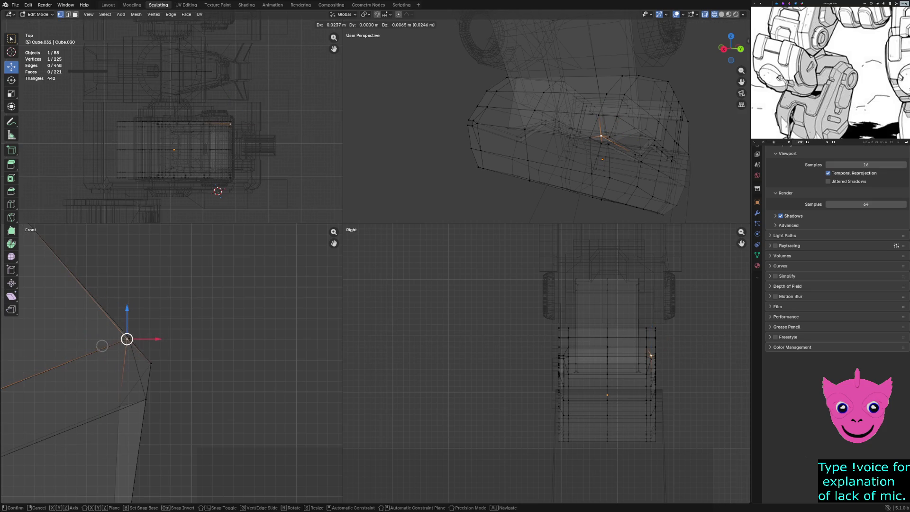
key("Return")
left_click(120, 406)
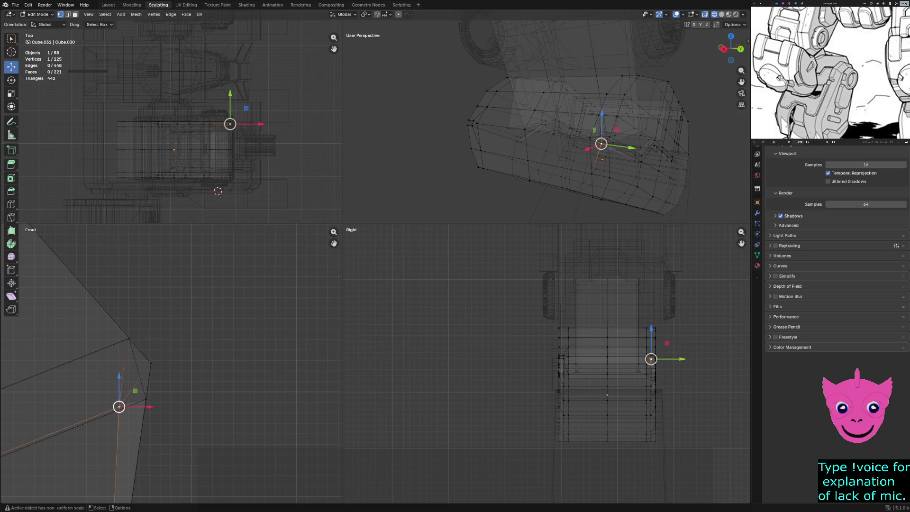
key("g")
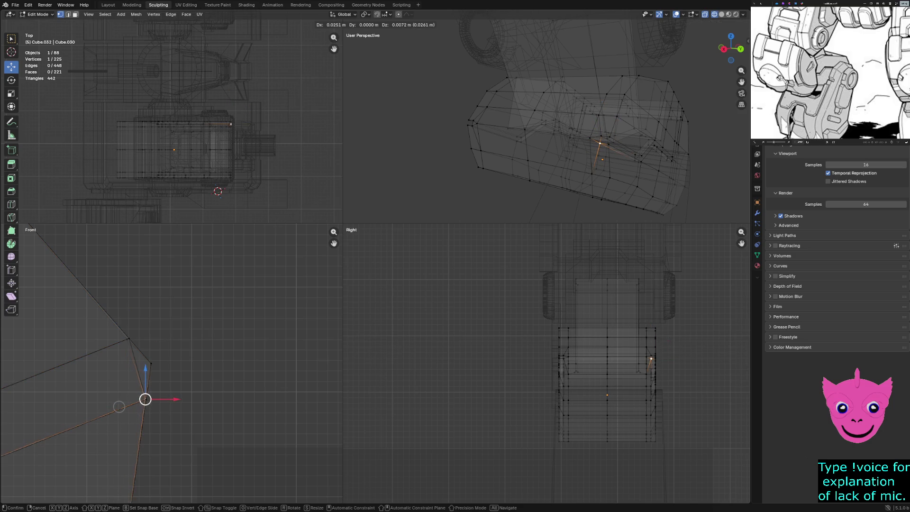
key("Return")
- Select another groove vertex and switch the viewport back to Solid shading
left_click(526, 181)
key("z")
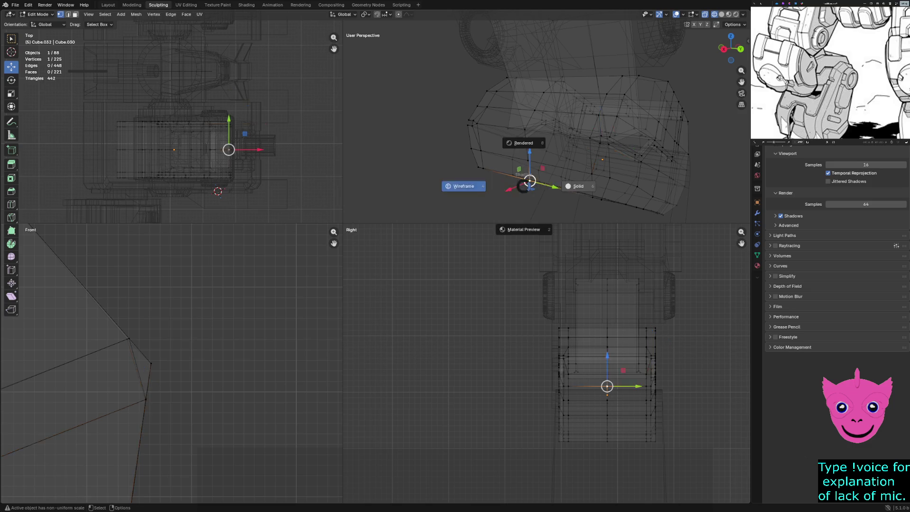
left_click(574, 186)
- Orbit around the solid-shaded plate to inspect its edge and shoulder side
middle_click_drag(573, 185, 450, 156)
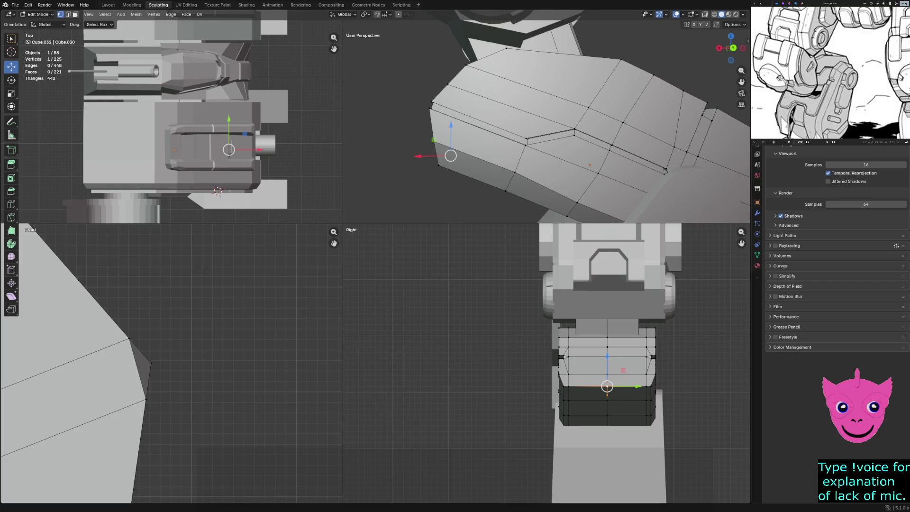
key("ctrl+z")
middle_click_drag(545, 142, 521, 132)
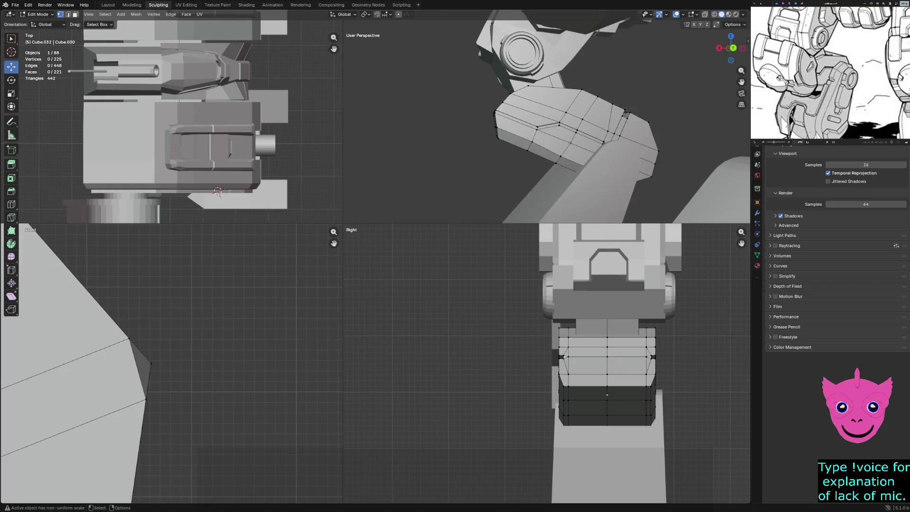
scroll(543, 127, "up", 2)
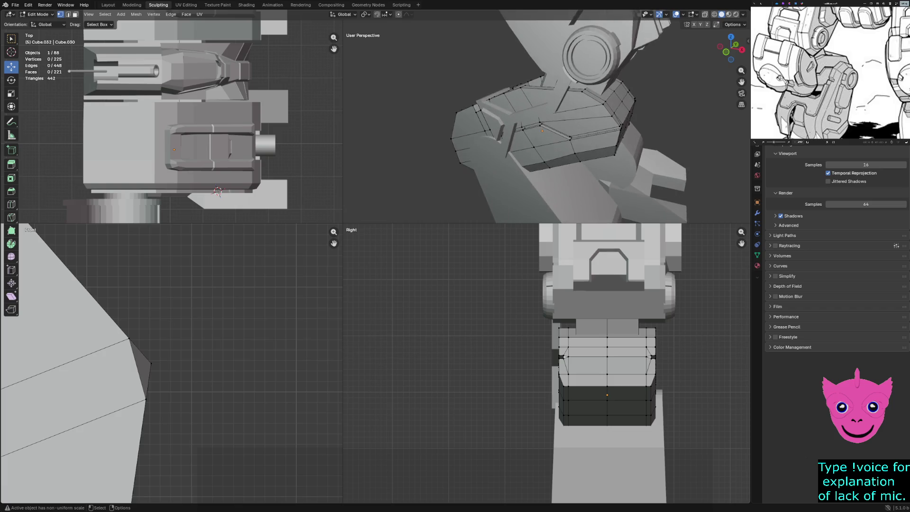
middle_click_drag(543, 127, 510, 122)
left_click(510, 122)
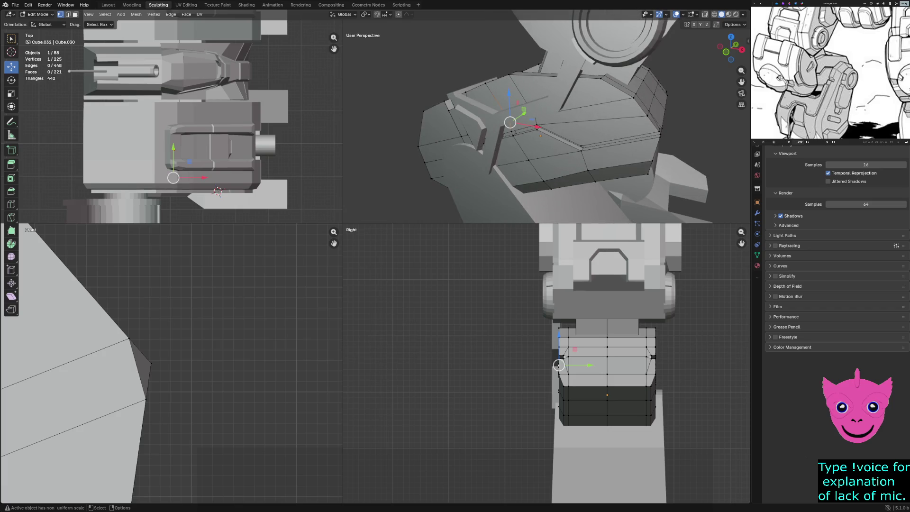
- In Object Mode, select the two thin trim pieces; a trial duplicate is undone
key("Tab")
left_click(571, 90)
left_click(472, 135, "shift")
middle_click_drag(545, 119, 521, 94)
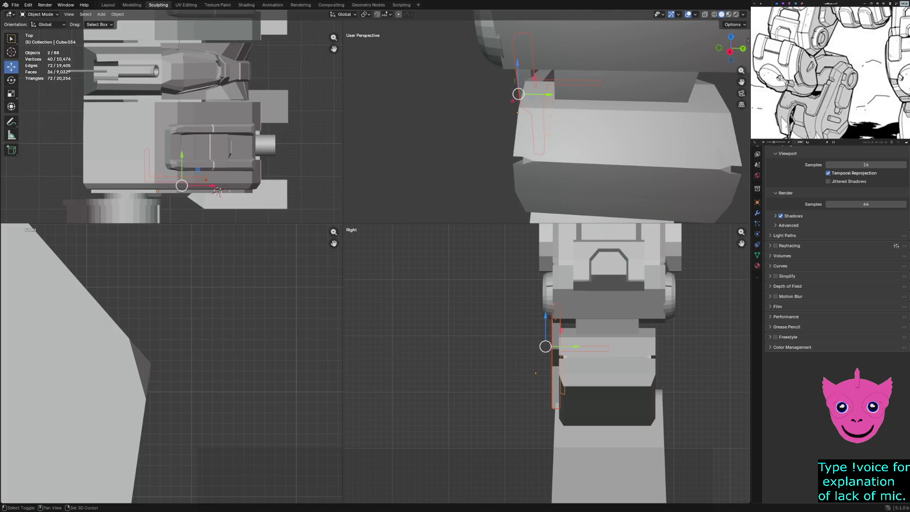
key("shift+d")
key("Return")
key("ctrl+z")
- Copy and paste the two trim pieces and slide the copies along Y
key("ctrl+c")
key("ctrl+v")
left_click_drag(576, 346, 708, 347)
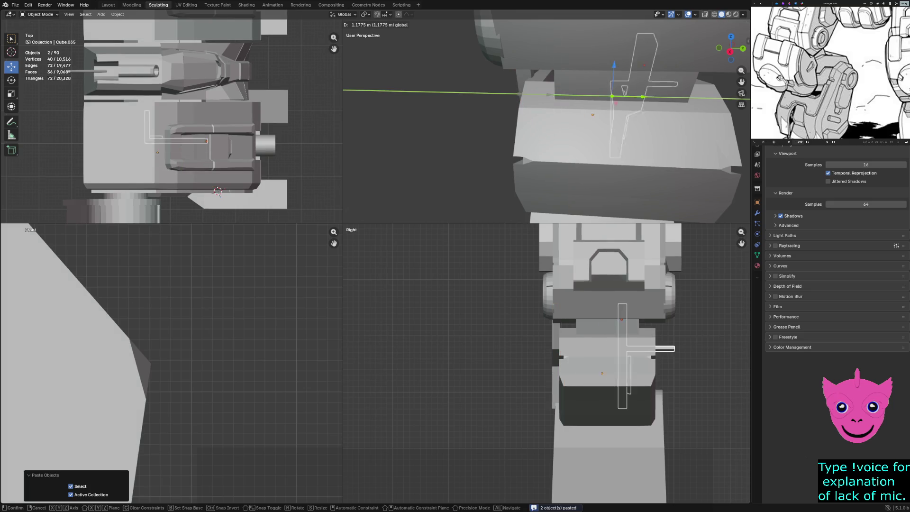
middle_click_drag(545, 123, 473, 124)
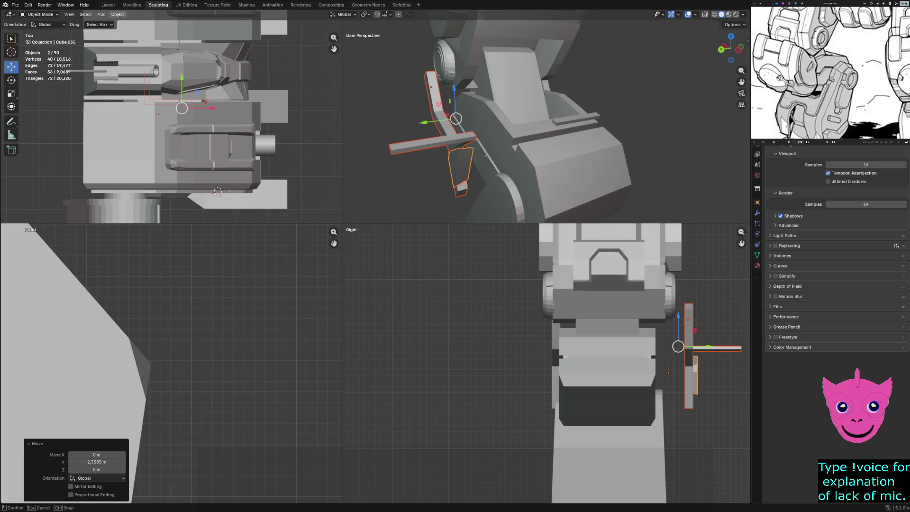
- Mirror the pasted trim pieces along global Y, after undoing a mistaken X mirror
left_click(117, 14)
mouse_move(133, 38)
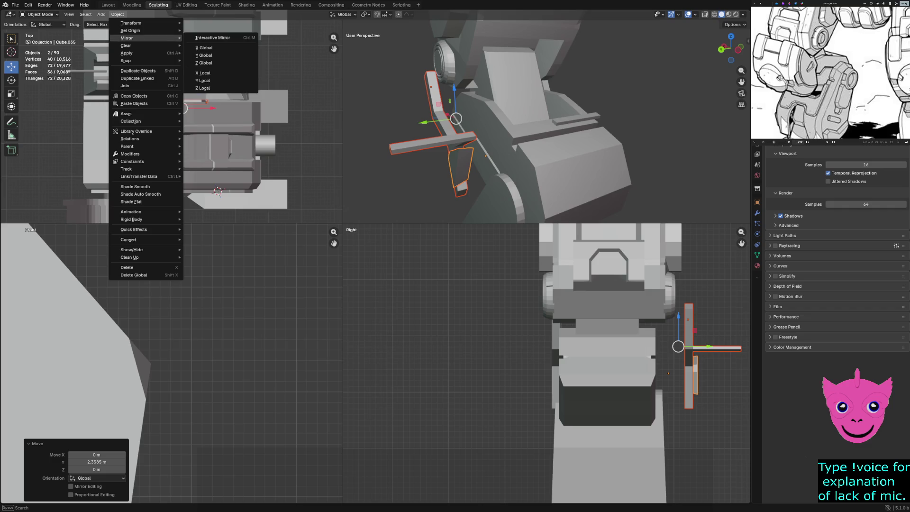
left_click(205, 48)
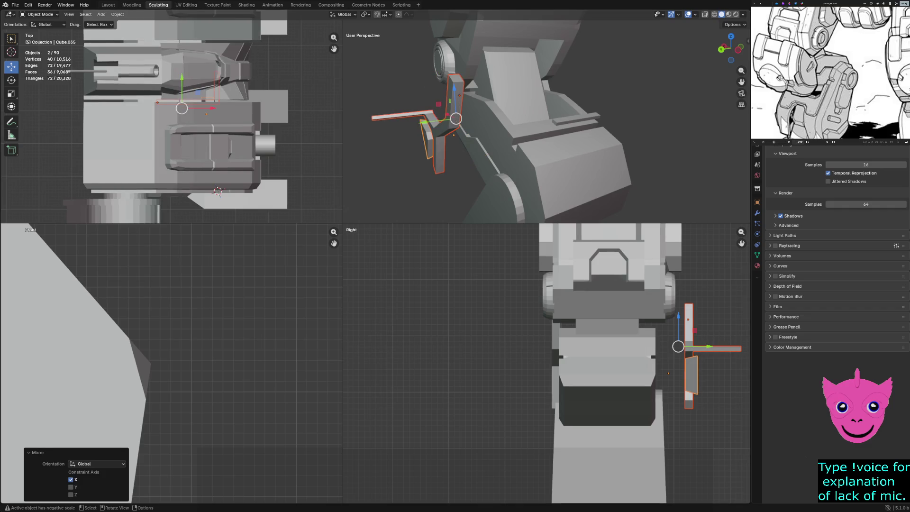
middle_click_drag(497, 124, 516, 118)
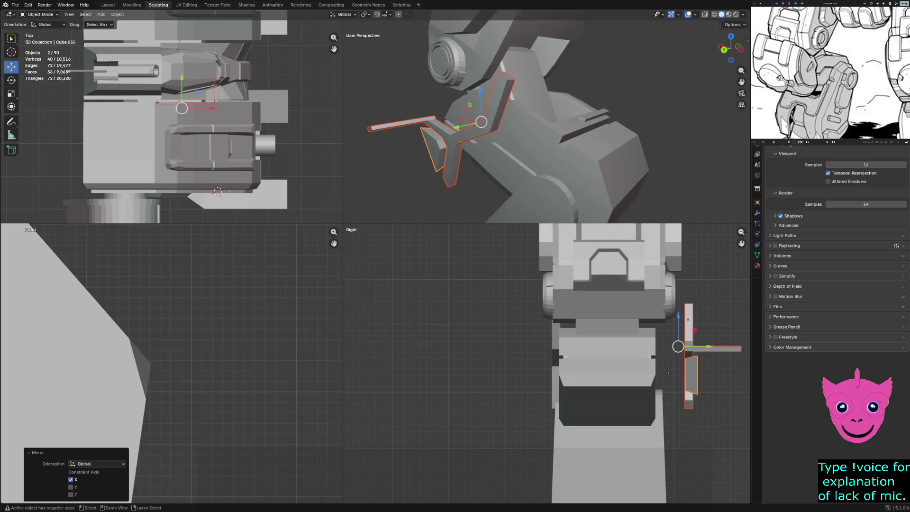
key("ctrl+z")
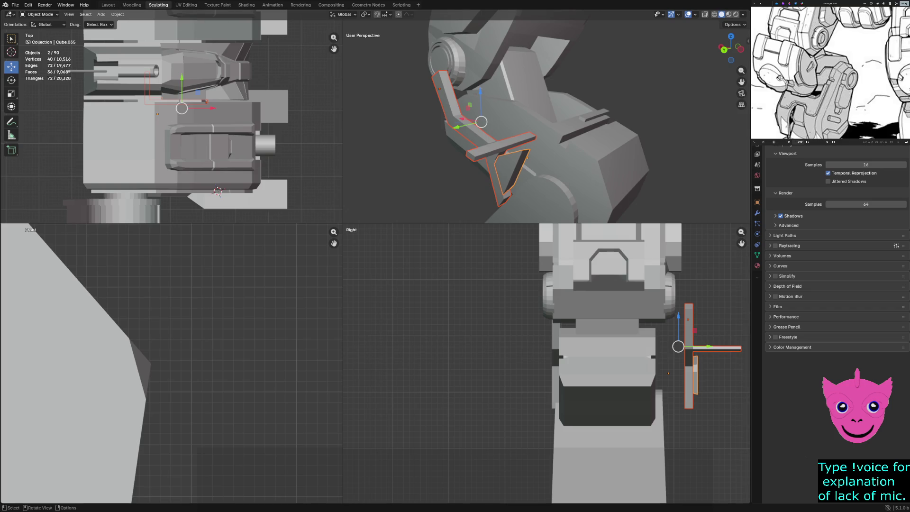
left_click(117, 15)
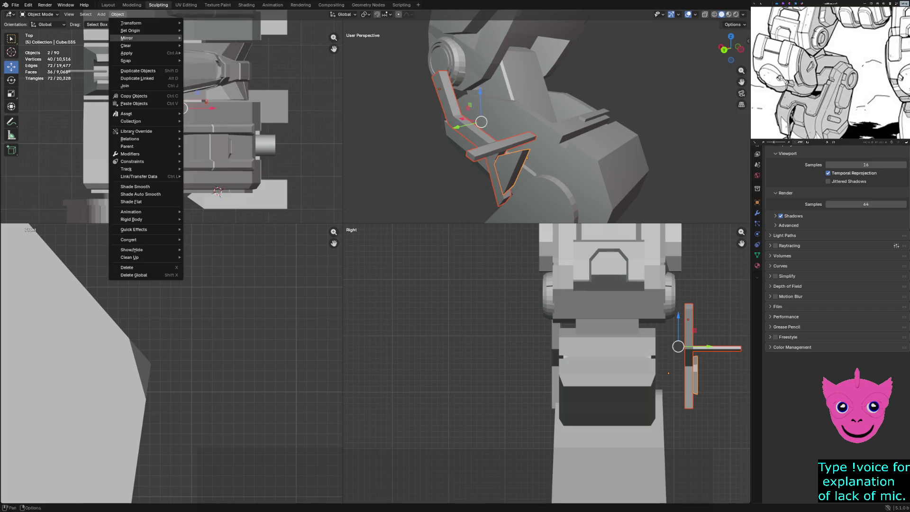
mouse_move(126, 38)
left_click(205, 55)
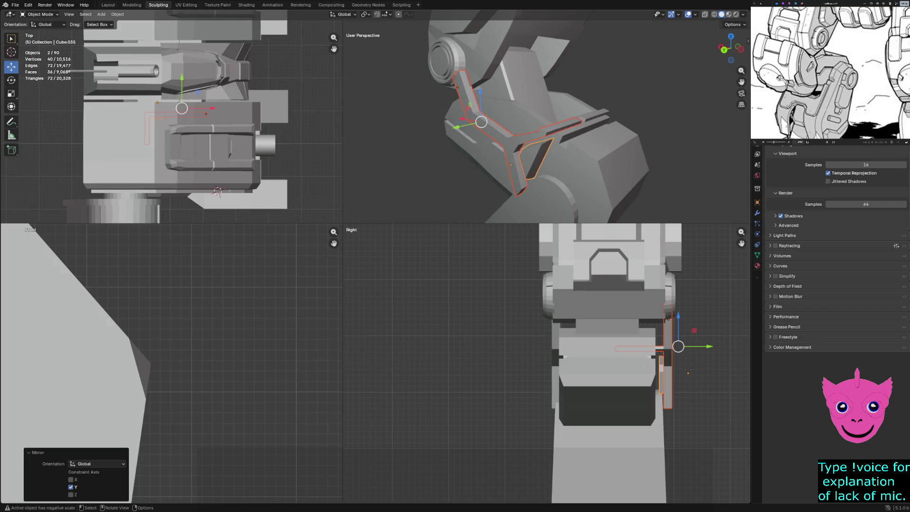
middle_click_drag(545, 142, 521, 133)
- Move the mirrored trim pieces along Y to about -0.273 m on the opposite arm
key("g")
key("y")
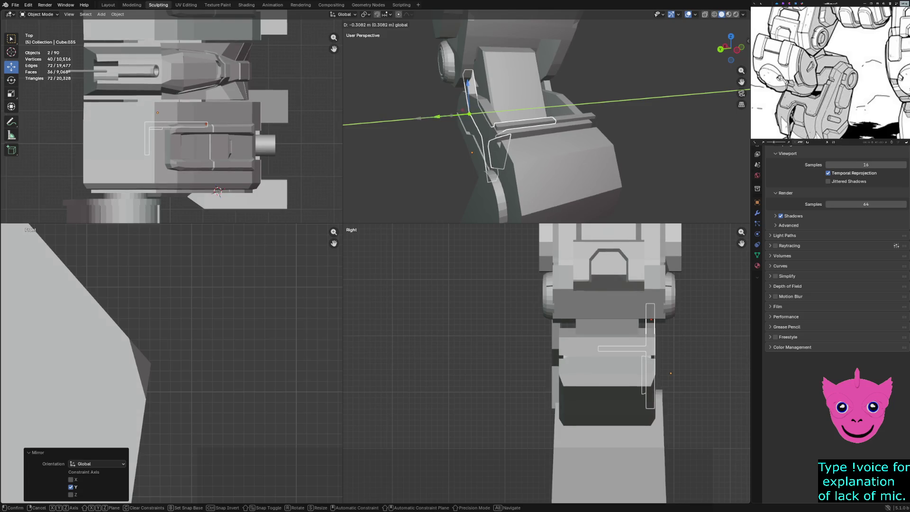
key("Return")
mouse_move(545, 142)
middle_mouse_down()
mouse_move(521, 118)
mouse_move(502, 123)
middle_mouse_up()
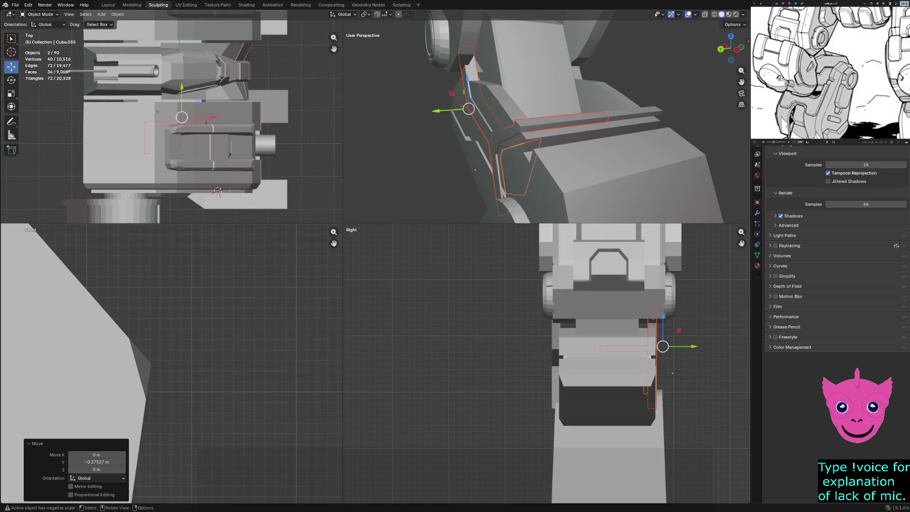
key("g")
key("y")
key("Escape")
key("alt+a")
mouse_move(545, 118)
middle_mouse_down()
mouse_move(521, 123)
mouse_move(549, 114)
middle_mouse_up()
mouse_move(627, 140)
middle_mouse_down()
mouse_move(615, 122)
mouse_move(560, 119)
mouse_move(605, 127)
mouse_move(548, 102)
middle_mouse_up()
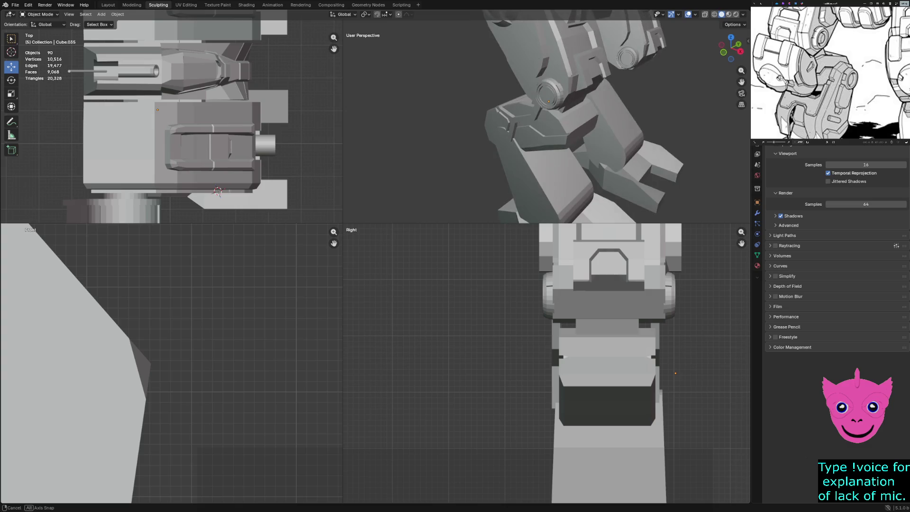
middle_click_drag(548, 101, 521, 114)
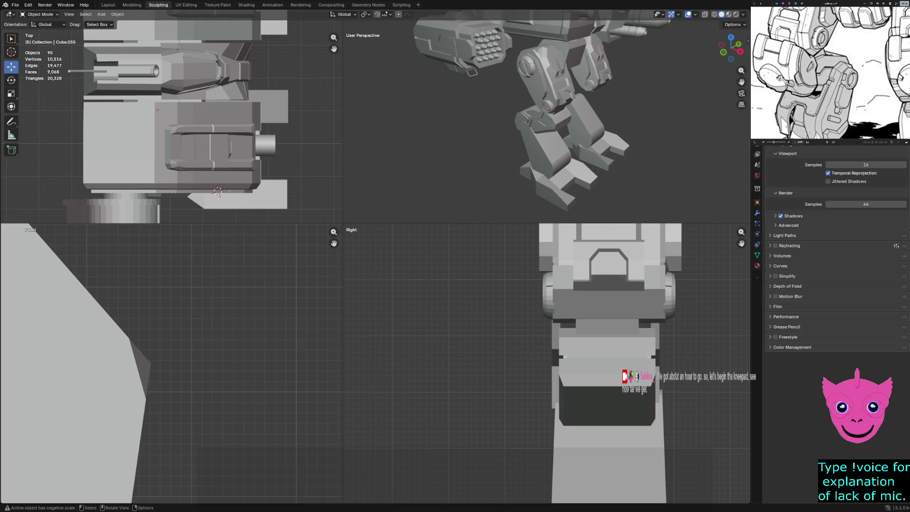
scroll(546, 121, "up", 2)
scroll(546, 122, "up", 1)
scroll(547, 122, "up", 2)
scroll(546, 121, "up", 3)
middle_click_drag(546, 121, 594, 122)
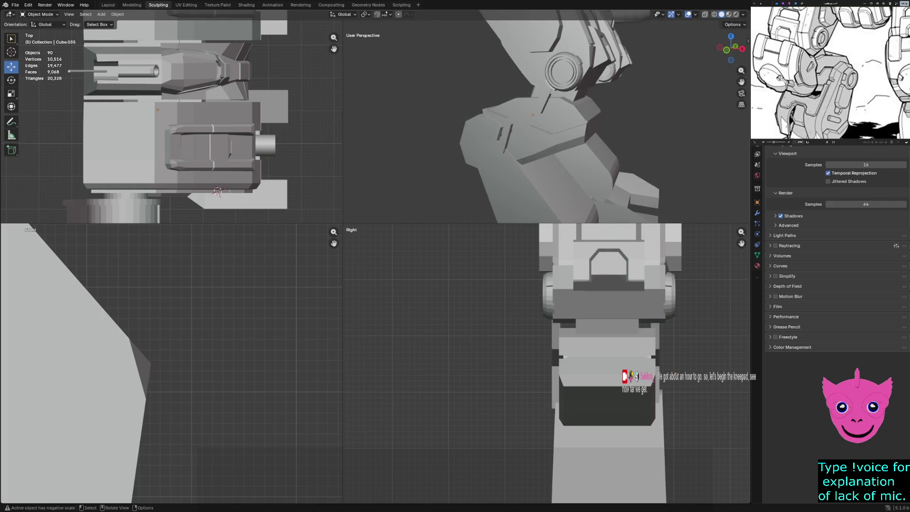
scroll(829, 71, "down", 1)
scroll(830, 71, "down", 2)
scroll(830, 71, "down", 1)
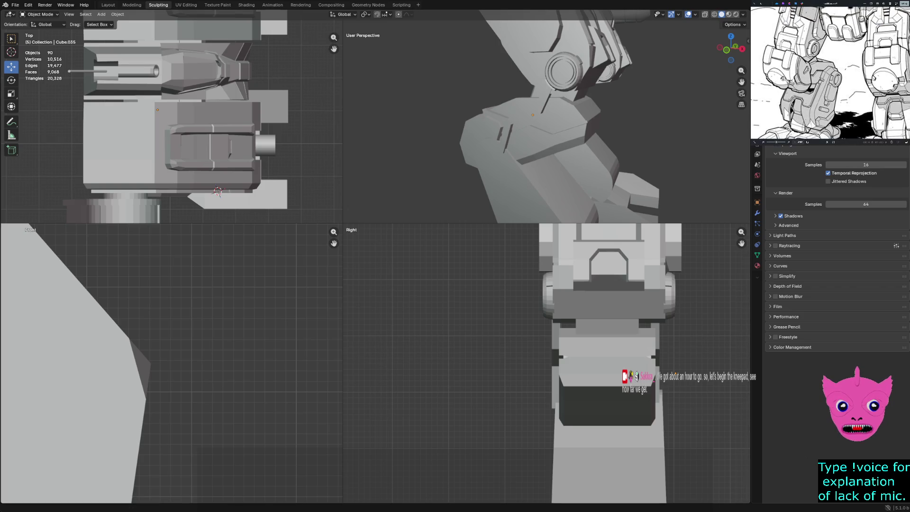
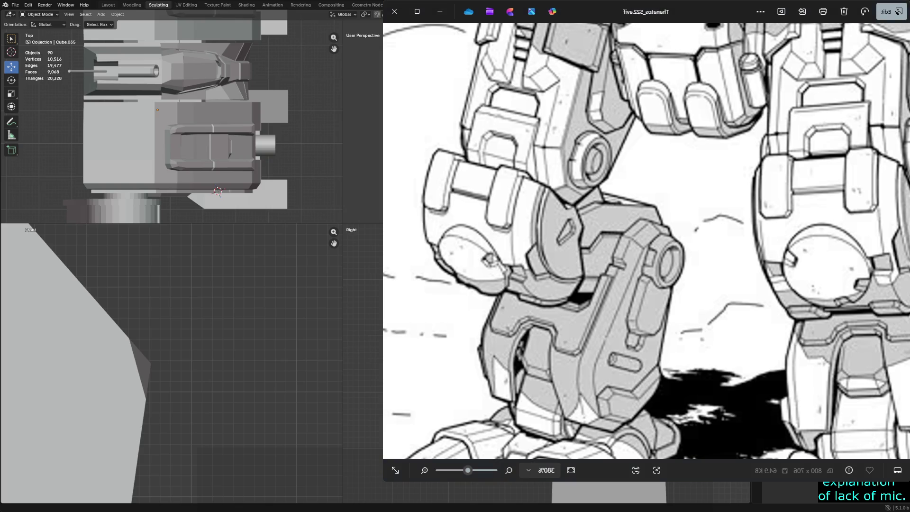
- Shrink the Photos mech reference into a small top-right window to reveal Blender
left_click_drag(383, 481, 747, 141)
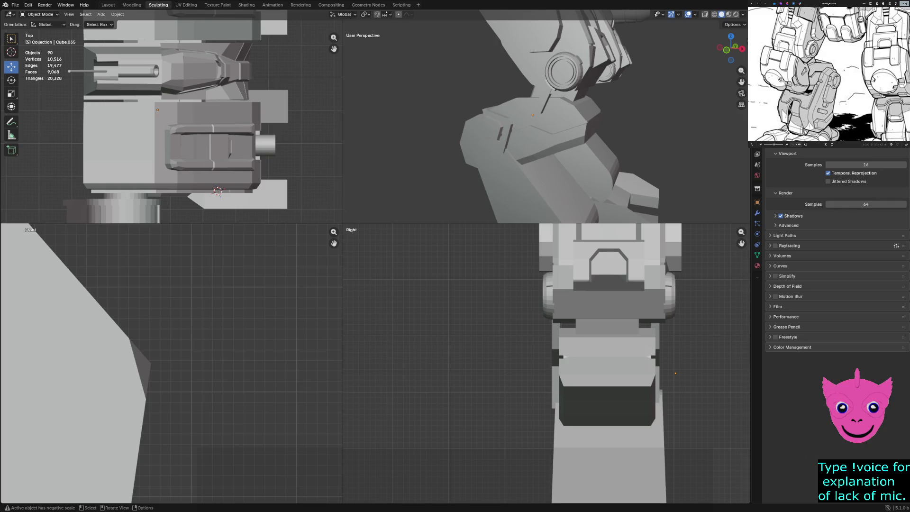
scroll(172, 363, "down", 1)
scroll(545, 119, "down", 3)
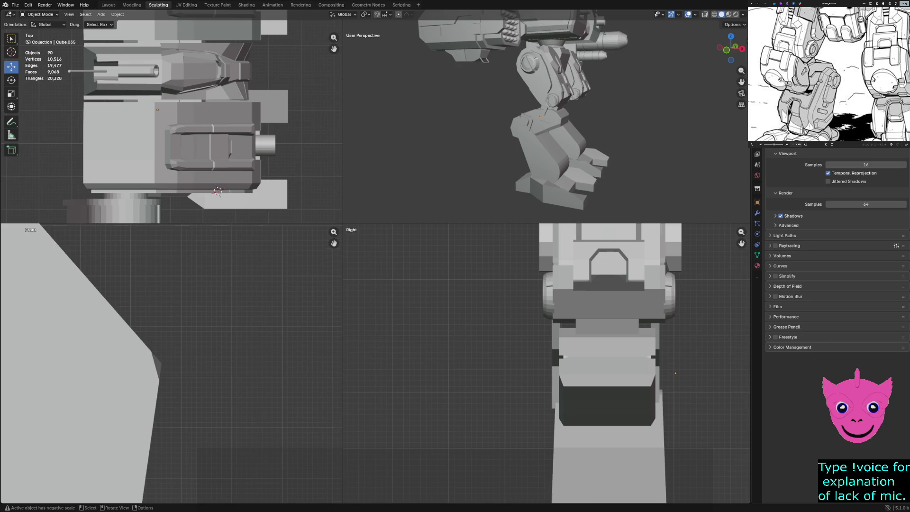
scroll(171, 363, "down", 6)
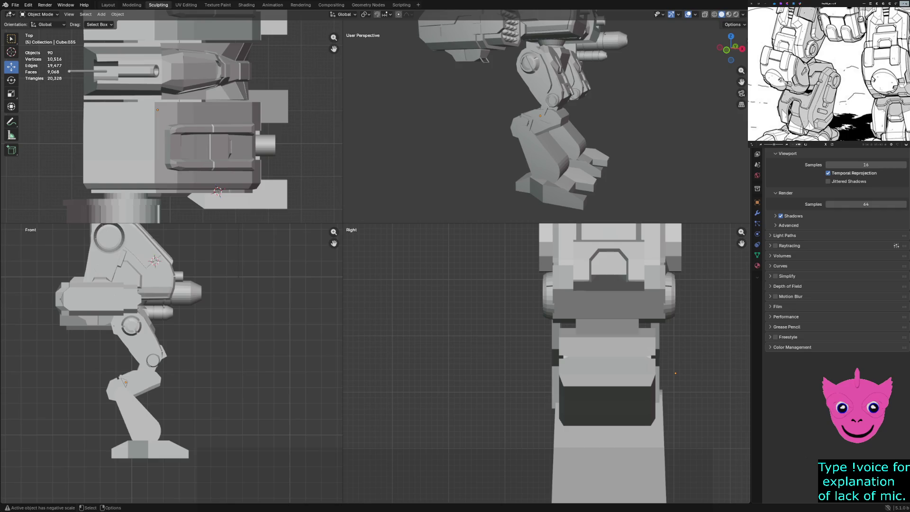
key("z")
key("4")
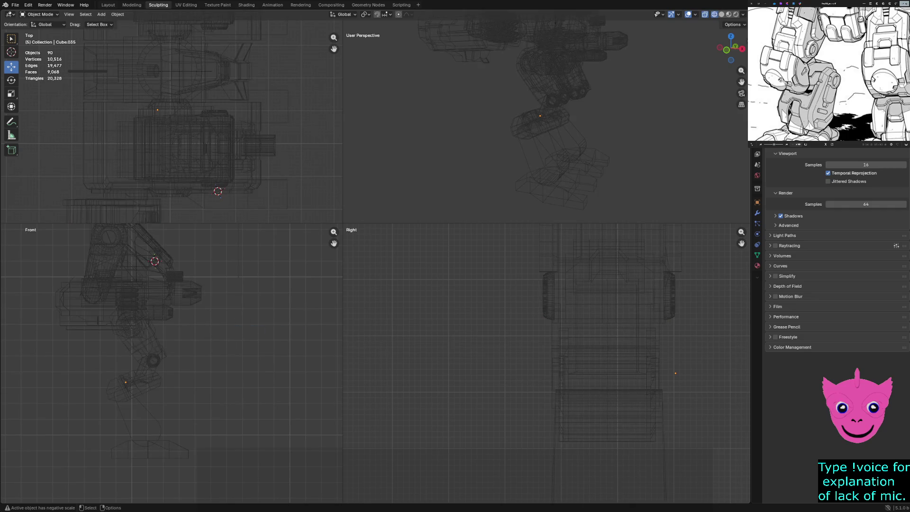
key("z")
key("6")
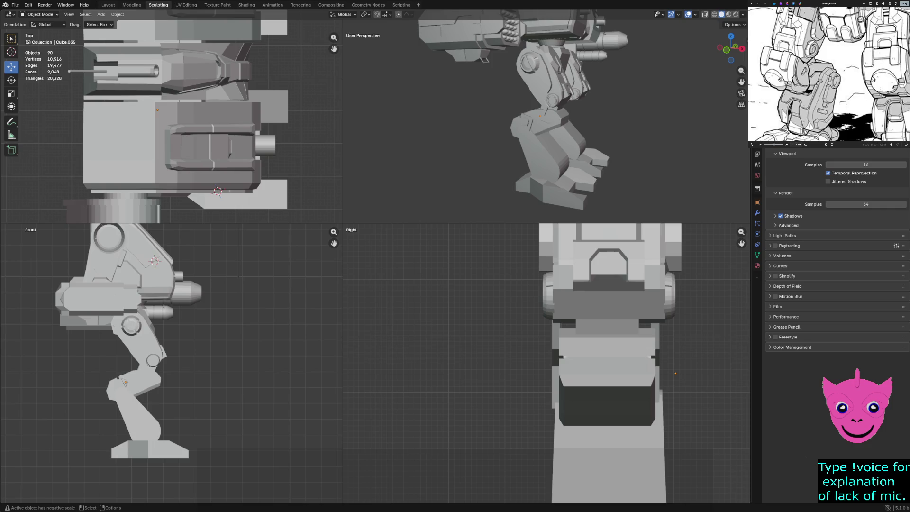
scroll(223, 263, "down", 2)
scroll(223, 262, "down", 1)
scroll(223, 263, "up", 3)
scroll(170, 365, "up", 1)
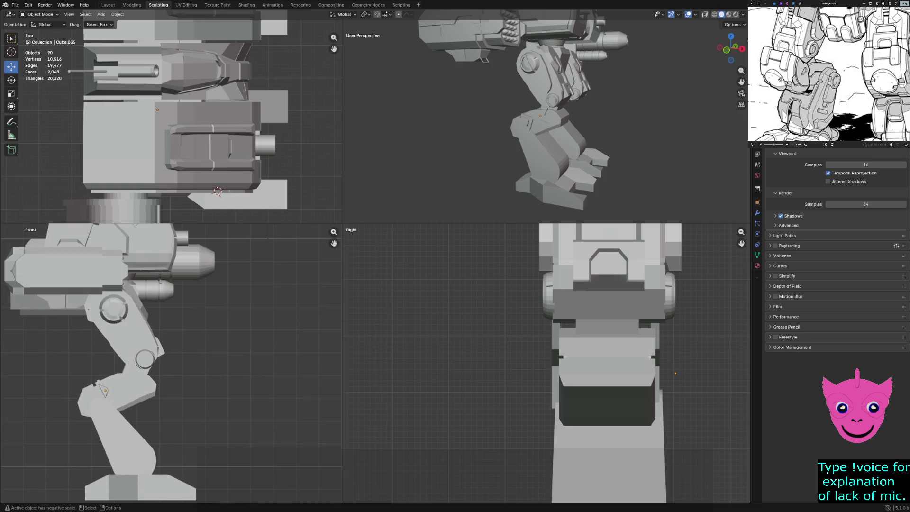
scroll(170, 364, "up", 3)
left_click(536, 368)
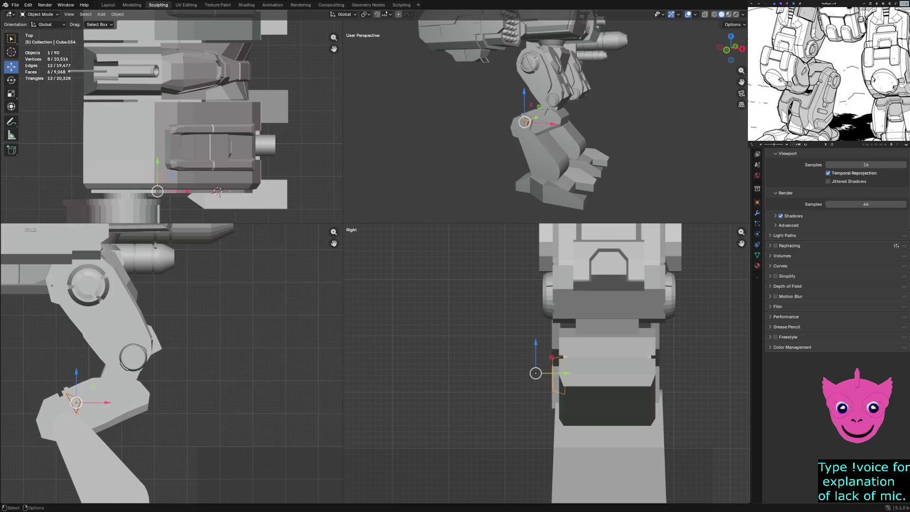
left_click(606, 393)
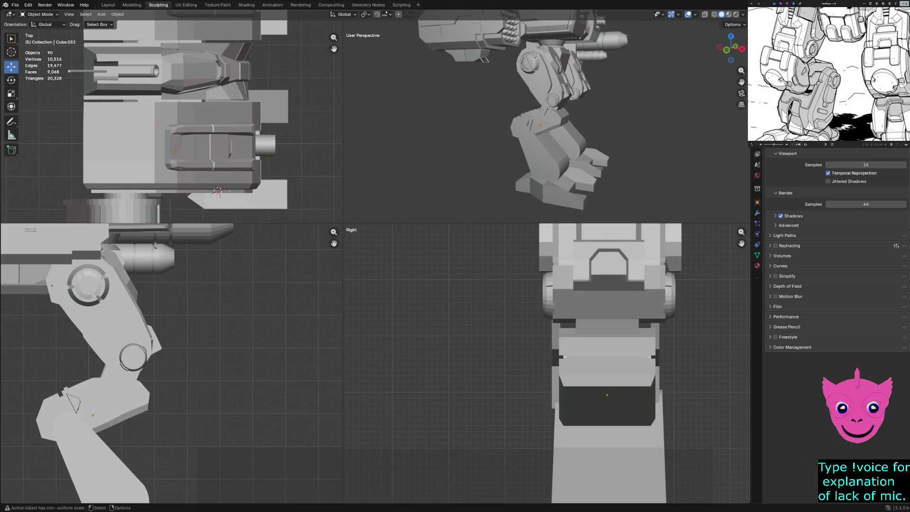
mouse_move(545, 118)
middle_mouse_down()
mouse_move(597, 123)
mouse_move(521, 143)
mouse_move(578, 124)
mouse_move(592, 132)
middle_mouse_up()
scroll(545, 121, "up", 5)
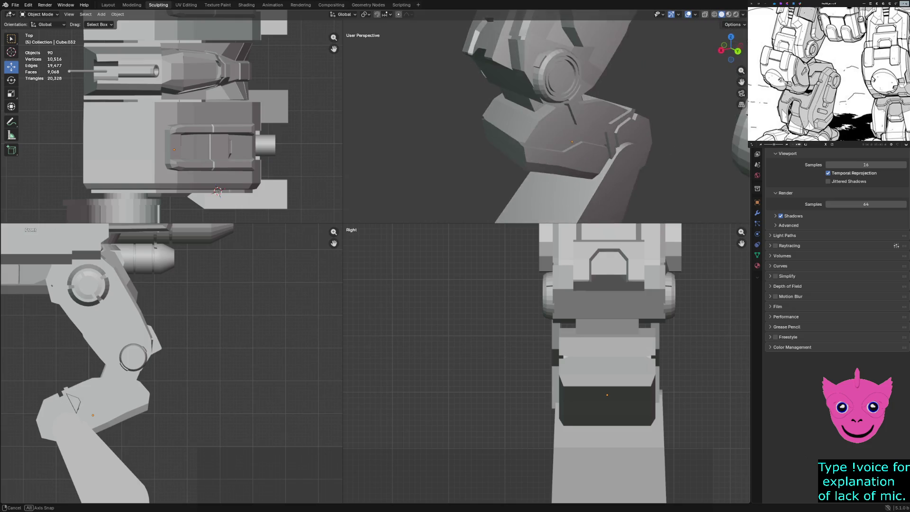
middle_click_drag(593, 132, 625, 128)
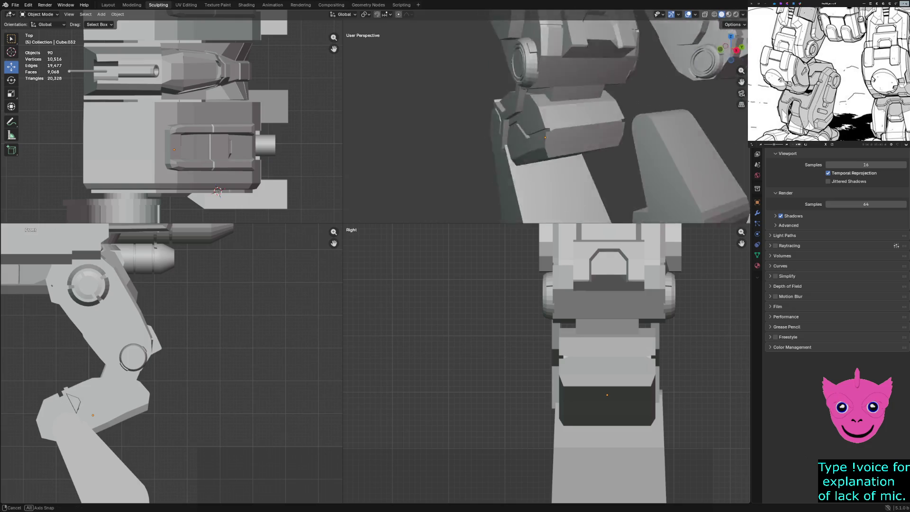
middle_click_drag(545, 123, 616, 123)
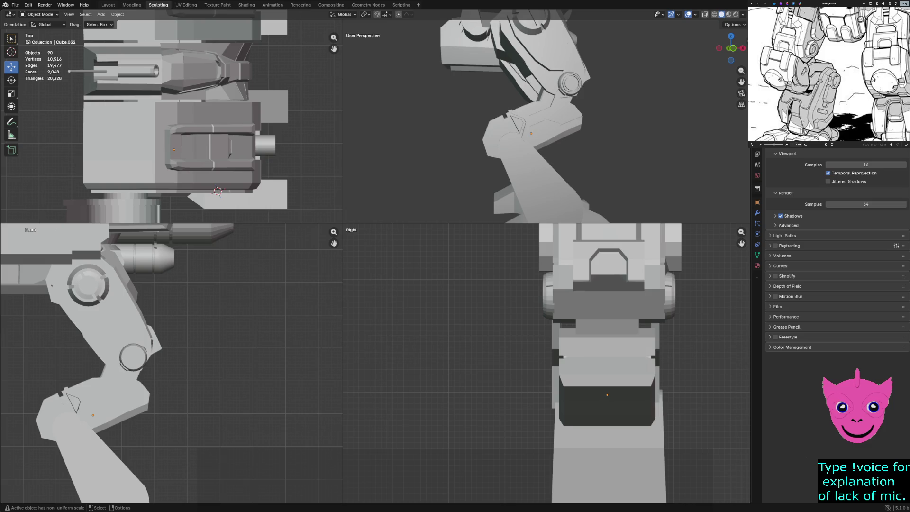
key("Tab")
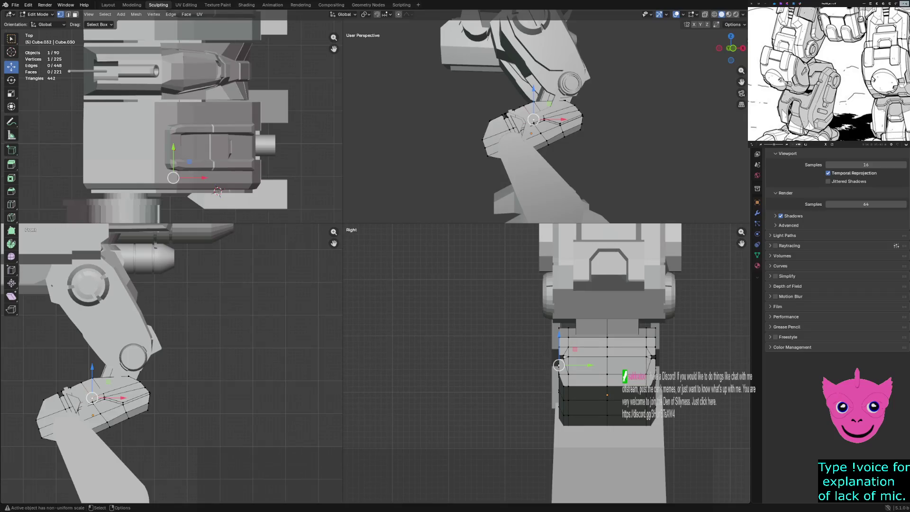
key("Tab")
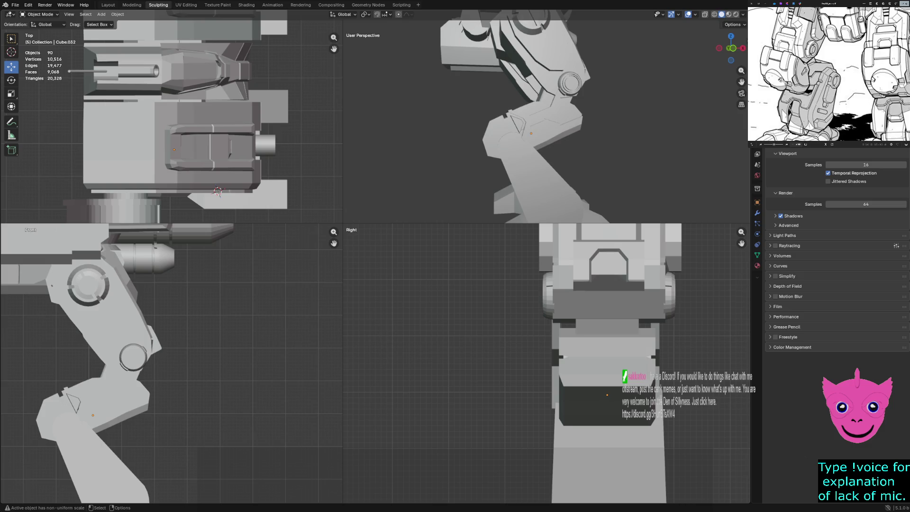
- Add a mesh cylinder and set its rotation to X 0° and Y 90°
left_click(102, 14)
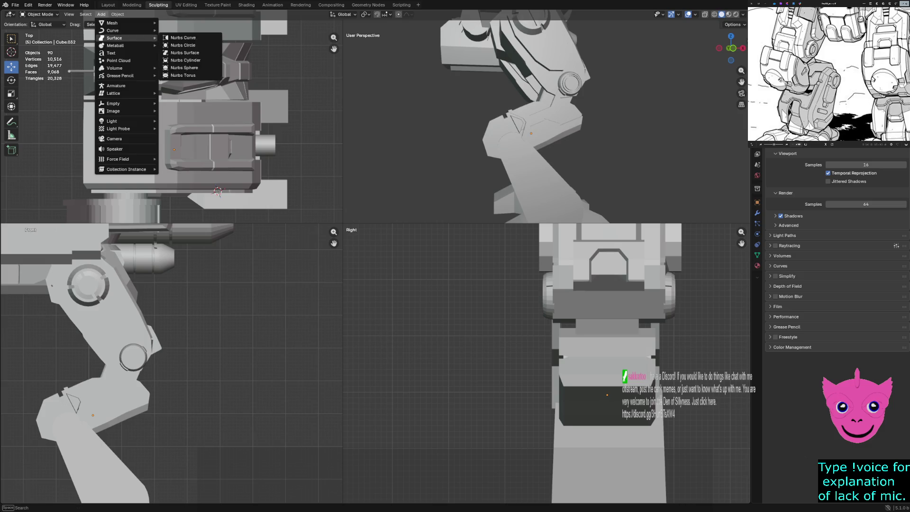
mouse_move(114, 22)
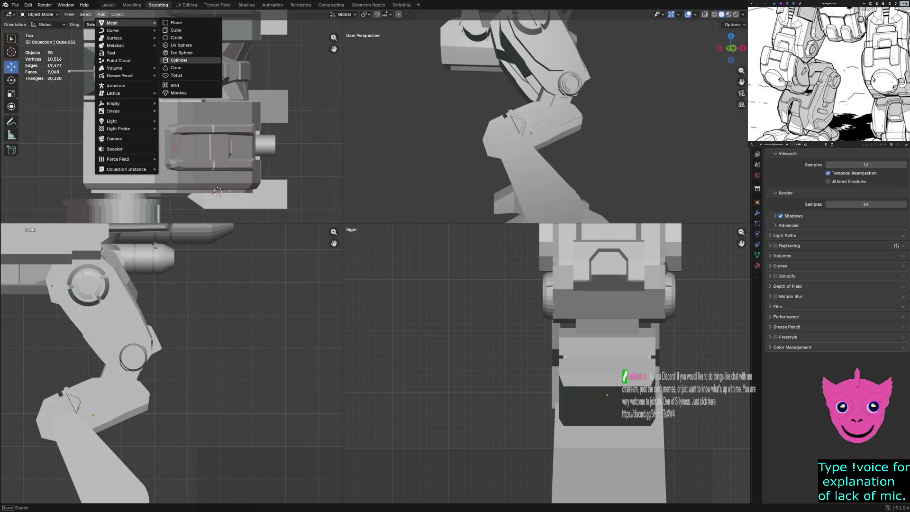
left_click(179, 60)
scroll(324, 126, "down", 2)
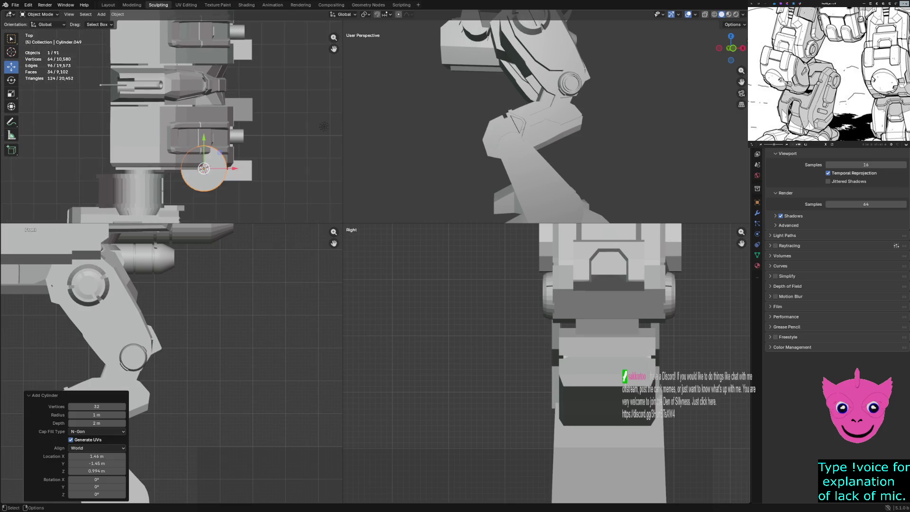
left_click_drag(96, 487, 94, 486)
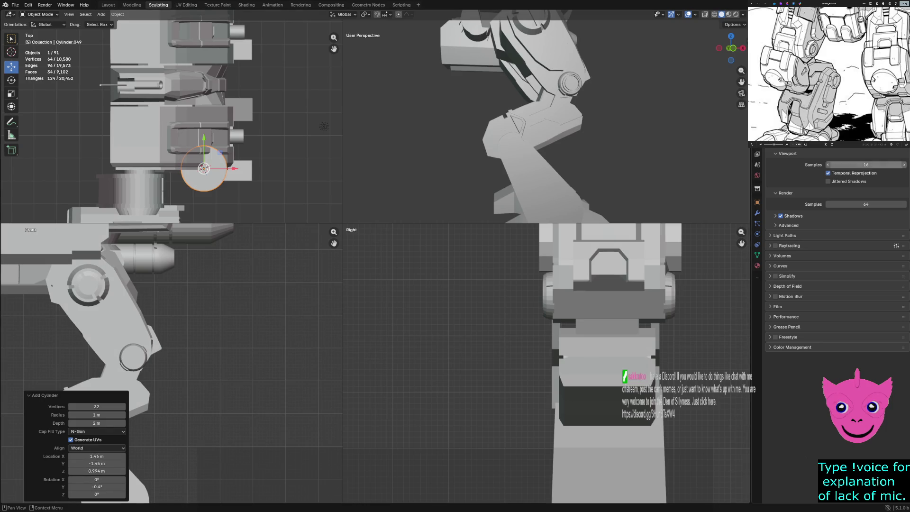
left_click(96, 479)
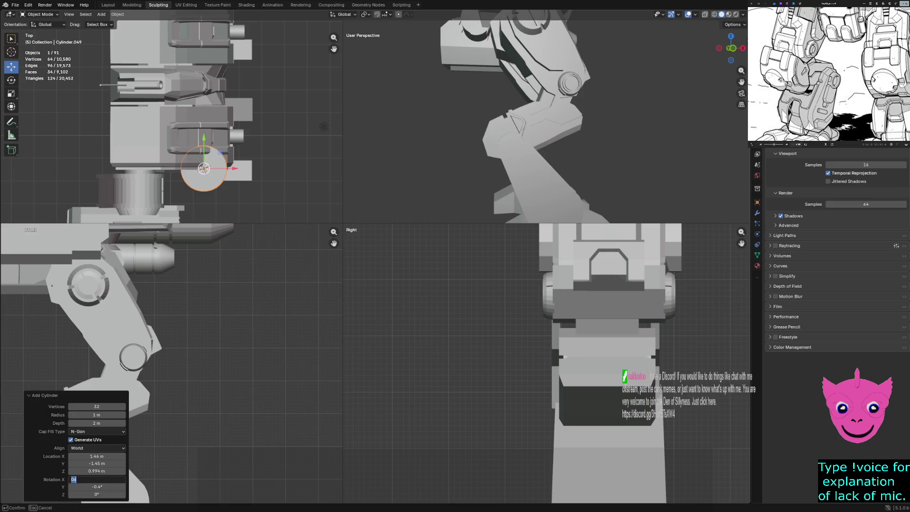
key("Tab")
type("90")
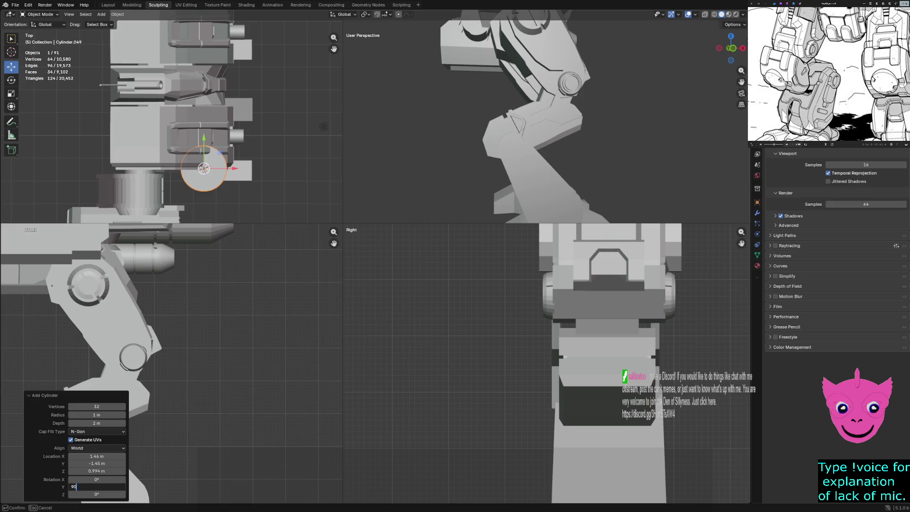
key("Return")
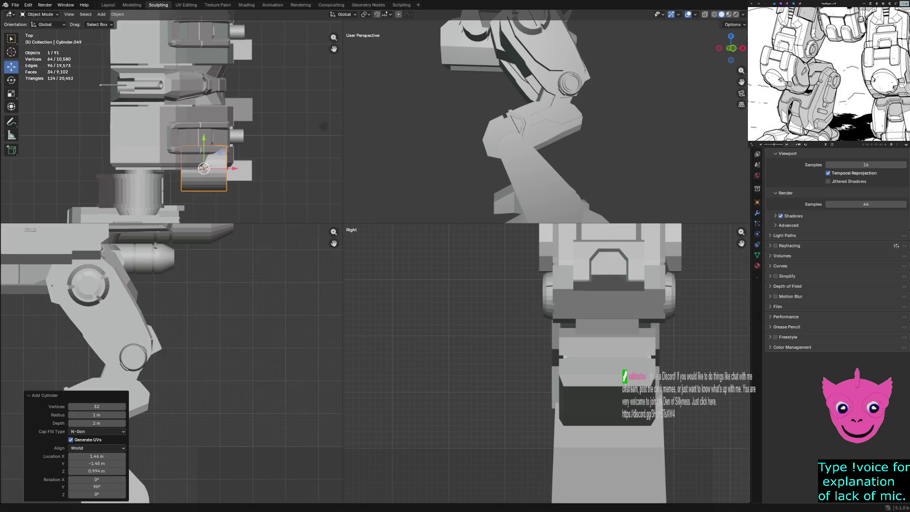
- Set the cylinder's Z rotation to 90°, re-confirm Y at 90°, and frame the whole mech
left_click(97, 494)
type("0.1d")
key("ctrl+a")
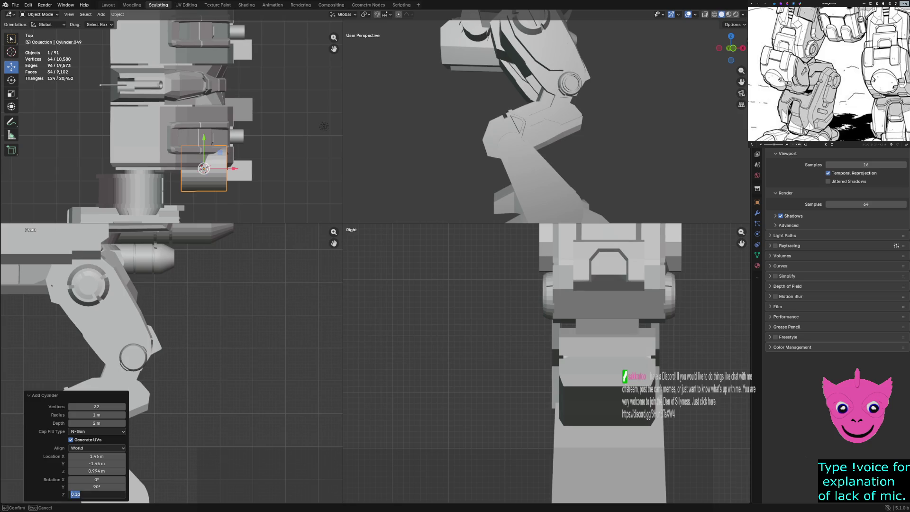
type("90")
key("Return")
left_click(97, 487)
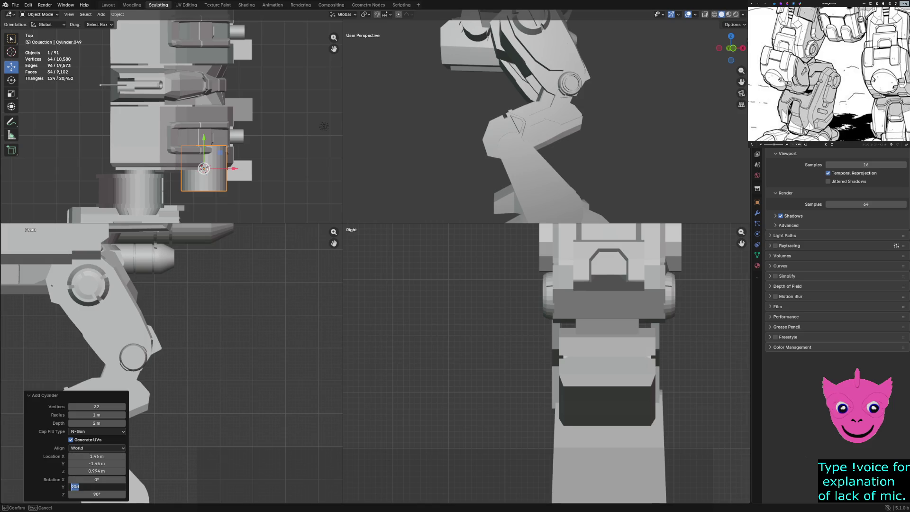
type("0")
key("Return")
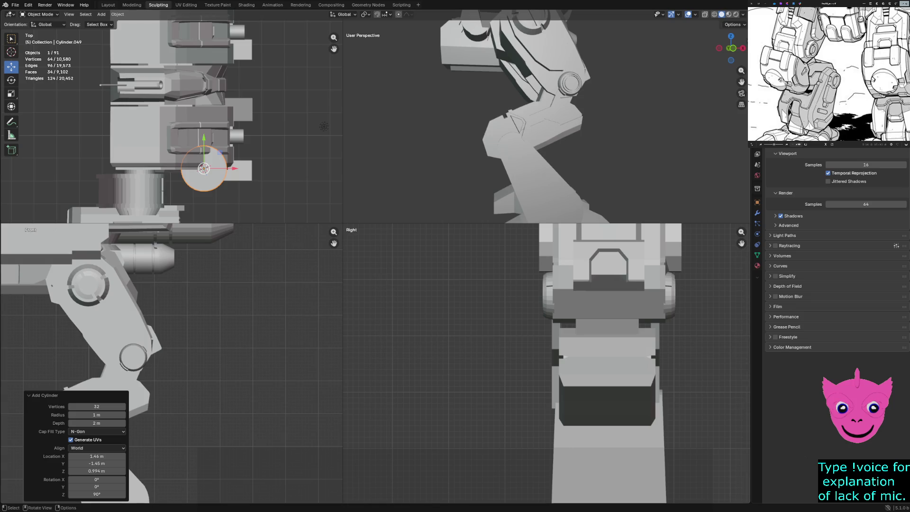
left_click(97, 487)
key("ctrl+a")
key("Return")
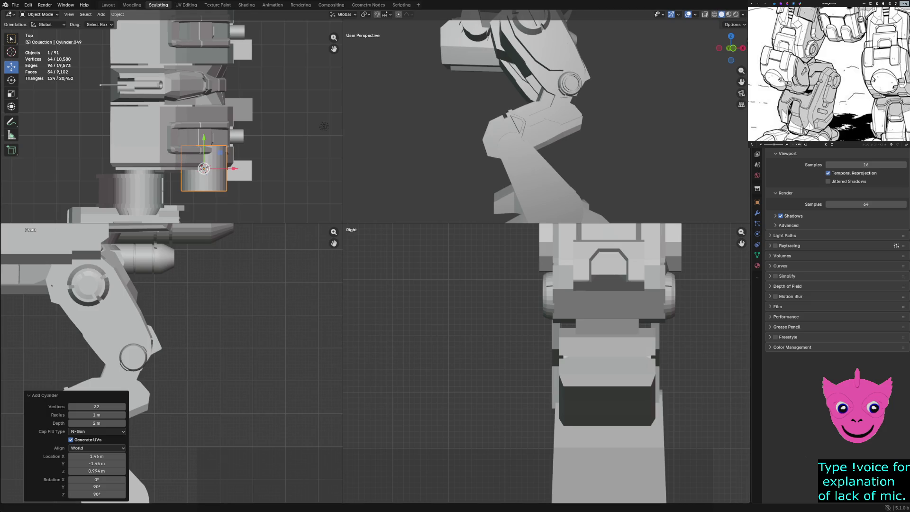
left_click(324, 126)
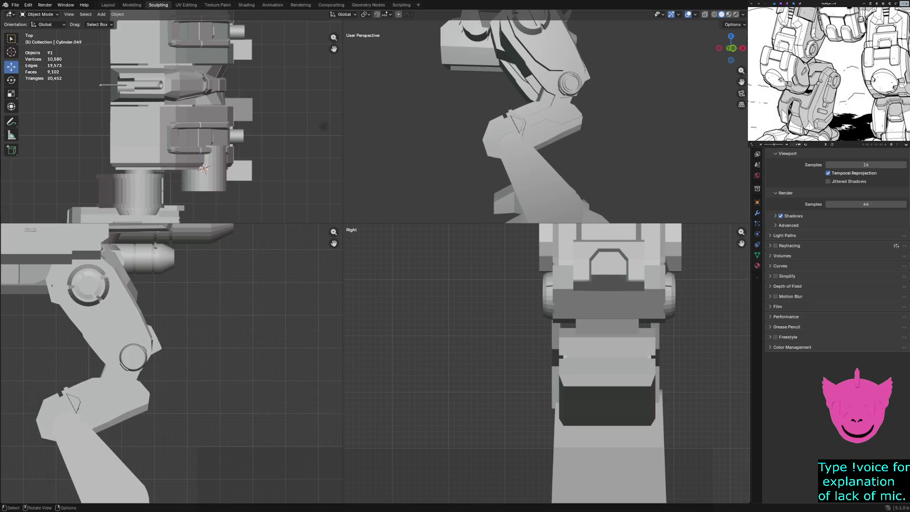
key("Home")
key("Home")
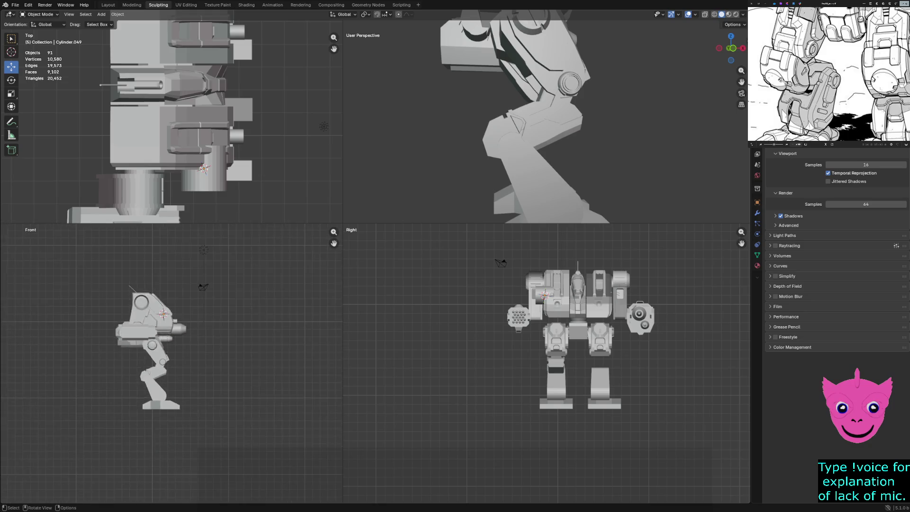
- Select the scene light, move it near the legs and rescale it
scroll(171, 364, "down", 4)
left_click(187, 308)
scroll(187, 308, "up", 5)
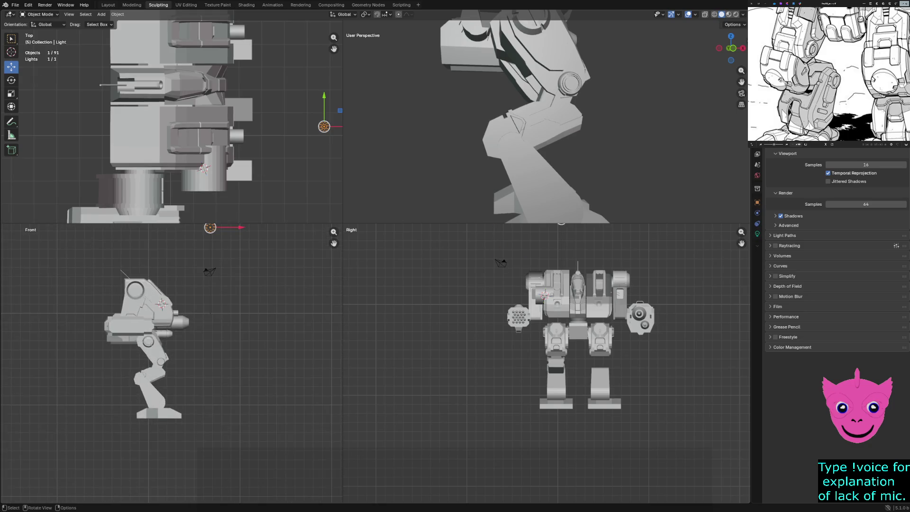
middle_click_drag(187, 309, 172, 340, "shift")
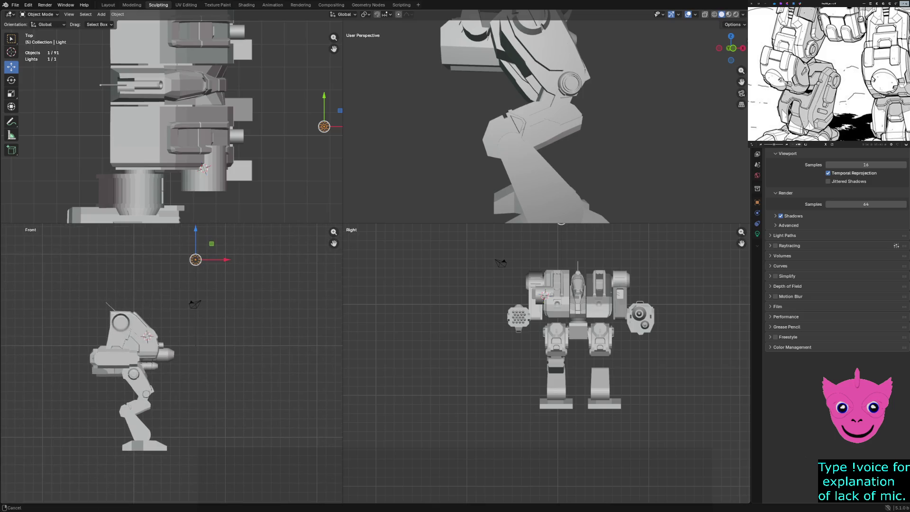
key("g")
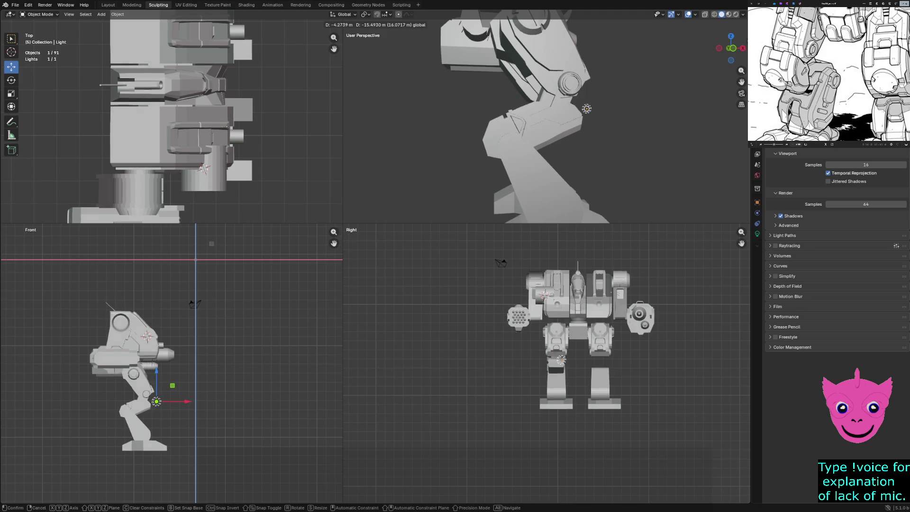
key("Return")
scroll(169, 363, "up", 3)
scroll(172, 363, "up", 3)
mouse_move(142, 403)
middle_mouse_down("shift")
mouse_move(191, 339)
mouse_move(214, 268)
mouse_move(256, 244)
middle_mouse_up("shift")
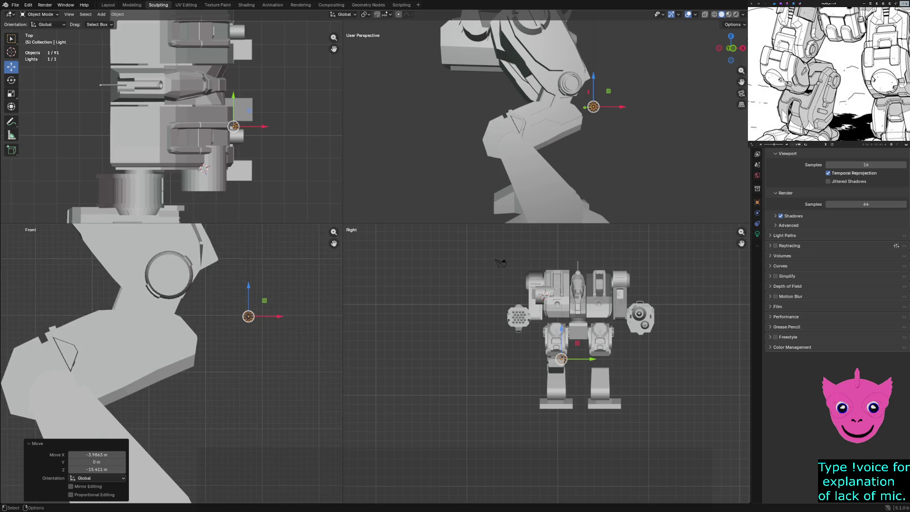
key("s")
key("Return")
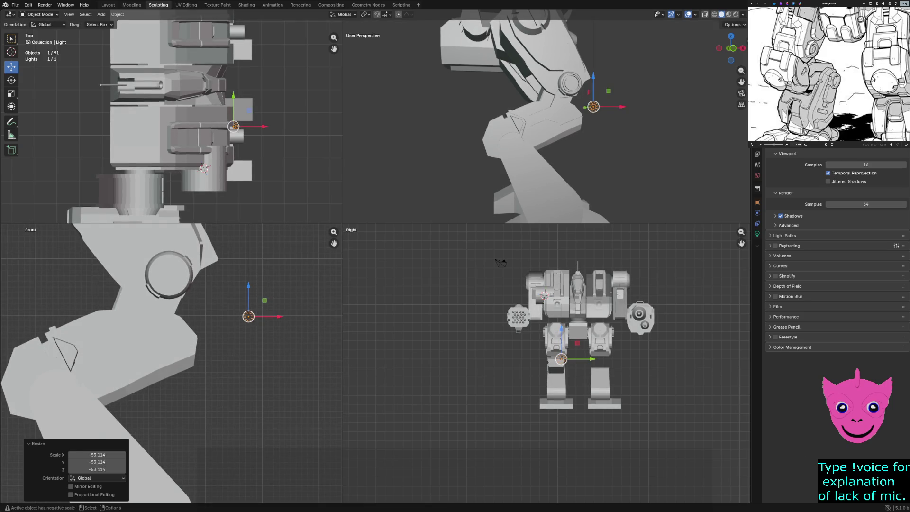
key("s")
left_click(254, 335)
- Reselect the light and try resizing it again, cancelling the last resize
key("alt+a")
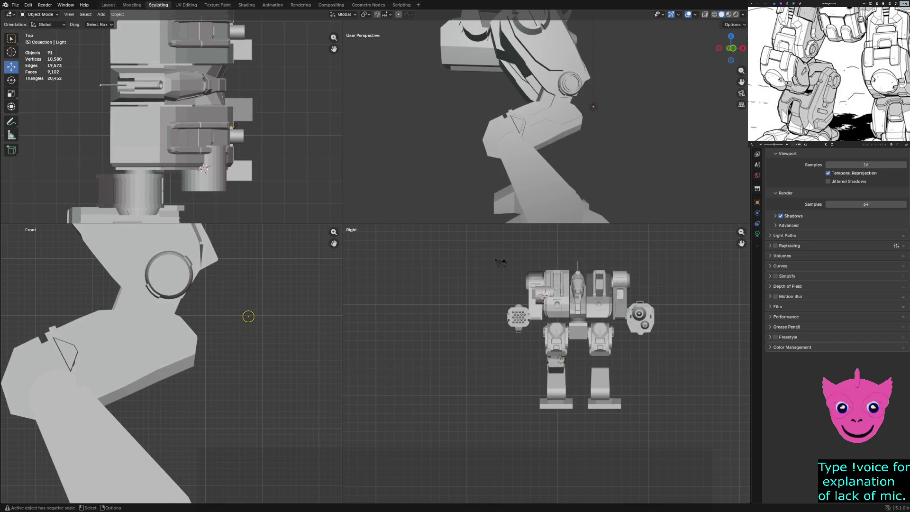
left_click(249, 316)
key("s")
left_click(265, 313)
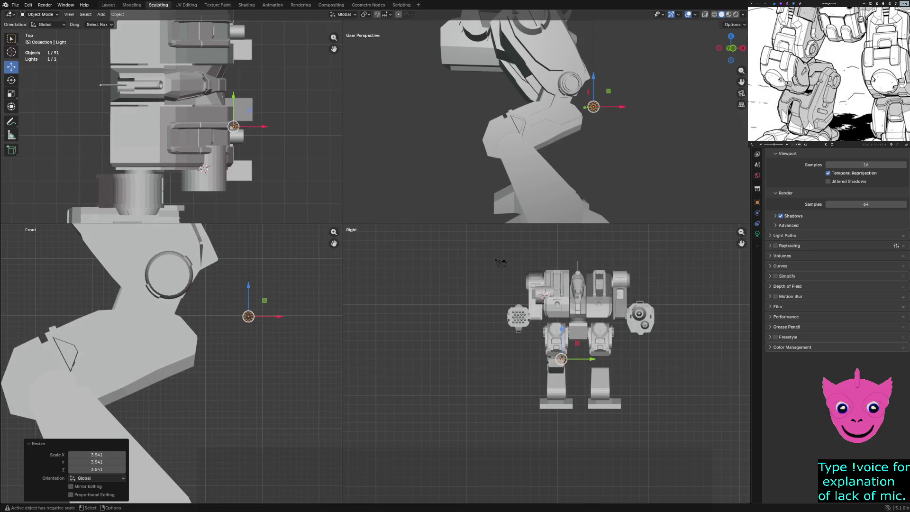
left_click(98, 478)
key("alt+a")
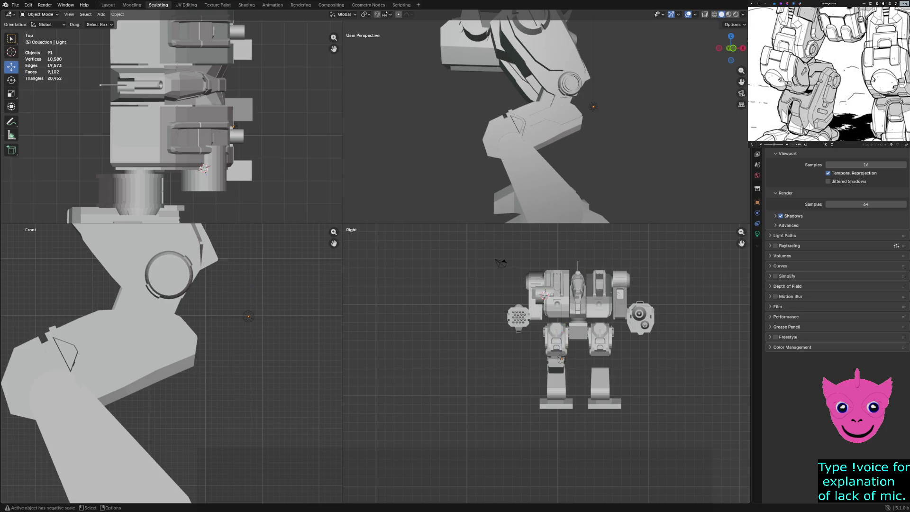
left_click(248, 316)
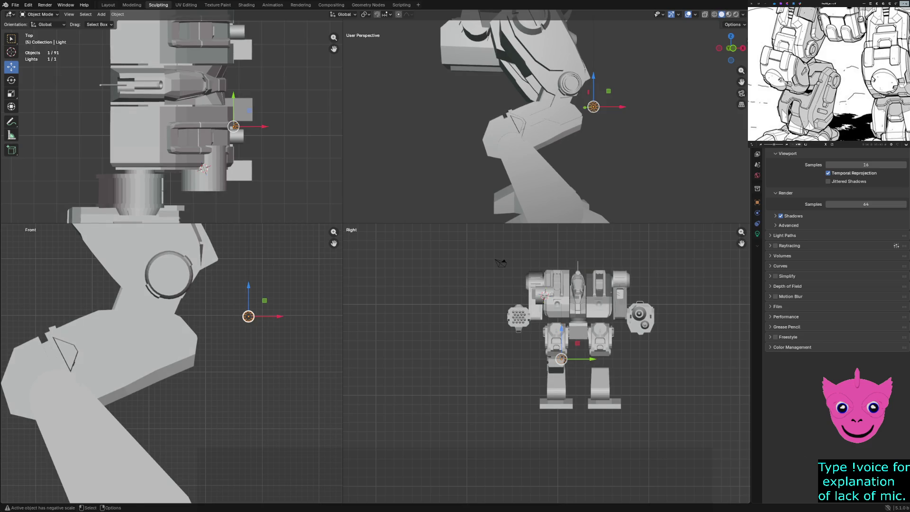
key("s")
key("Escape")
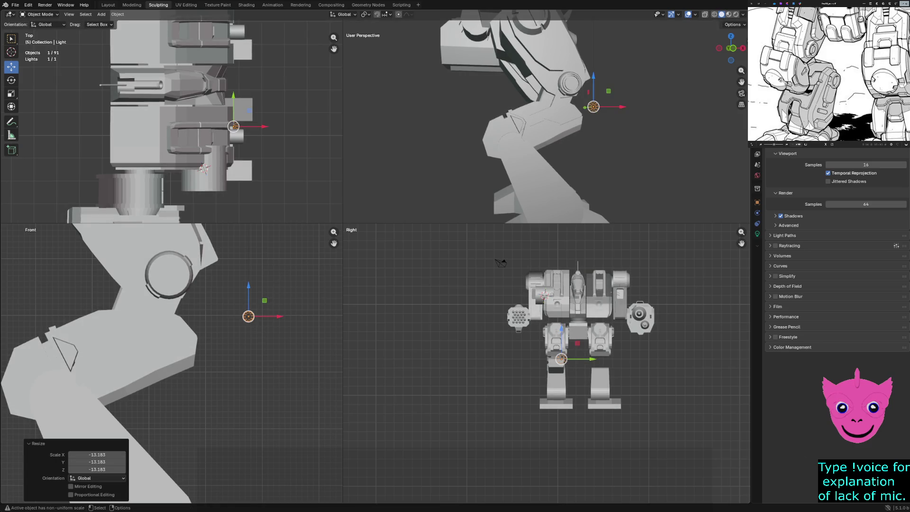
- Select the light and delete it, zooming out the Front view
key("alt+a")
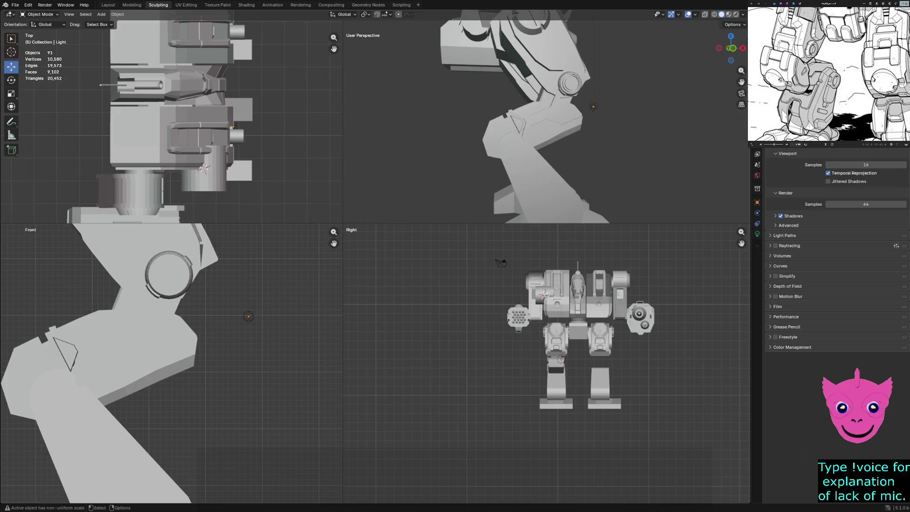
scroll(171, 365, "down", 3)
left_click(216, 336)
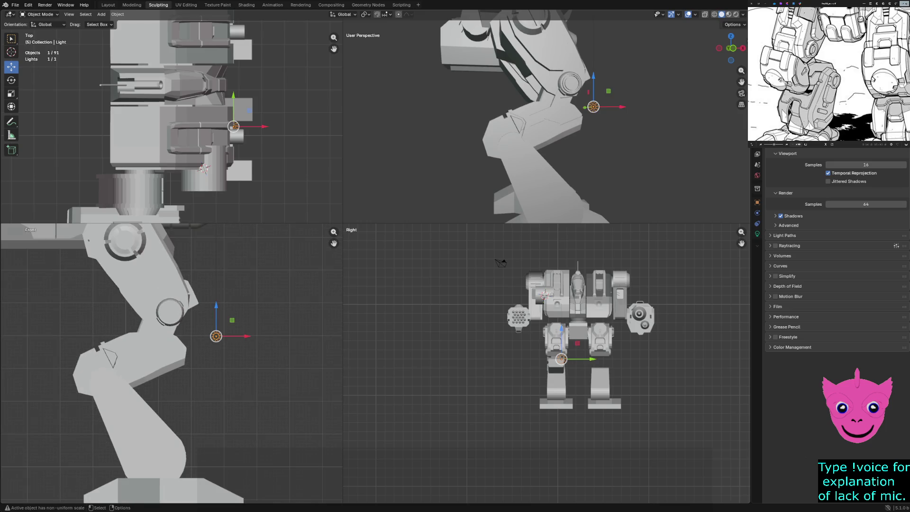
key("Delete")
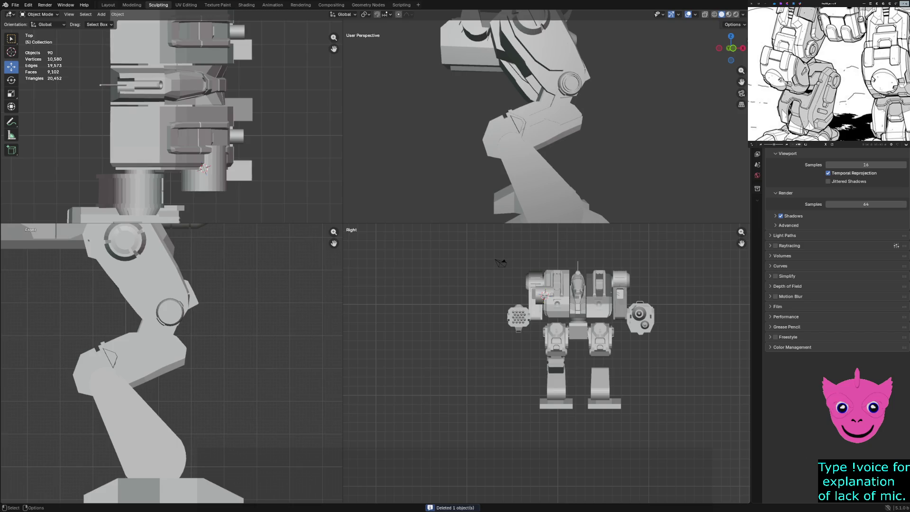
scroll(172, 365, "down", 3)
scroll(171, 365, "up", 1)
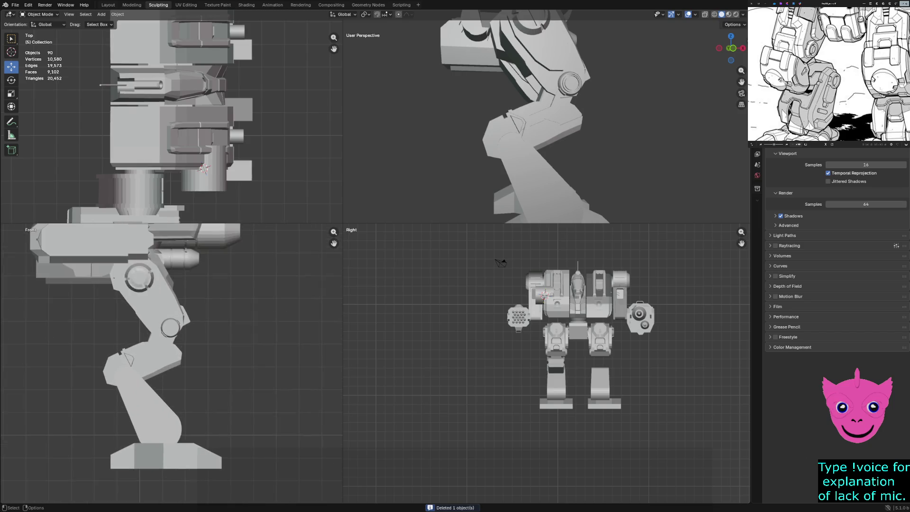
- Add a mesh cylinder turned 90° on X onto its side, then deselect it
left_click(101, 14)
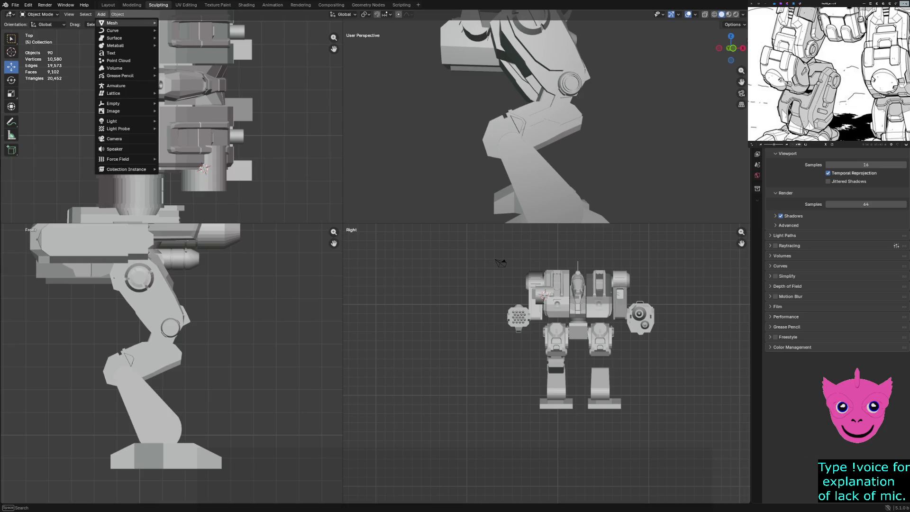
mouse_move(112, 23)
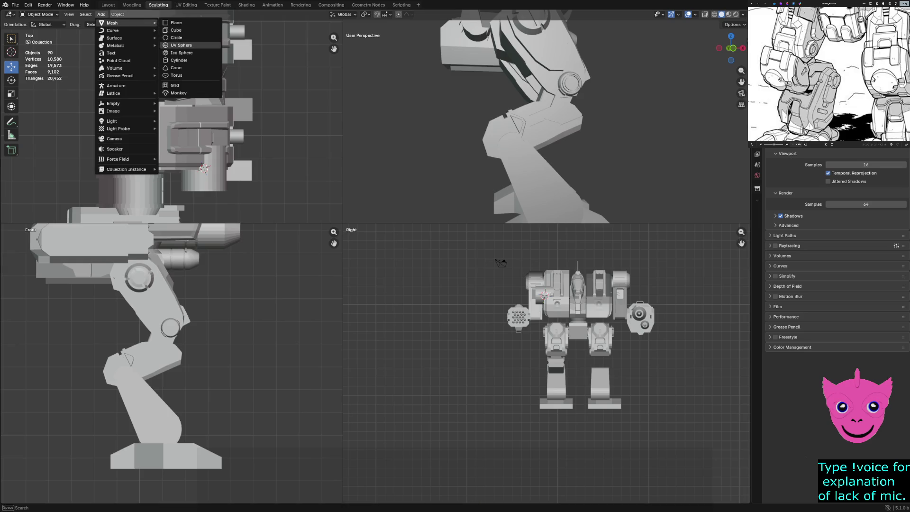
left_click(179, 60)
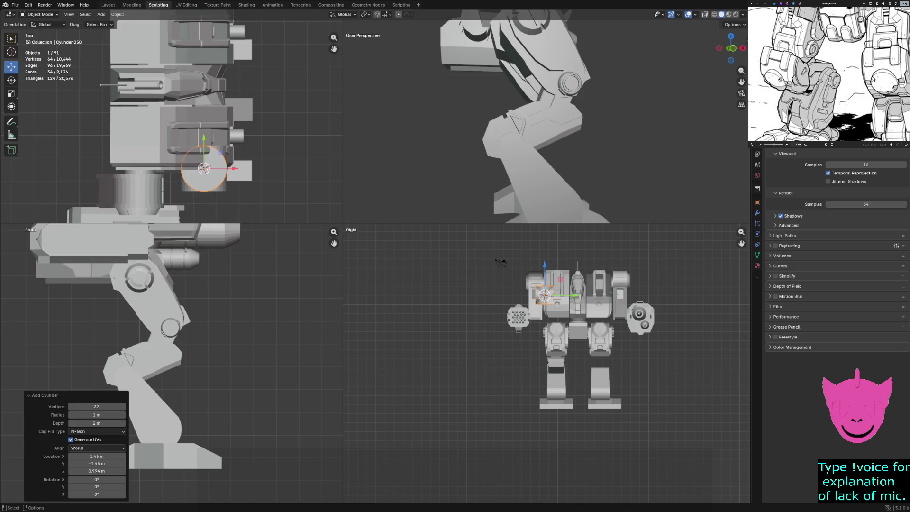
left_click(97, 494)
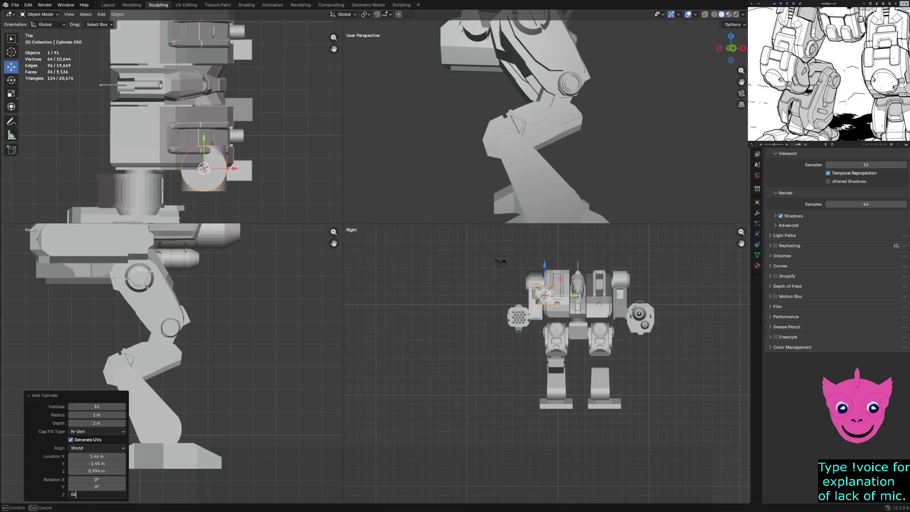
left_click(96, 479)
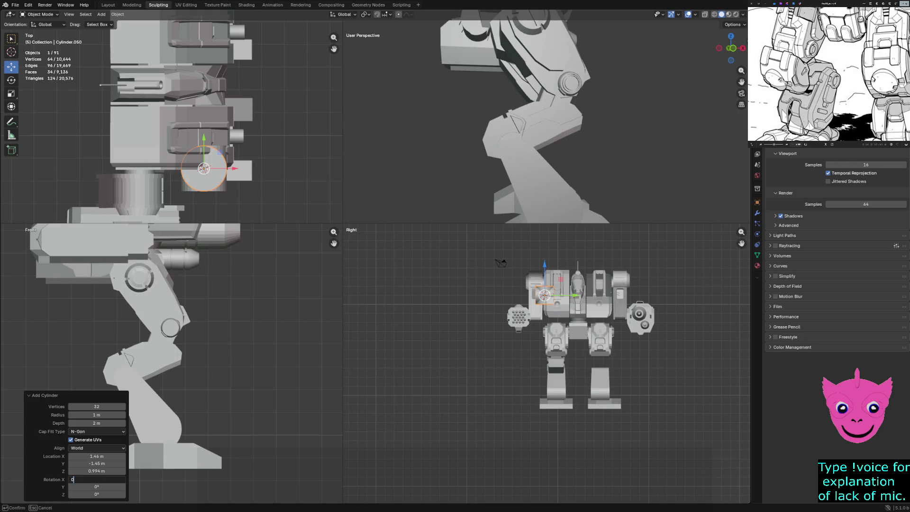
type("90")
key("Return")
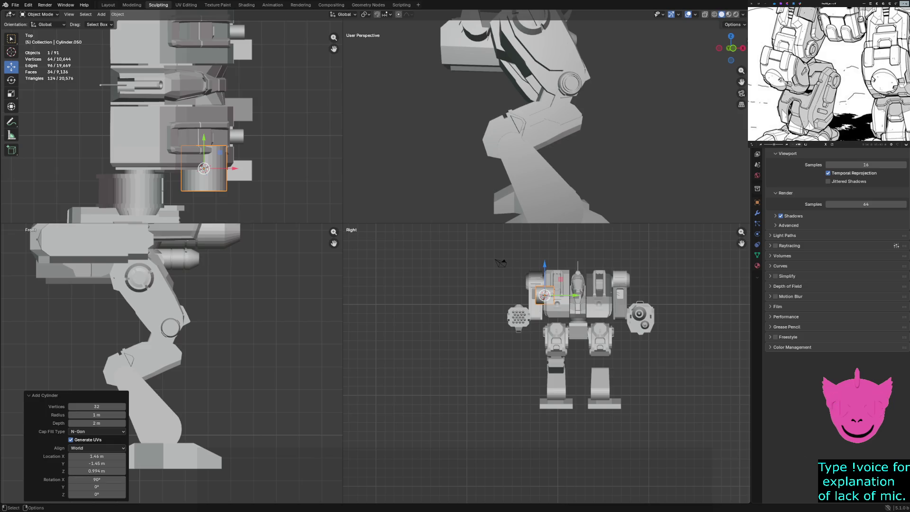
key("alt+a")
- Select Cylinder.049 and move it within the front-view plane to the leg's knee joint
scroll(171, 331, "down", 3)
scroll(171, 362, "down", 2)
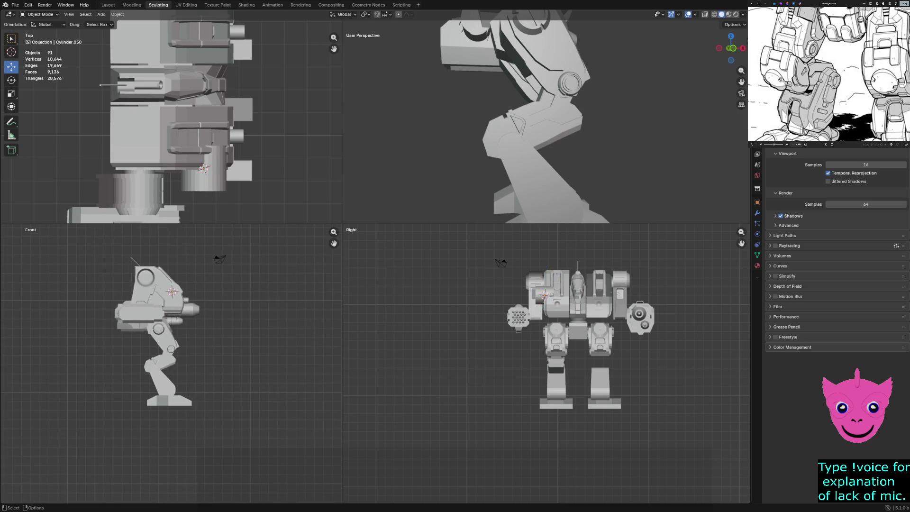
scroll(167, 363, "up", 1)
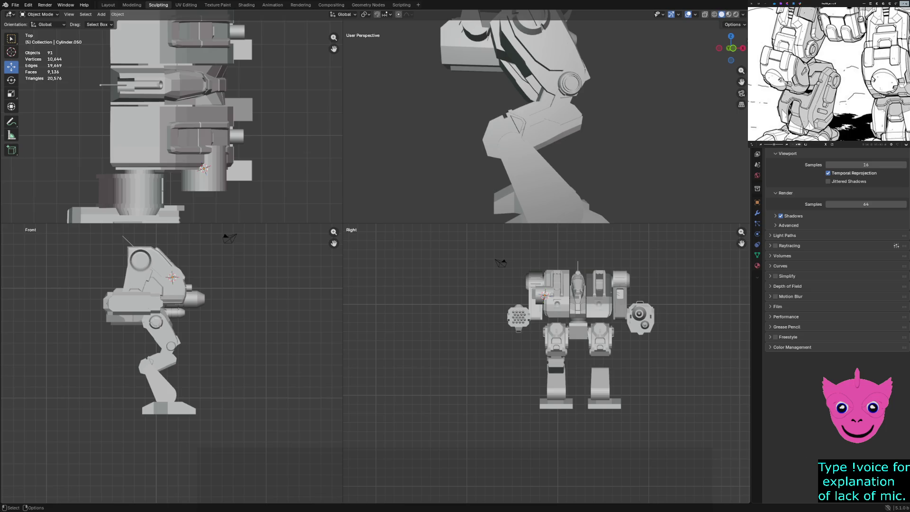
scroll(546, 363, "down", 3)
scroll(192, 274, "up", 2)
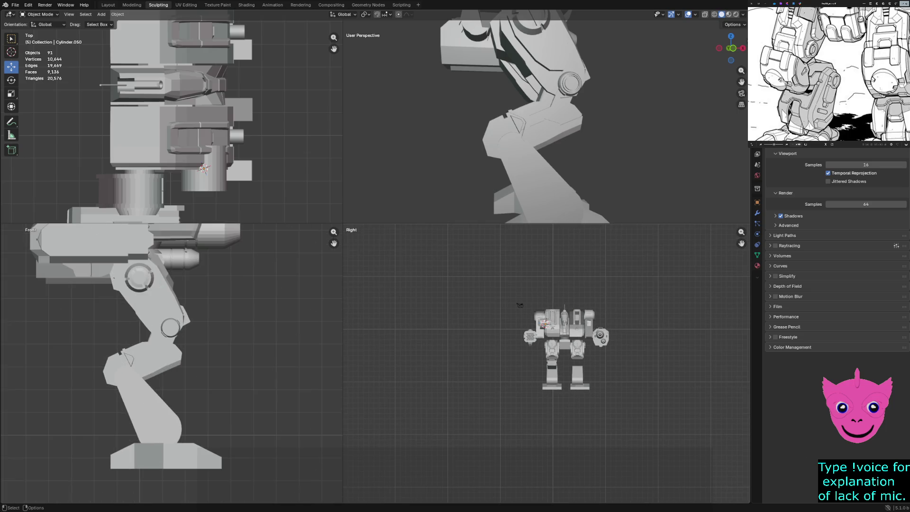
scroll(192, 274, "up", 2)
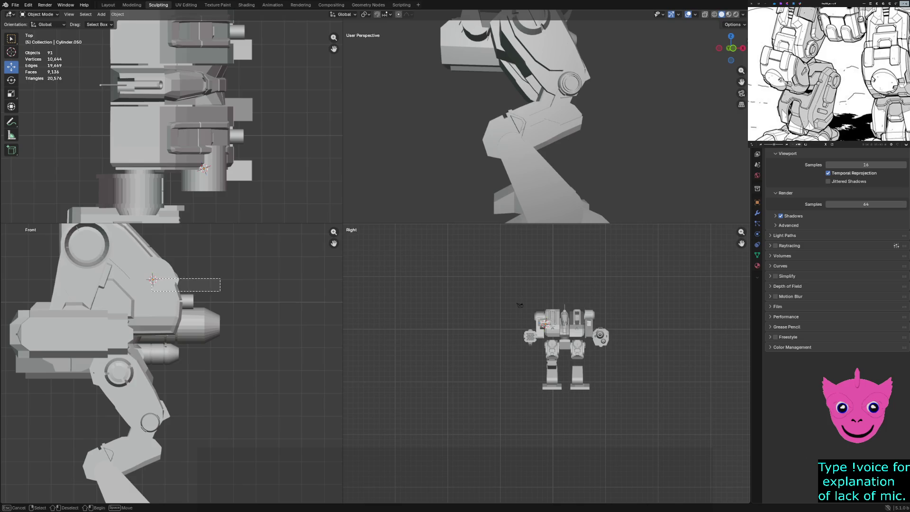
left_click(176, 284)
left_click(163, 287)
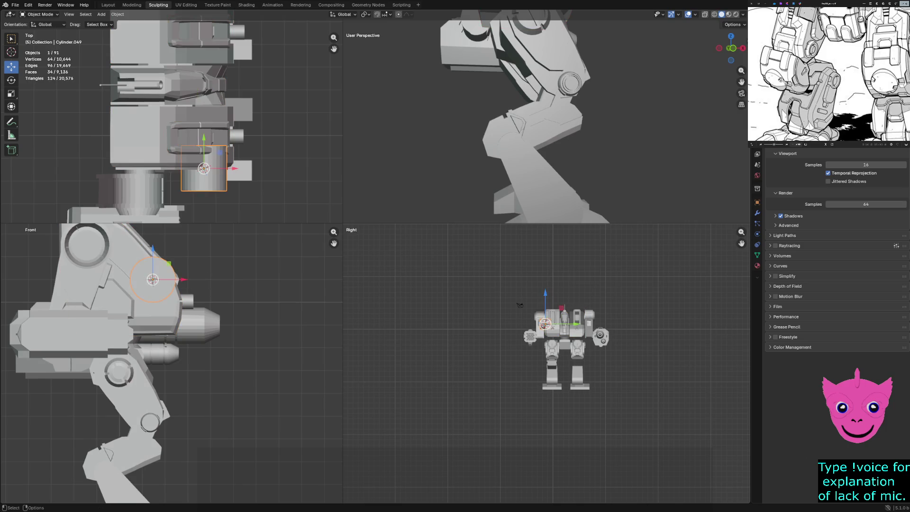
key("shift+d")
key("shift+y")
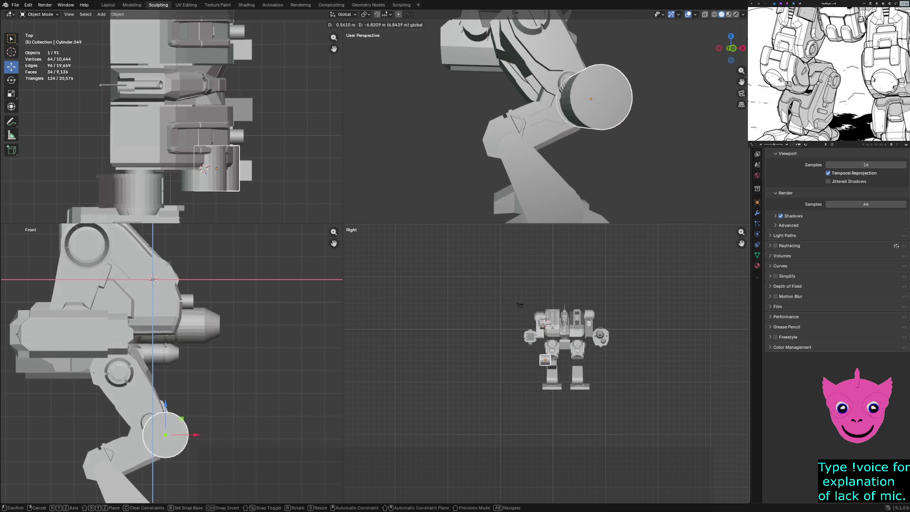
key("Return")
- Slide Cylinder.049 sideways along Y to align it at the knee
middle_click_drag(545, 118, 474, 119)
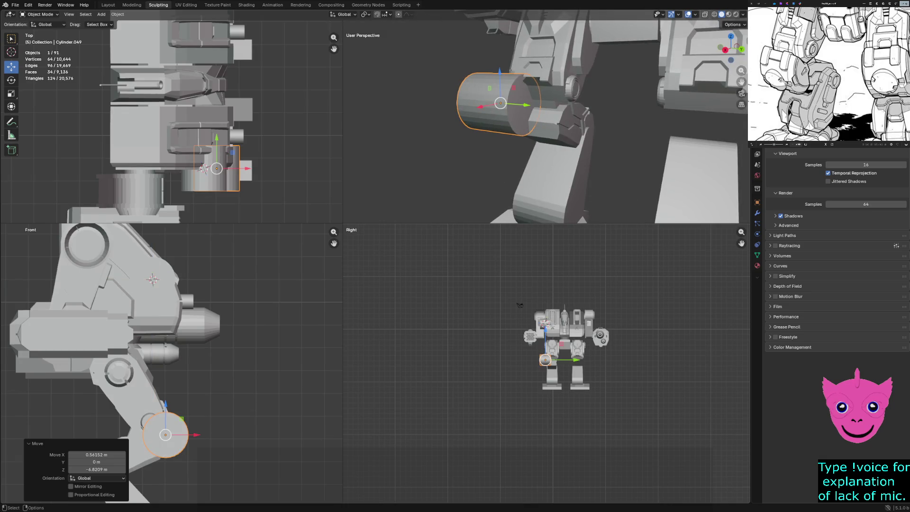
key("g")
key("y")
key("Return")
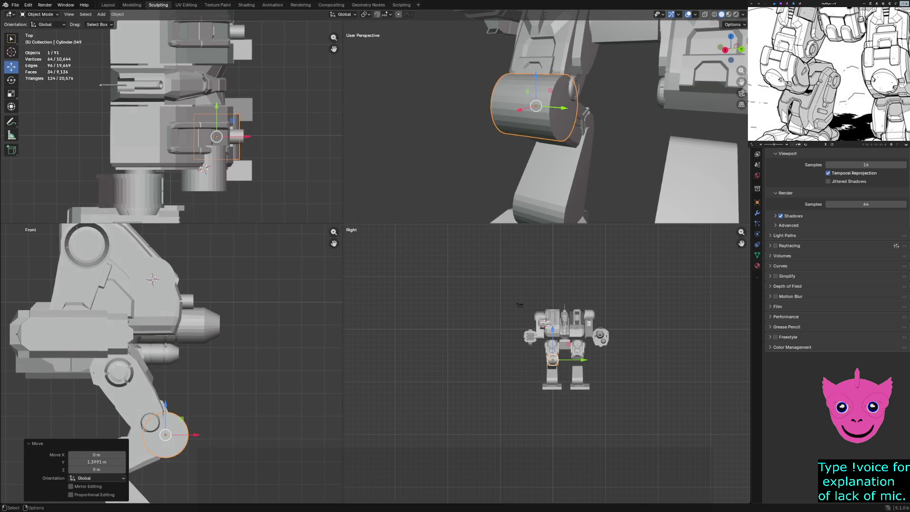
key("g")
key("y")
key("Return")
mouse_move(545, 142)
middle_mouse_down()
mouse_move(592, 142)
mouse_move(624, 103)
middle_mouse_up()
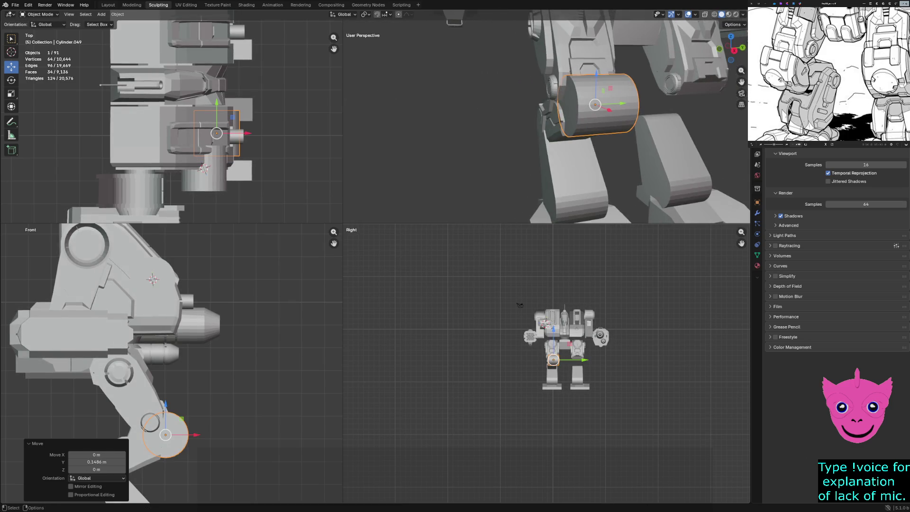
key("s")
key("Escape")
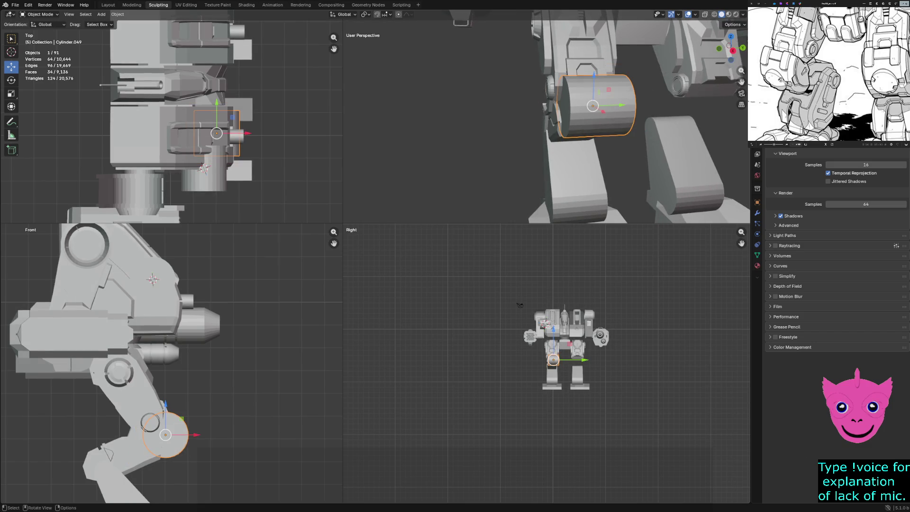
- Dismiss the delete prompt and stretch the knee cylinder along Y
key("x")
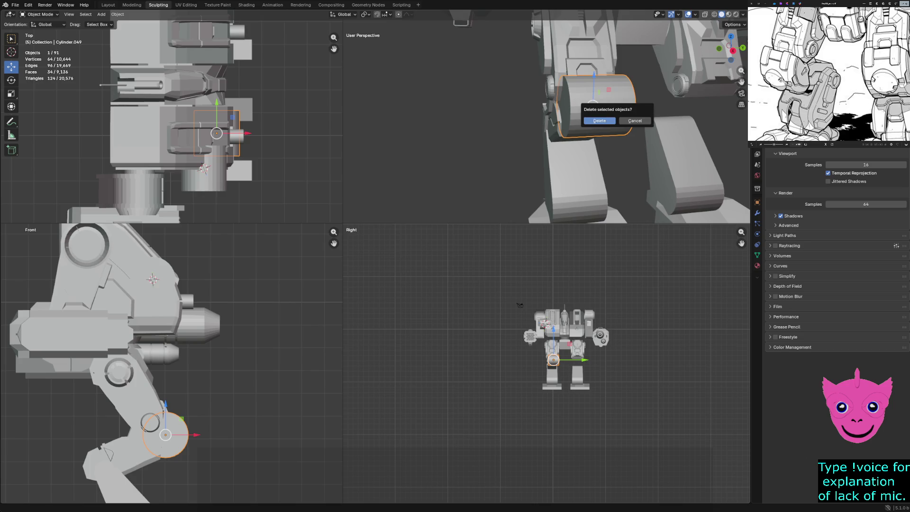
left_click(635, 120)
key("s")
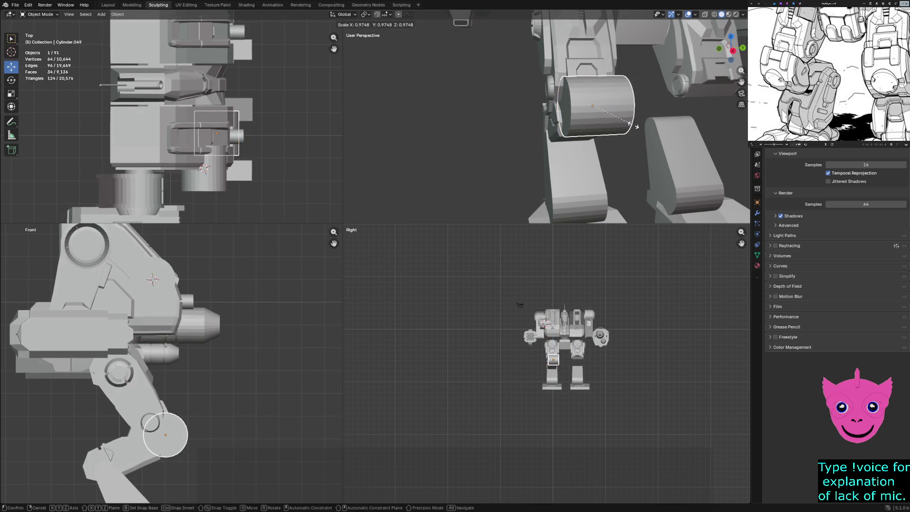
key("y")
left_click(650, 133)
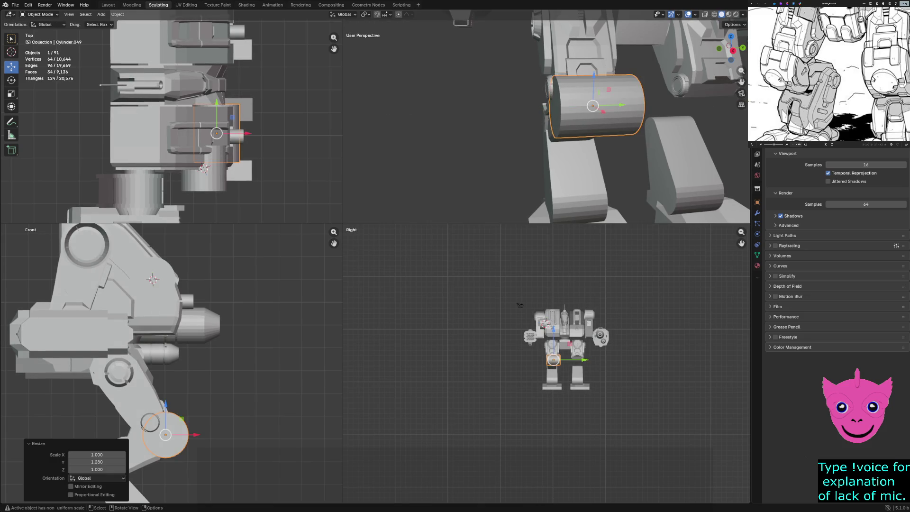
- Frame the knee cylinder and move it about 0.23 m along −Y
middle_click_drag(583, 118, 597, 119)
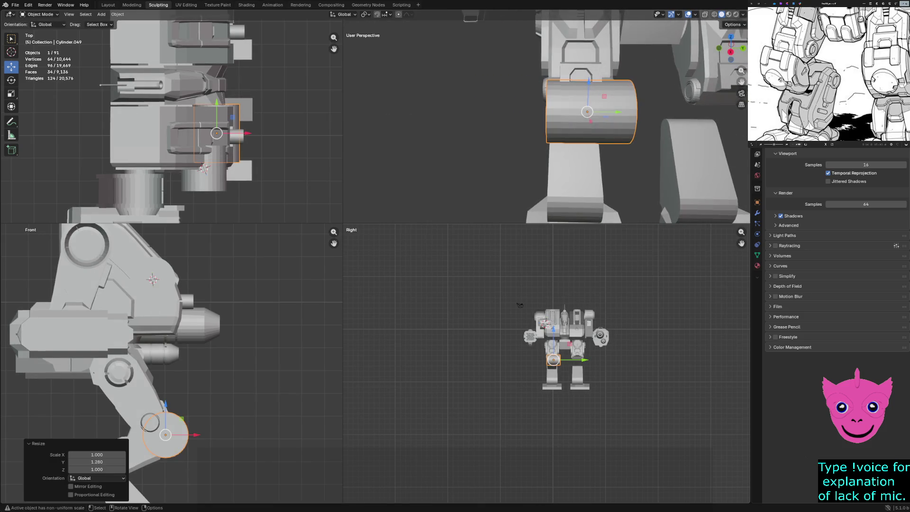
key("KP_Decimal")
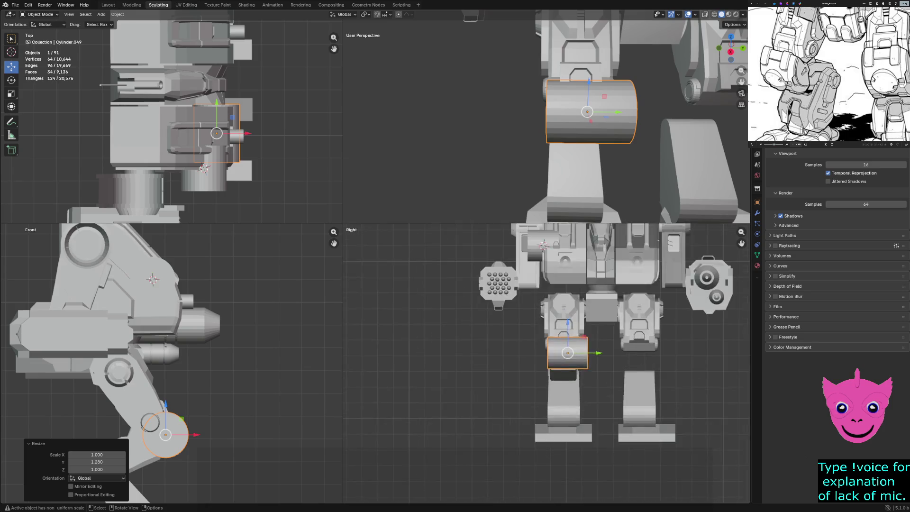
key("g")
key("y")
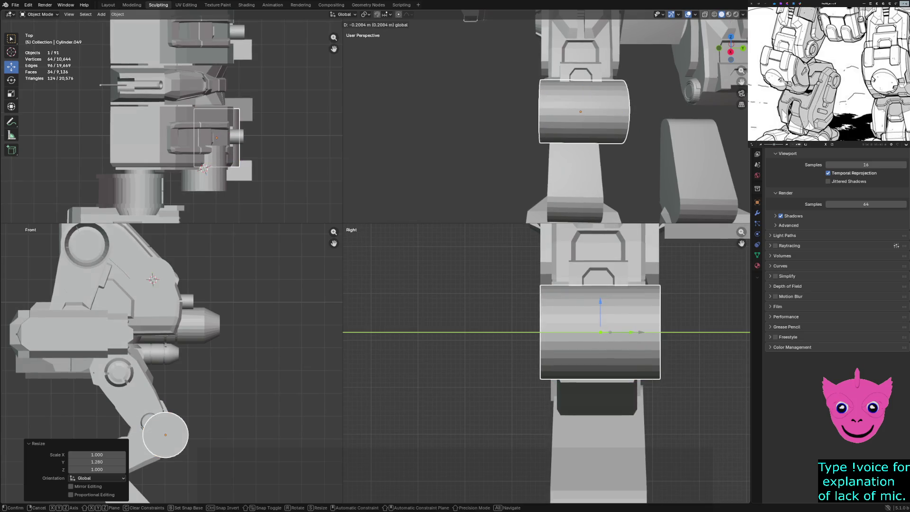
left_click(610, 332)
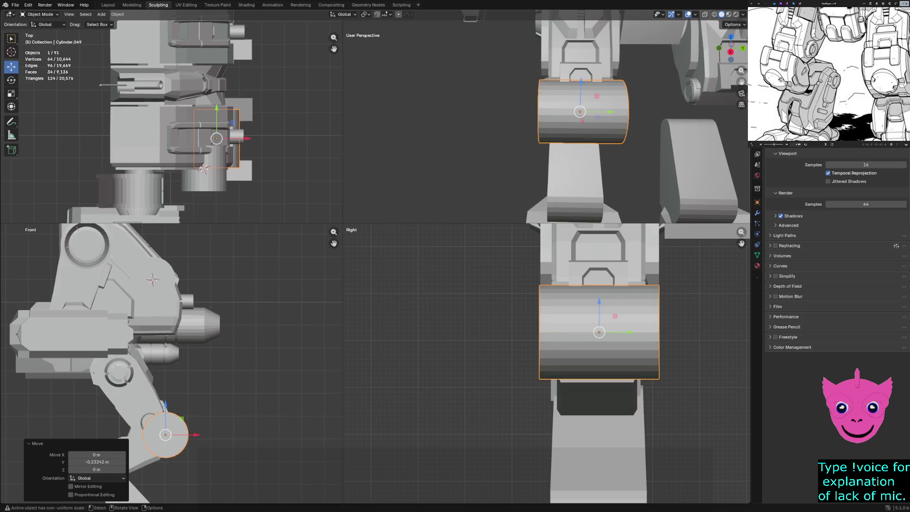
- Scale the knee cylinder along Y to about 1.104, keeping it selected
key("s")
right_click(648, 334)
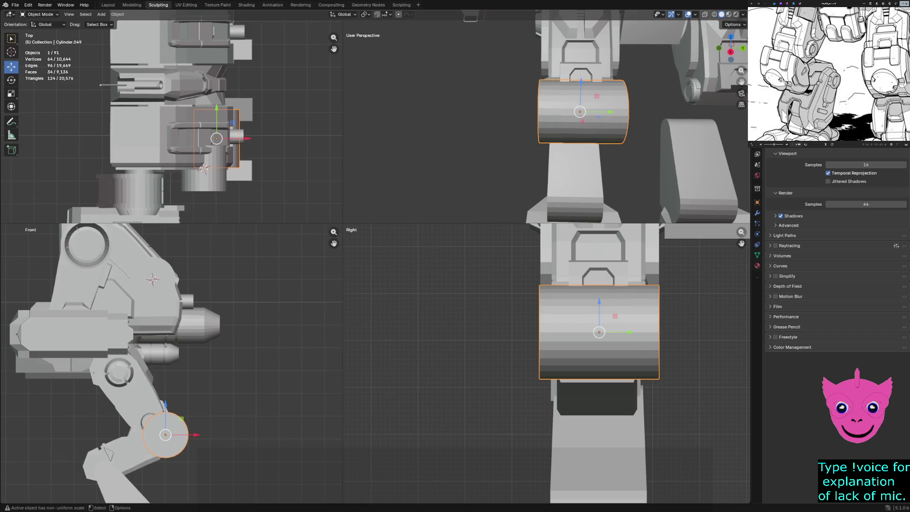
key("s")
key("y")
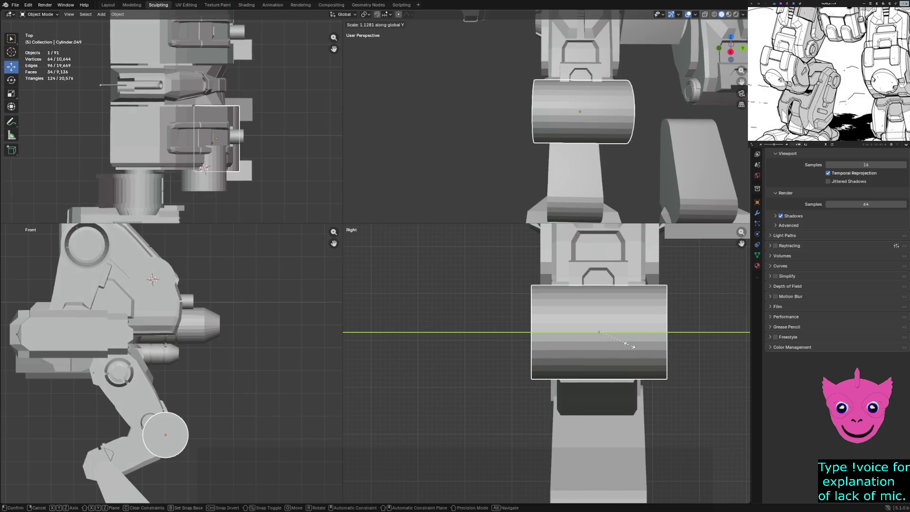
left_click(632, 345)
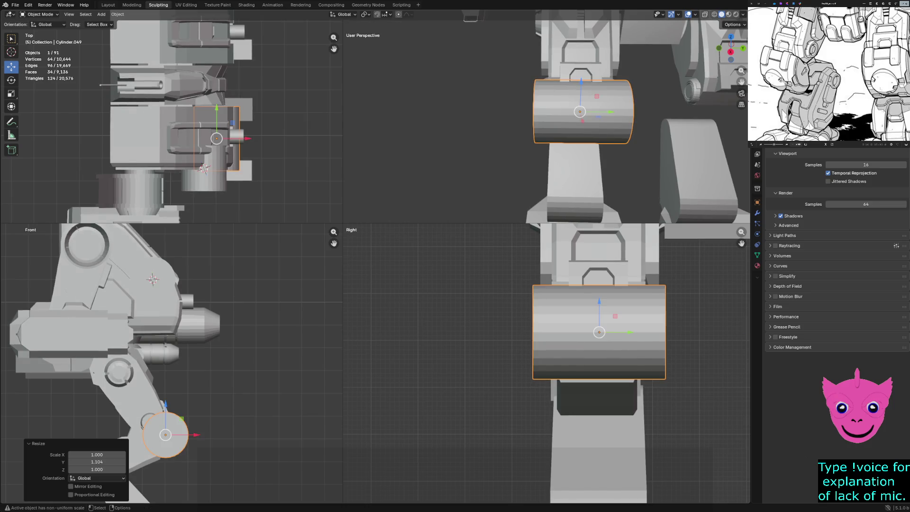
key("alt+a")
key("ctrl+z")
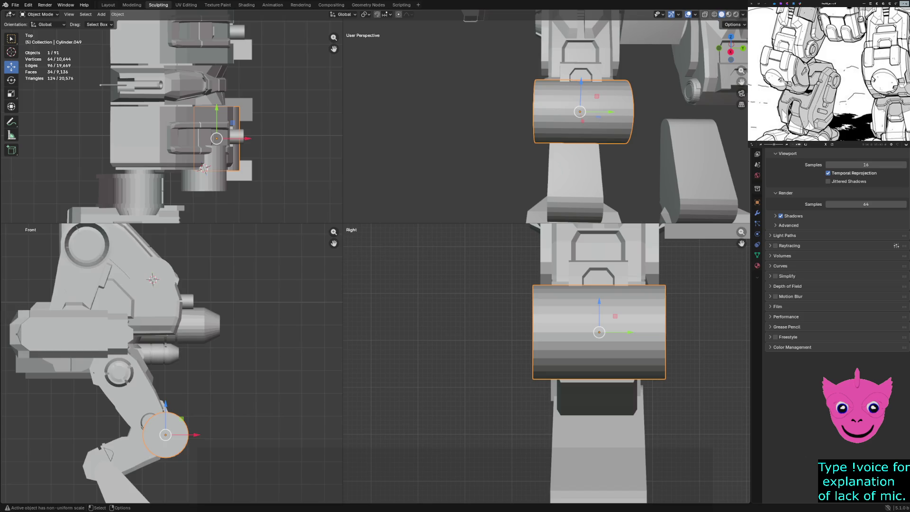
- Nudge the knee cylinder slightly along X and orbit around the knee
scroll(171, 363, "up", 3)
middle_click_drag(171, 363, 225, 264, "shift")
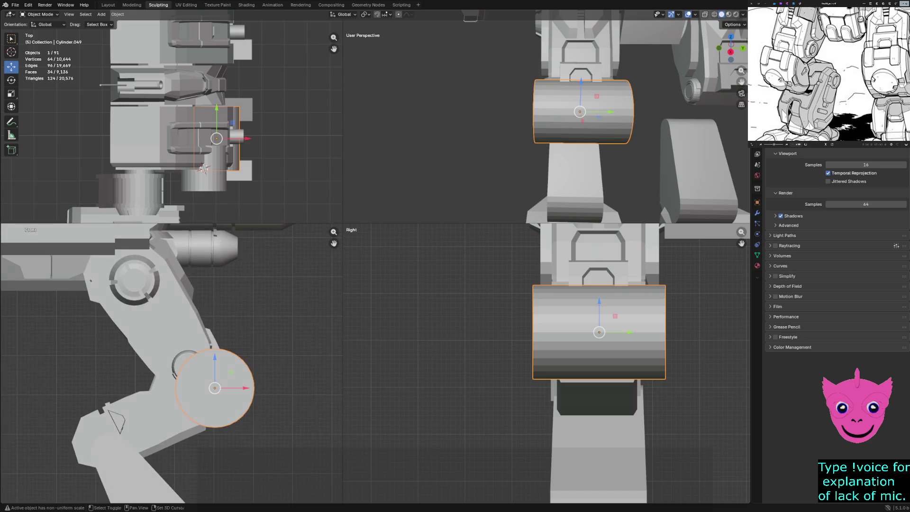
key("g")
key("x")
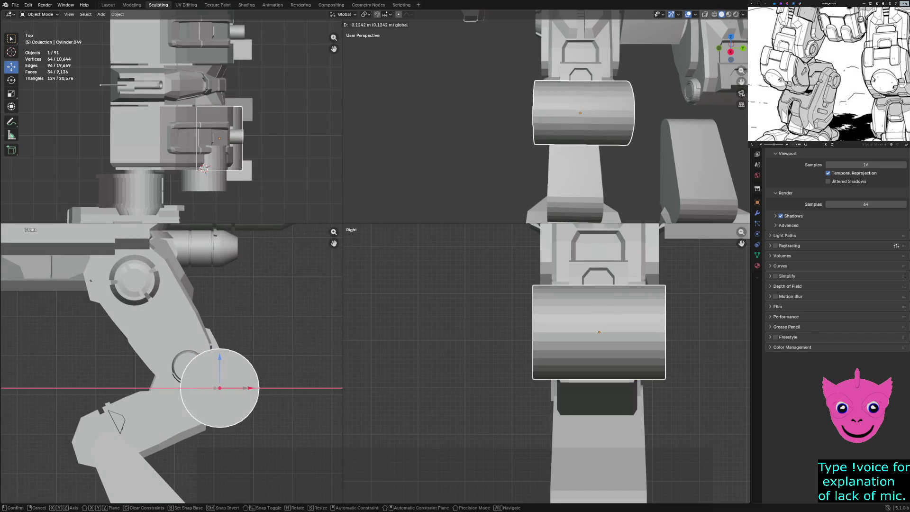
key("Return")
mouse_move(545, 123)
middle_mouse_down()
mouse_move(474, 142)
mouse_move(497, 133)
middle_mouse_up()
scroll(545, 123, "up", 2)
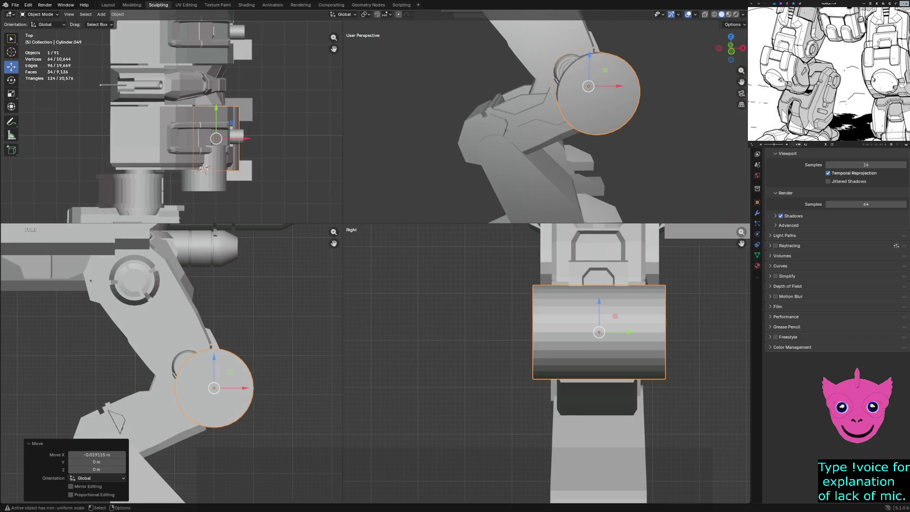
scroll(547, 363, "up", 1)
scroll(171, 363, "up", 1)
- Toggle Simplify on and back off in Render Properties, then delete the knee cylinder
key("z")
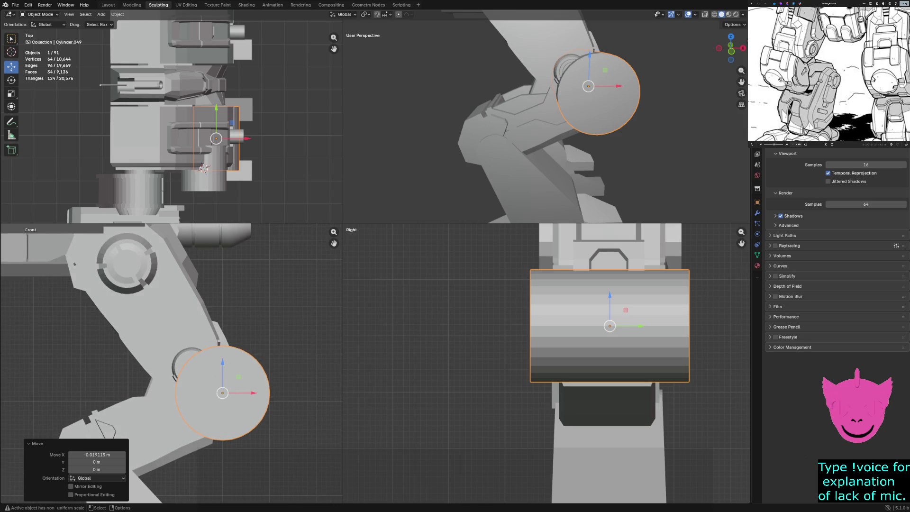
scroll(171, 363, "up", 1)
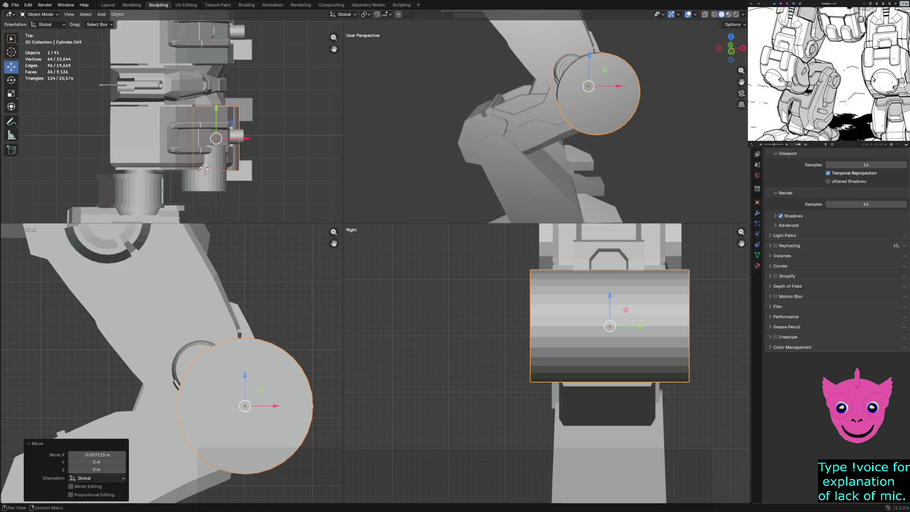
left_click(787, 276)
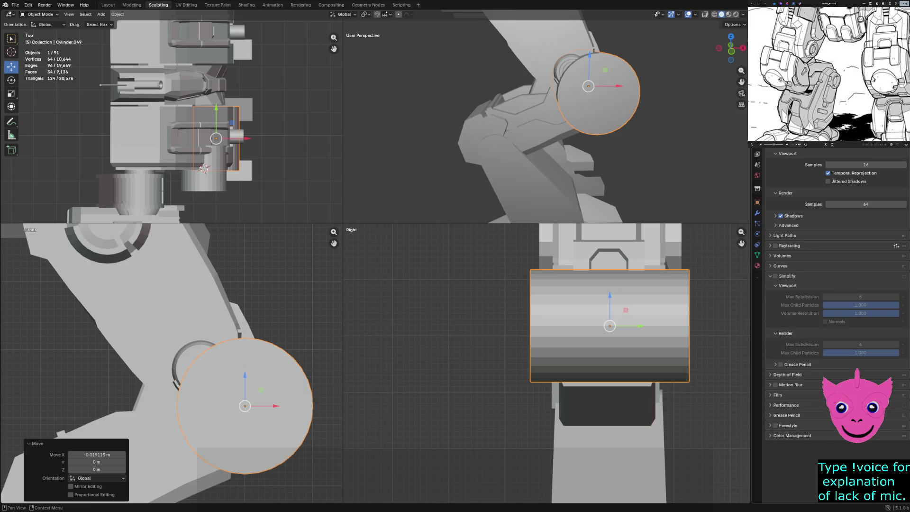
left_click(787, 276)
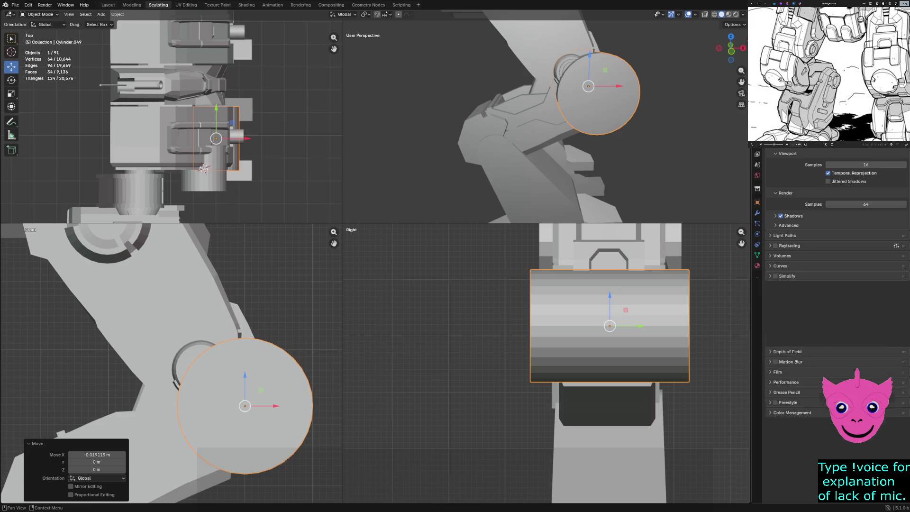
left_click(775, 276)
left_click(787, 275)
double_click(786, 276)
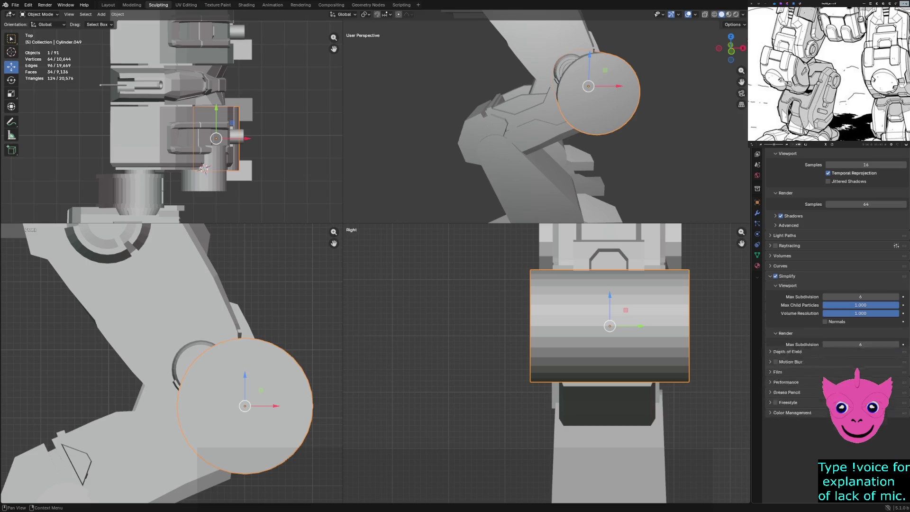
left_click(775, 276)
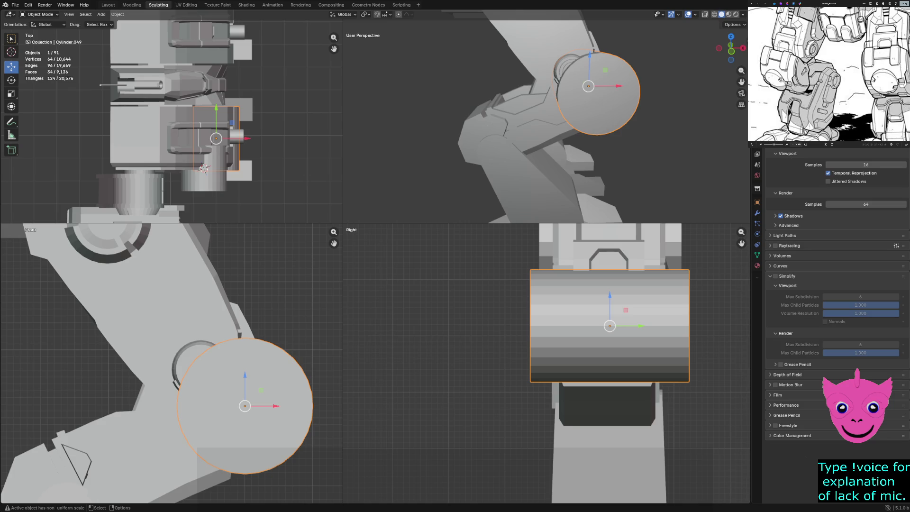
key("Delete")
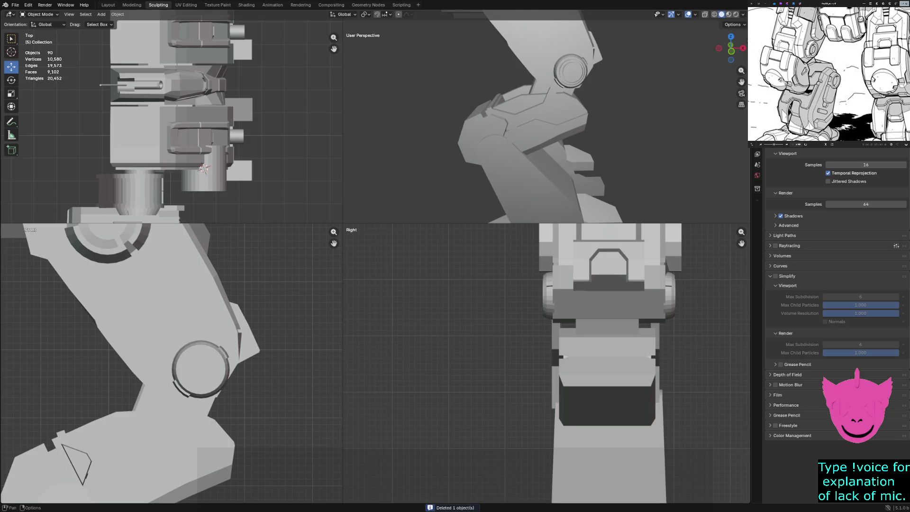
left_click(101, 14)
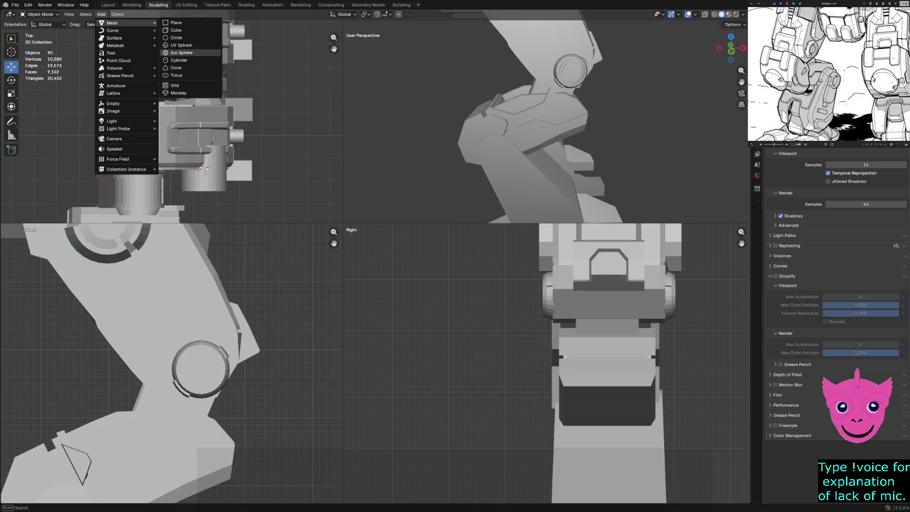
- Add a 24-sided cylinder rotated 90° on X
left_click(179, 60)
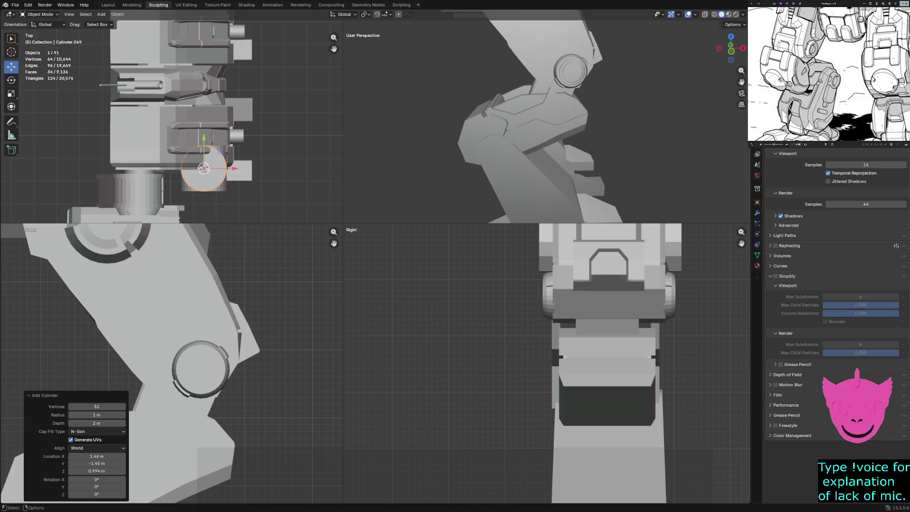
left_click(96, 406)
key("BackSpace")
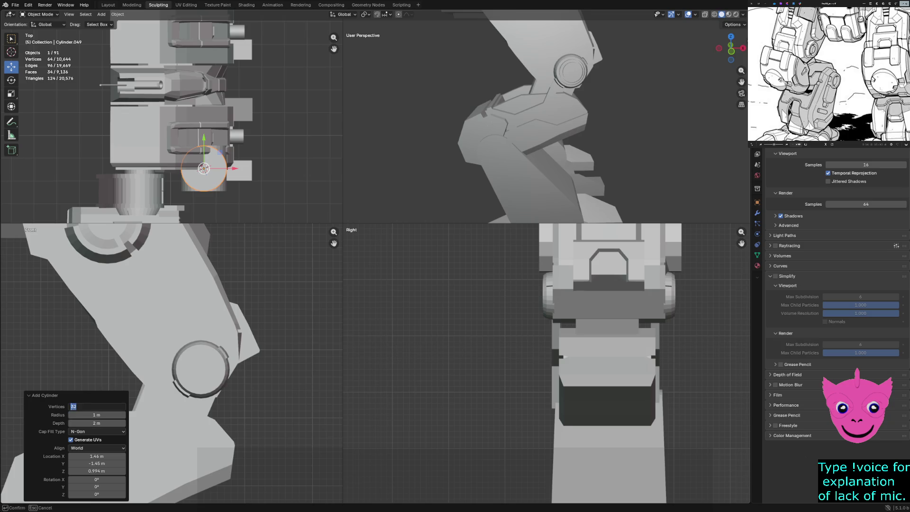
key("Return")
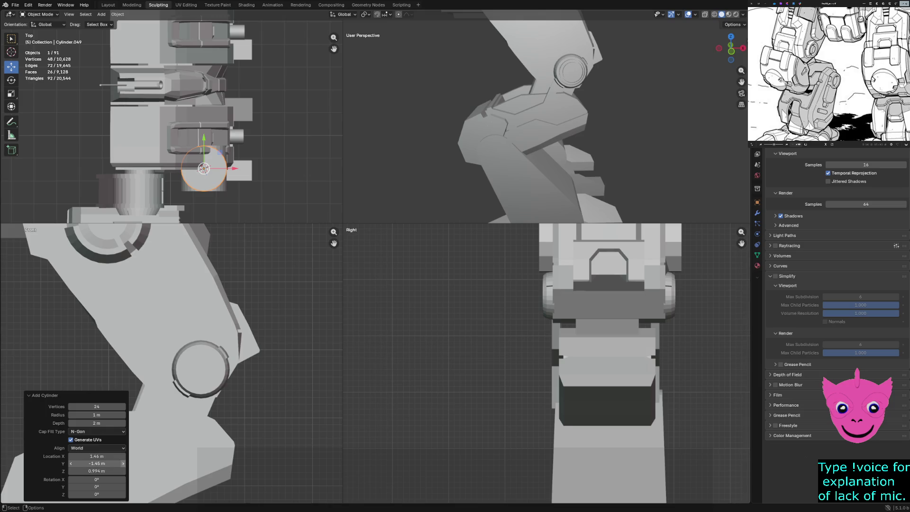
left_click(95, 479)
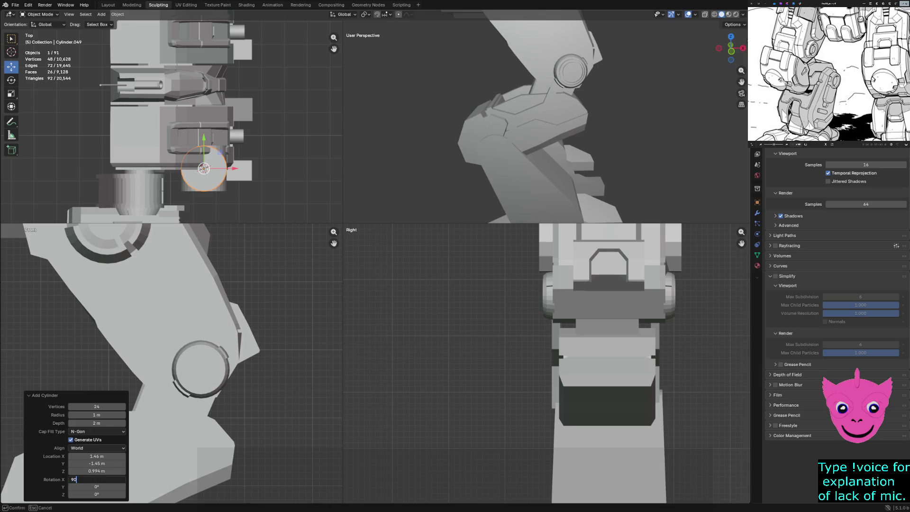
key("Return")
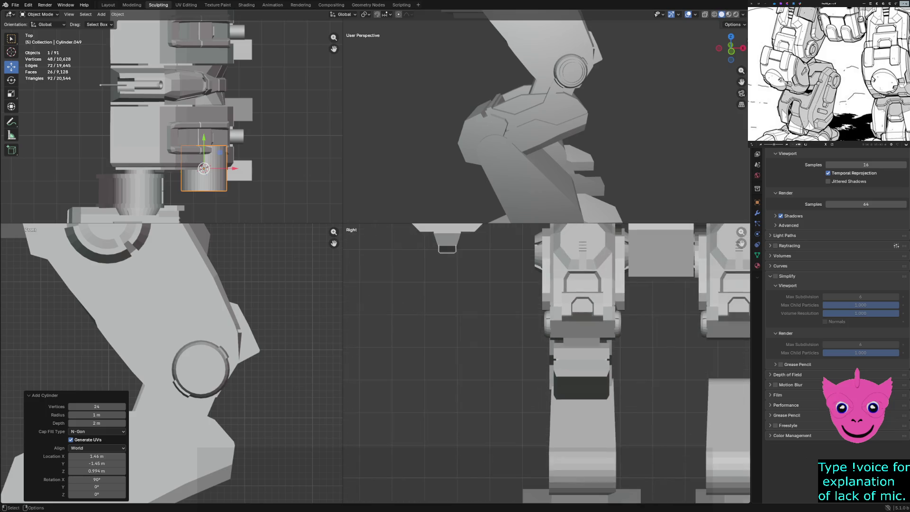
- Reduce the cylinder to 16 sides and check its placement beside the missile pod arm
scroll(545, 363, "down", 2)
scroll(545, 118, "down", 5)
scroll(545, 119, "down", 4)
middle_click_drag(545, 119, 569, 104)
scroll(524, 37, "up", 5)
mouse_move(523, 37)
middle_mouse_down()
mouse_move(545, 118)
mouse_move(521, 109)
middle_mouse_up()
scroll(545, 118, "up", 3)
scroll(545, 118, "up", 4)
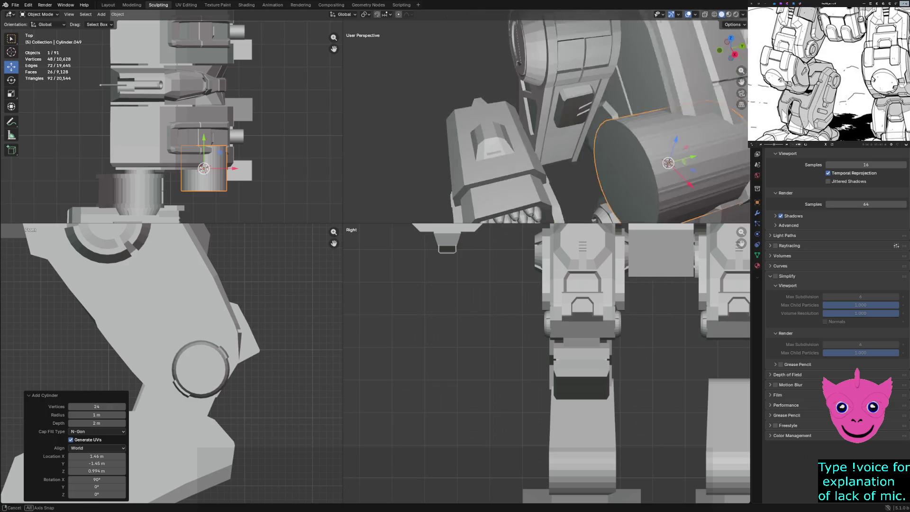
left_click(96, 406)
type("16")
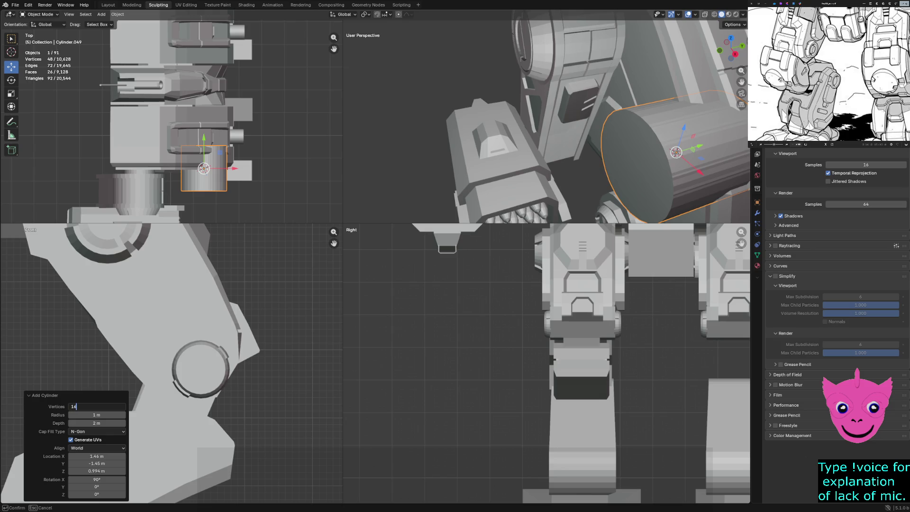
key("Return")
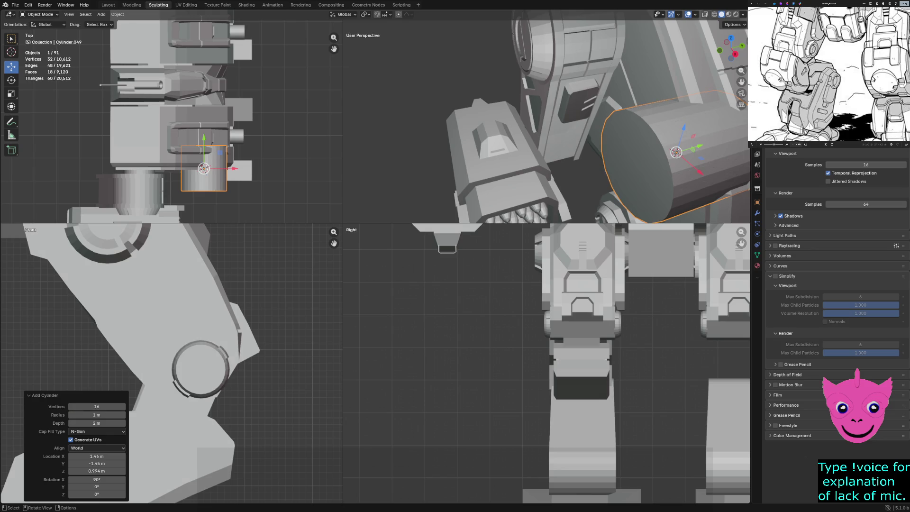
mouse_move(545, 142)
middle_mouse_down()
mouse_move(521, 132)
mouse_move(526, 119)
middle_mouse_up()
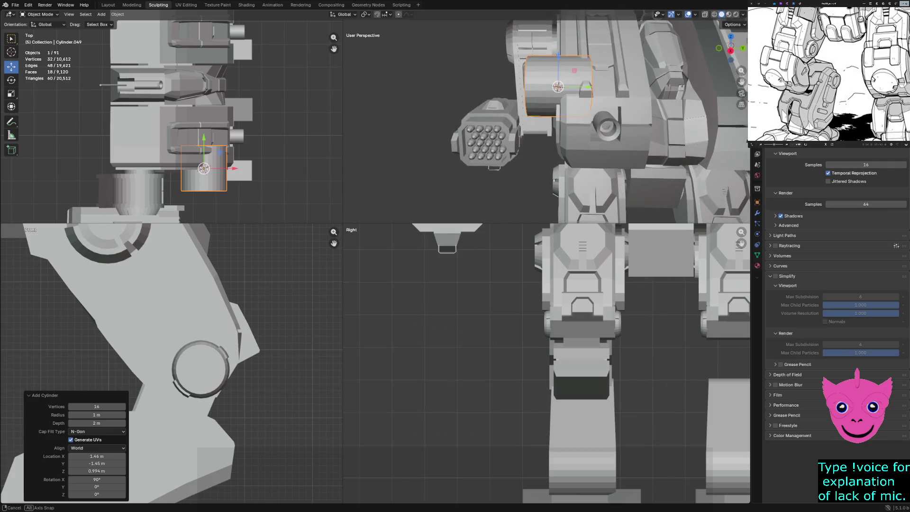
middle_click_drag(545, 123, 583, 114)
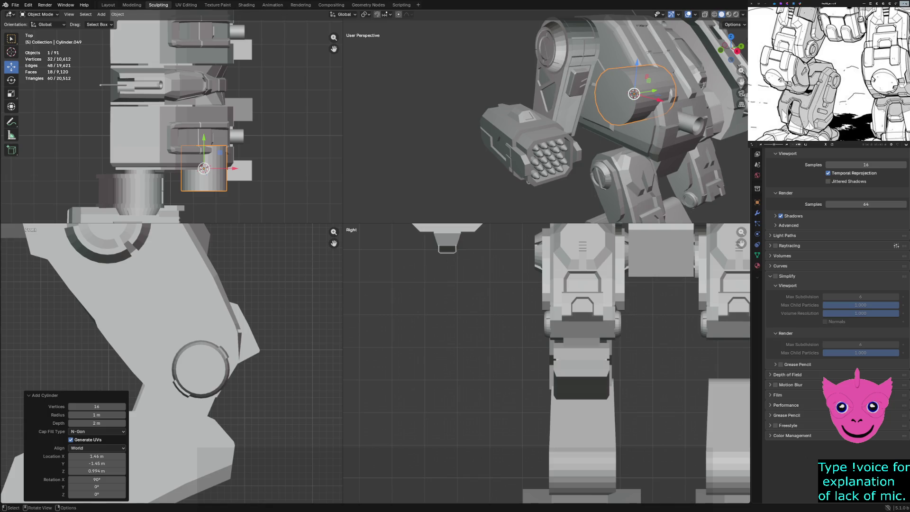
scroll(171, 363, "down", 2)
scroll(170, 363, "down", 3)
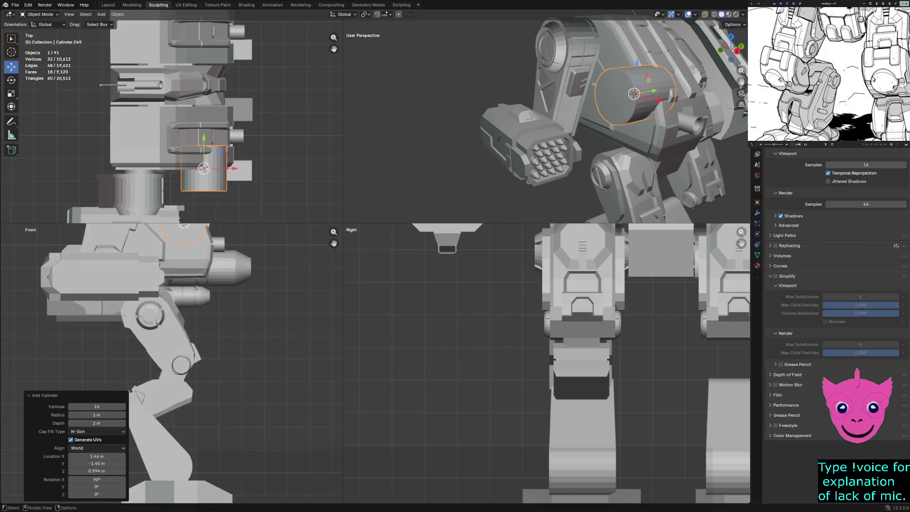
- Lower the new cylinder to the mech's knee, then shift it 1.6059 m along X
scroll(170, 363, "down", 3)
left_click_drag(178, 281, 185, 371)
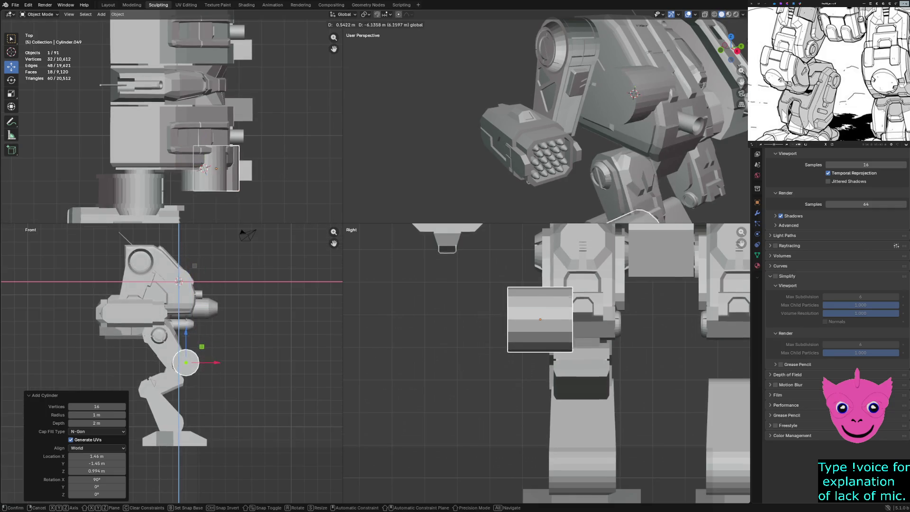
scroll(170, 363, "up", 1)
scroll(170, 363, "up", 5)
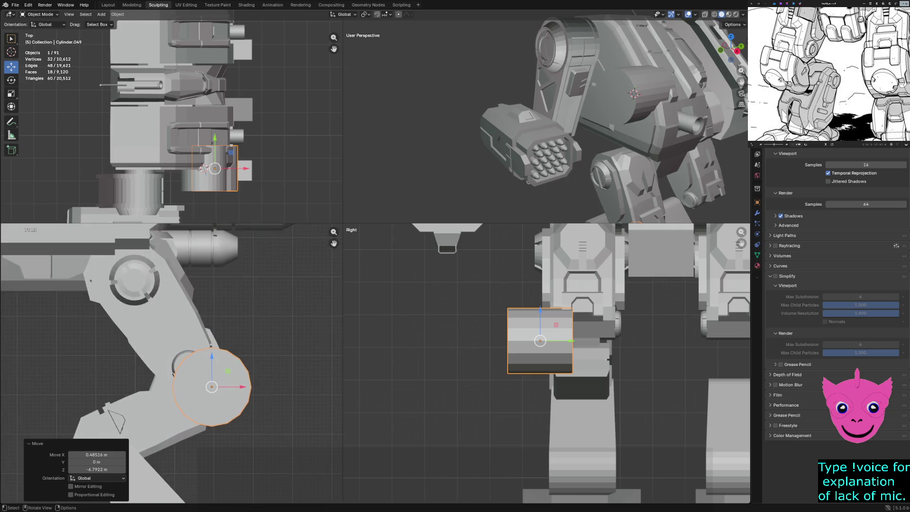
scroll(174, 363, "up", 1)
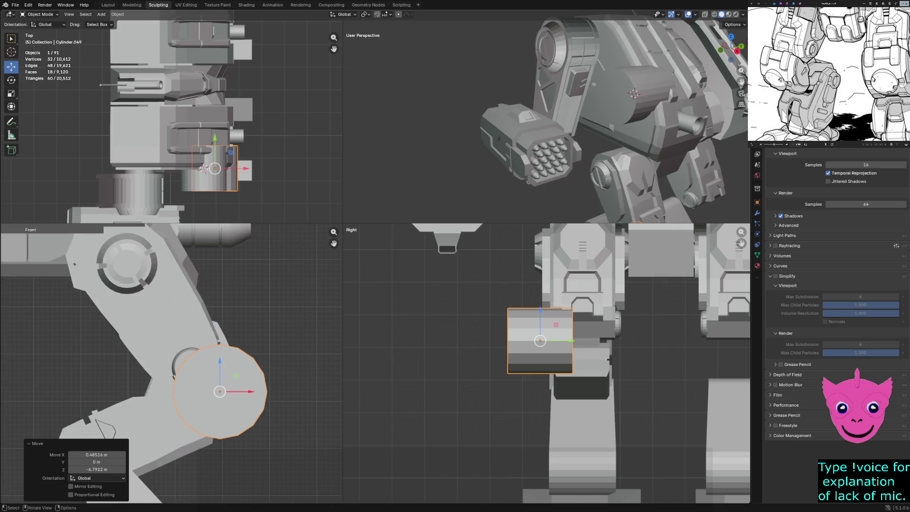
key("g")
key("x")
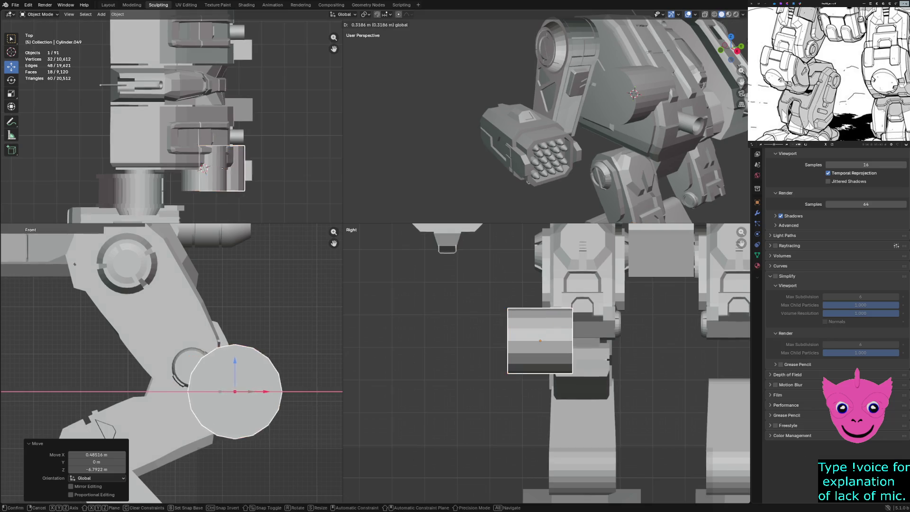
key("Return")
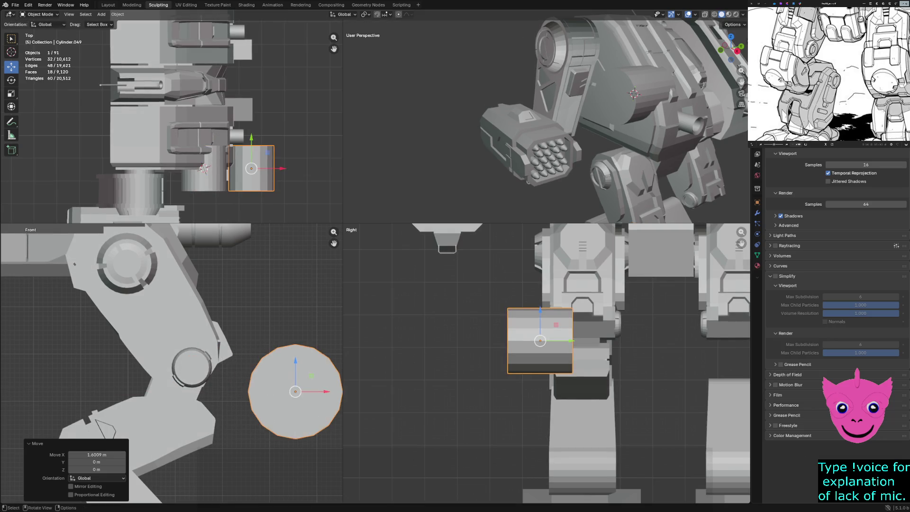
- In Edit Mode, box-select only the cylinder's left-side vertices
key("Tab")
key("alt+a")
left_click_drag(242, 325, 284, 443)
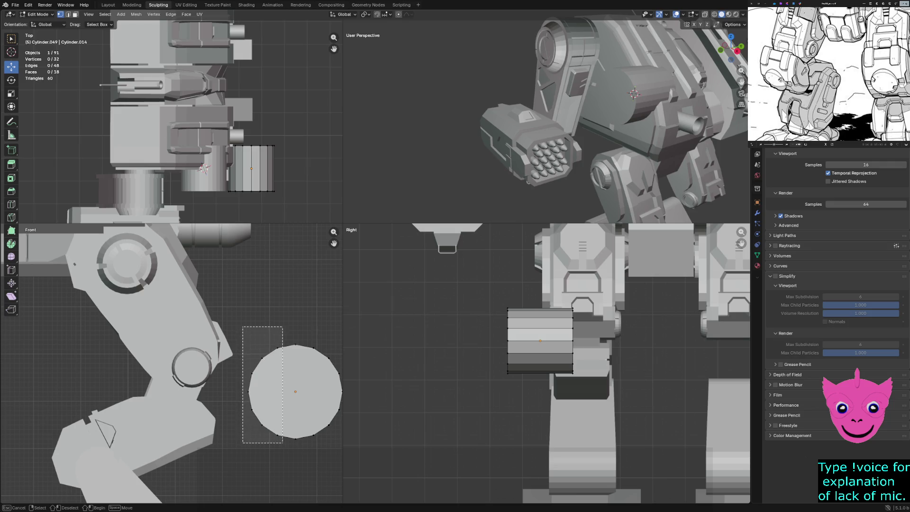
- Delete the seven left vertices, then use X-ray to delete the hidden ones, leaving a half circle
key("x")
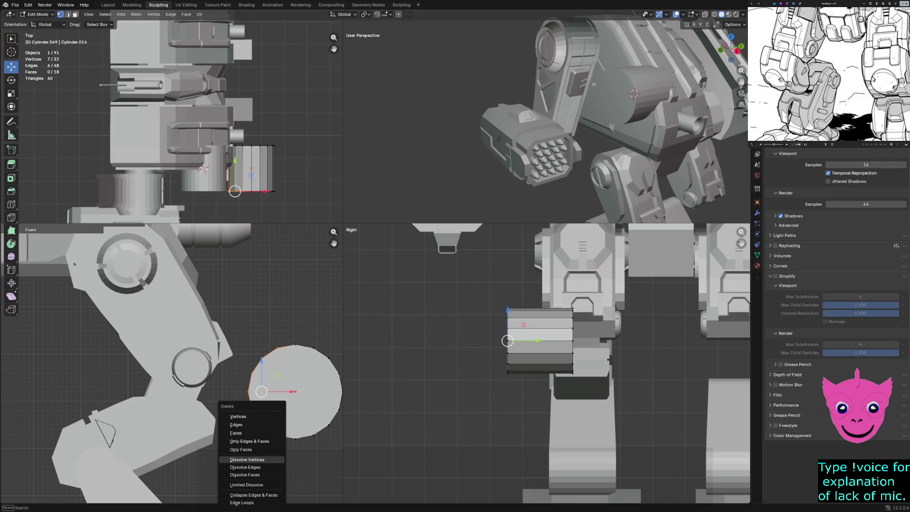
key("Up")
key("Up")
key("Up")
key("Up")
key("Up")
key("Return")
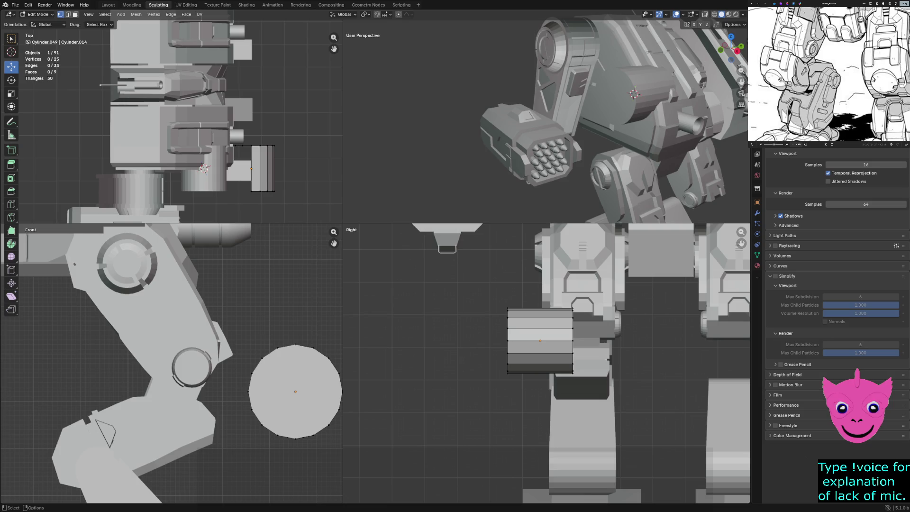
key("shift+z")
left_click_drag(224, 315, 291, 452)
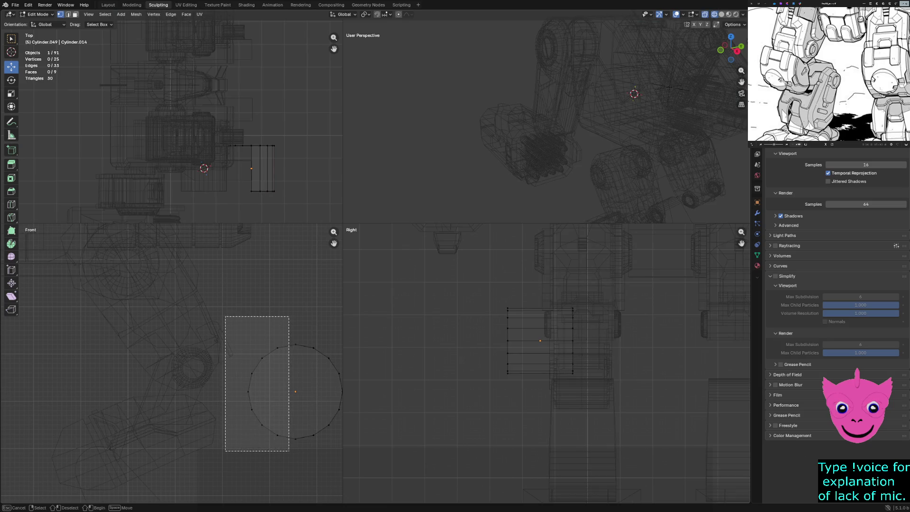
key("x")
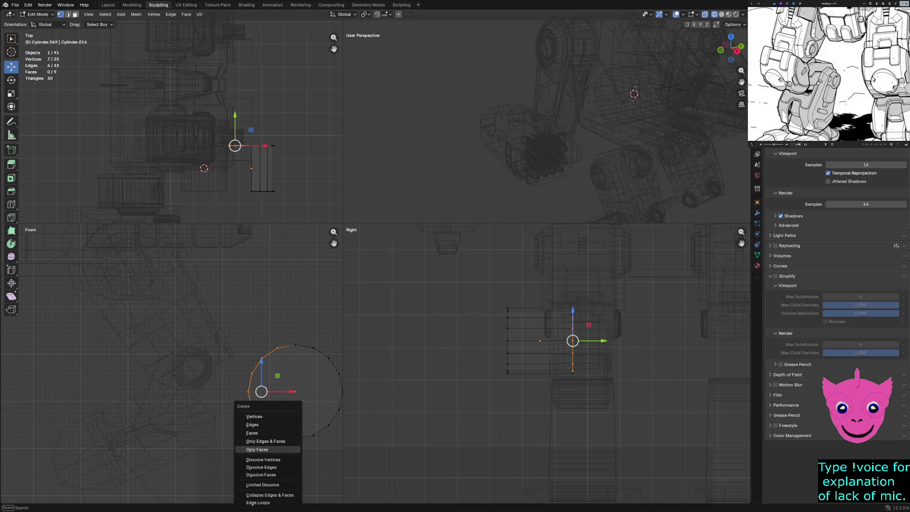
key("Up")
key("Up")
key("Up")
key("Up")
key("Return")
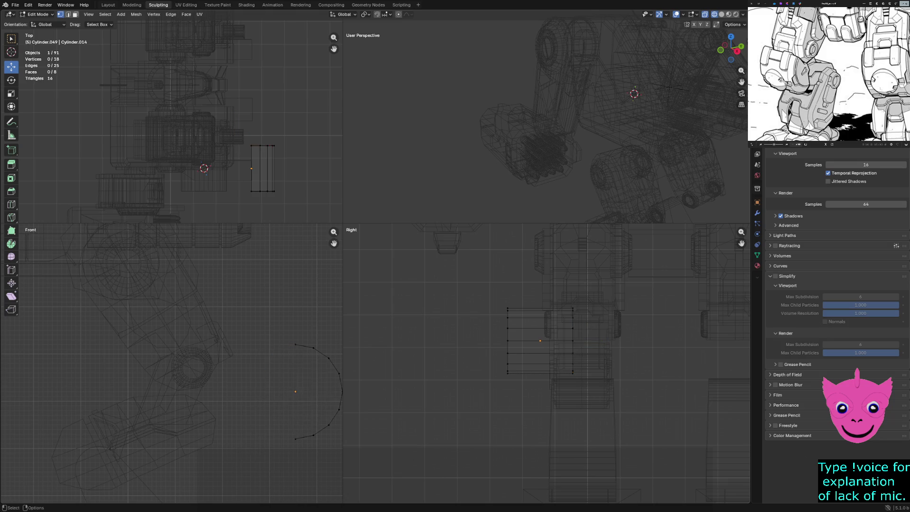
- Restore solid viewport shading, orbit around the mech, and return to Object Mode
key("z")
key("8")
key("z")
key("8")
key("z")
key("4")
middle_click_drag(545, 119, 653, 114)
key("shift+z")
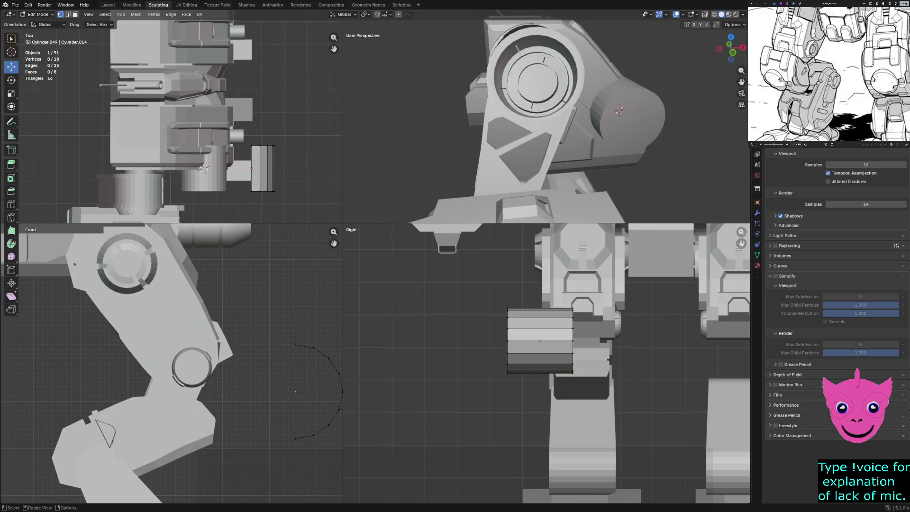
key("Tab")
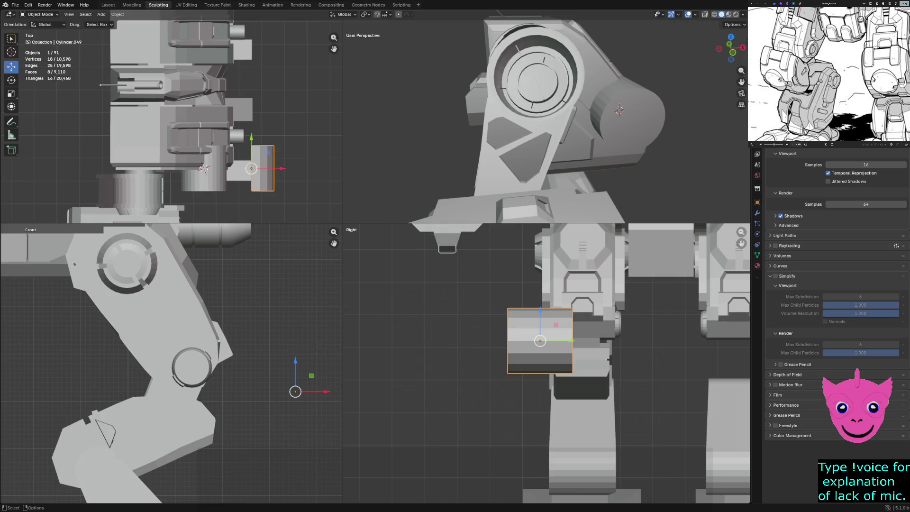
key("Tab")
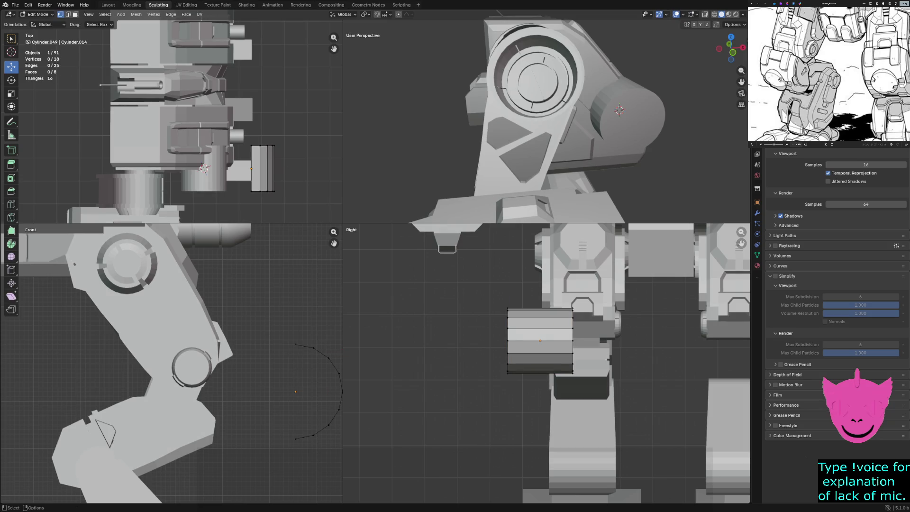
scroll(171, 363, "down", 3)
scroll(172, 363, "down", 2)
key("Tab")
key("Tab")
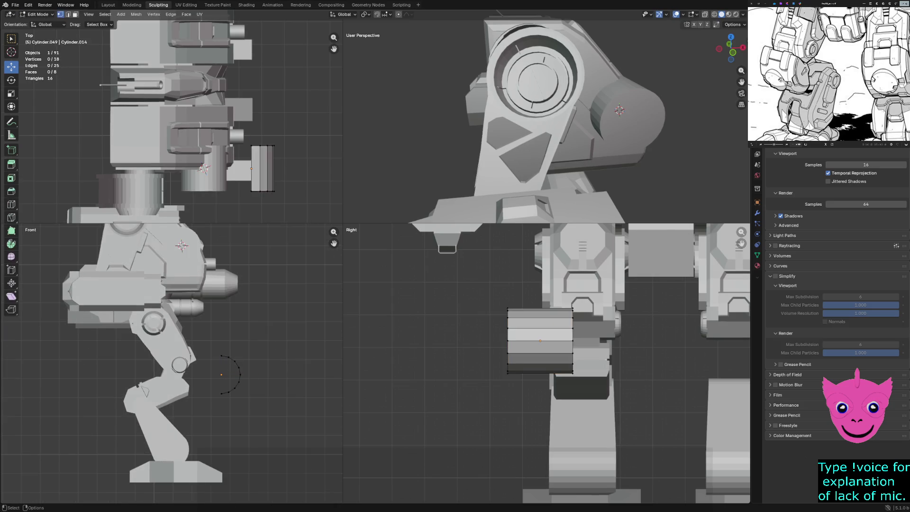
left_click_drag(475, 304, 515, 373)
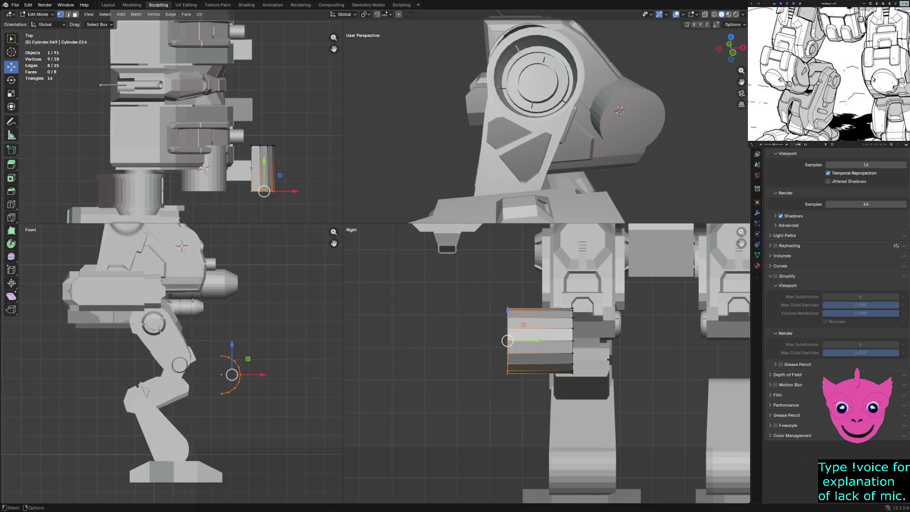
key("a")
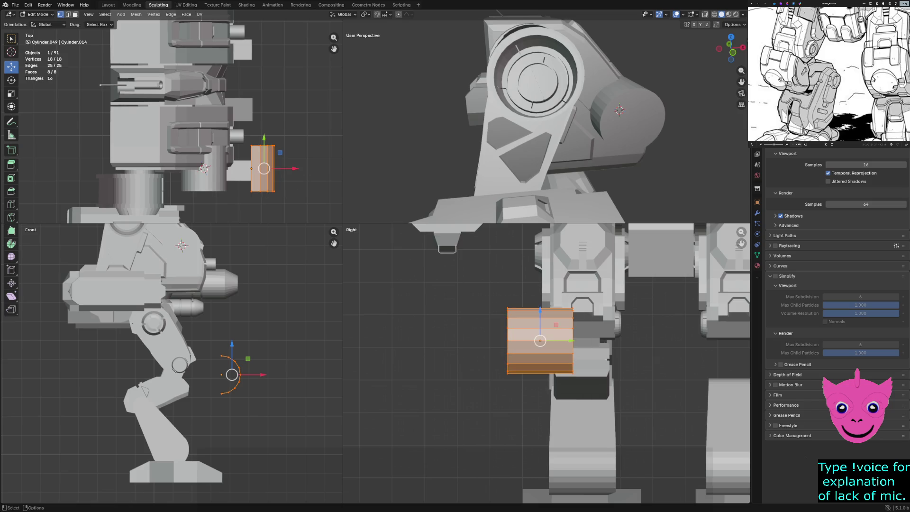
middle_click_drag(521, 118, 500, 193)
key("z")
left_click(535, 193)
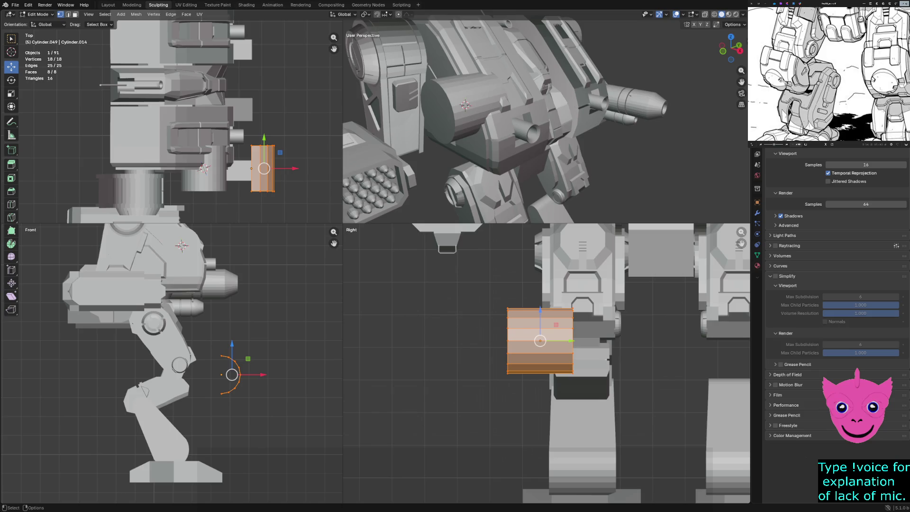
key("Tab")
key("Tab")
key("alt+a")
middle_click_drag(474, 119, 503, 104)
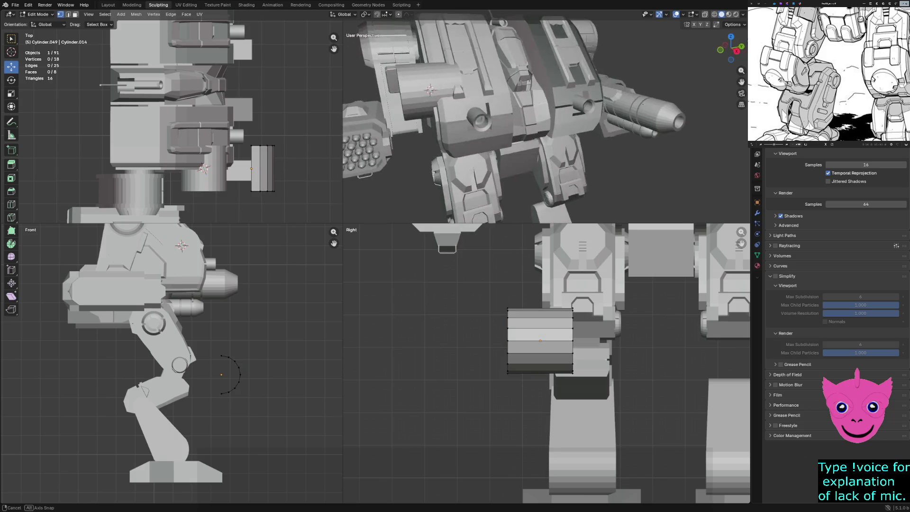
scroll(545, 118, "down", 5)
scroll(545, 118, "down", 3)
scroll(545, 119, "down", 4)
scroll(545, 119, "down", 2)
scroll(544, 118, "up", 2)
scroll(544, 118, "up", 3)
scroll(544, 118, "up", 5)
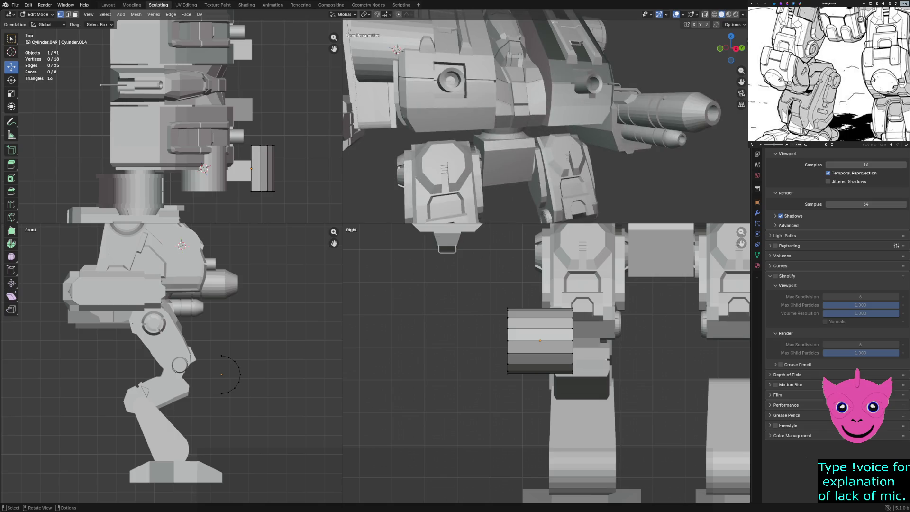
key("Tab")
key("alt+a")
key("ctrl+z")
scroll(545, 118, "down", 5)
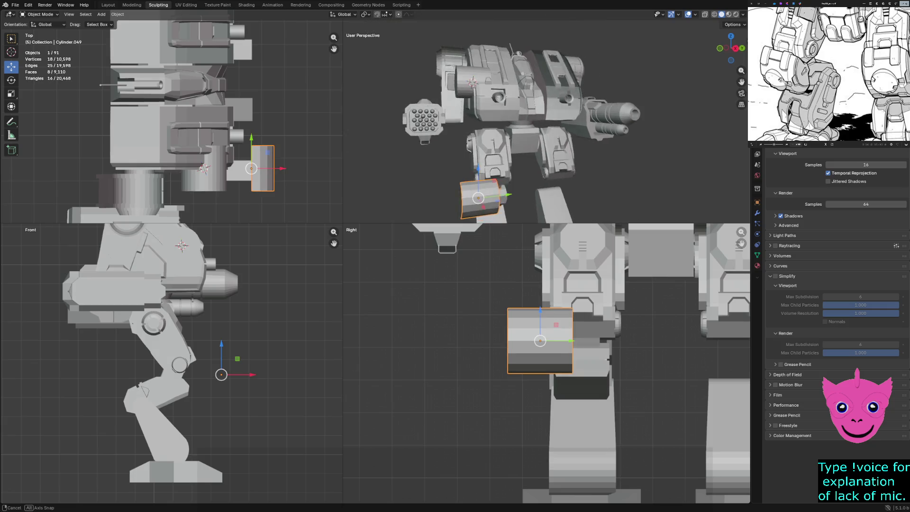
- Delete the leftover shoulder cylinder Cylinder.050
middle_click_drag(545, 142, 503, 142)
left_click(498, 71)
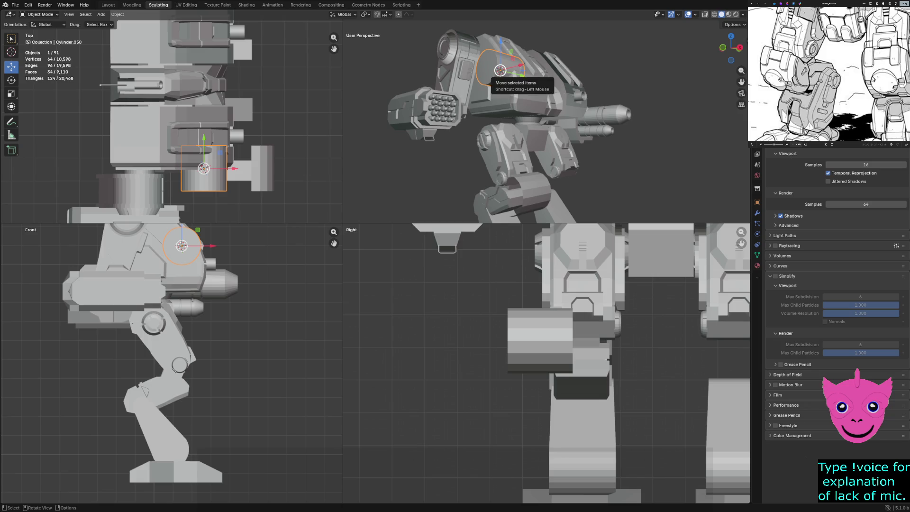
key("Delete")
- Move the knee half-shell along X, then 1.7427 m along Y so it sits over the knee
left_click(530, 194)
key("KP_Decimal")
middle_click_drag(545, 119, 616, 119)
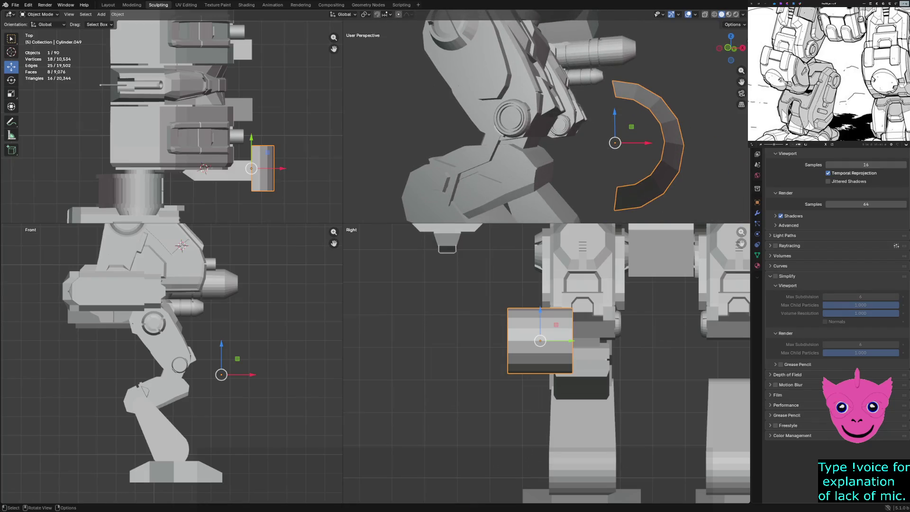
key("g")
key("x")
key("Return")
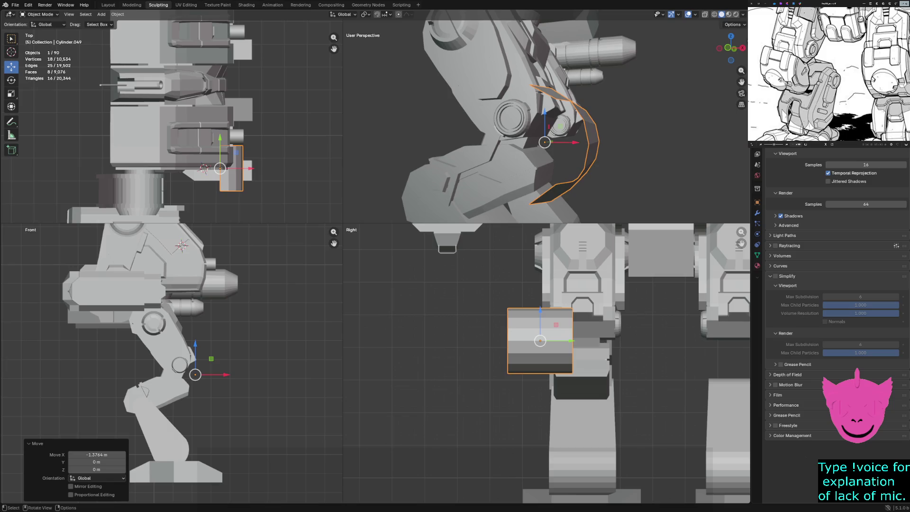
key("g")
key("y")
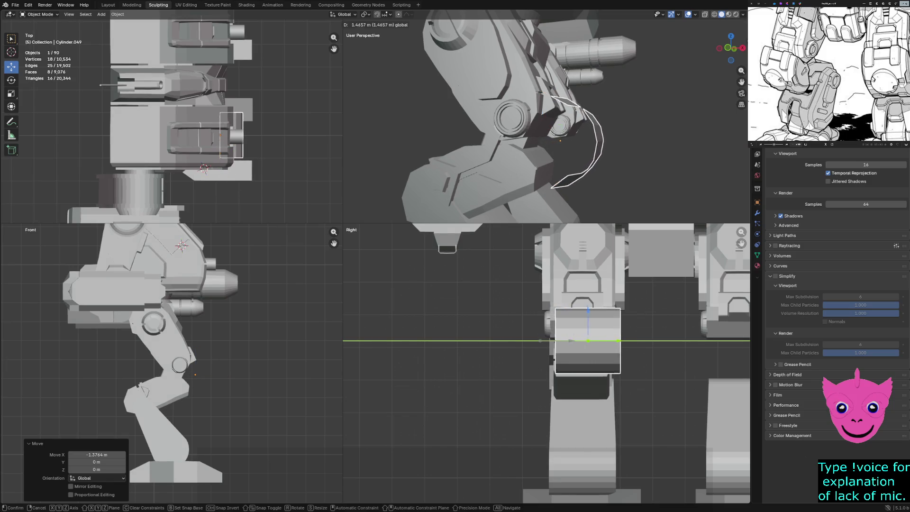
key("Return")
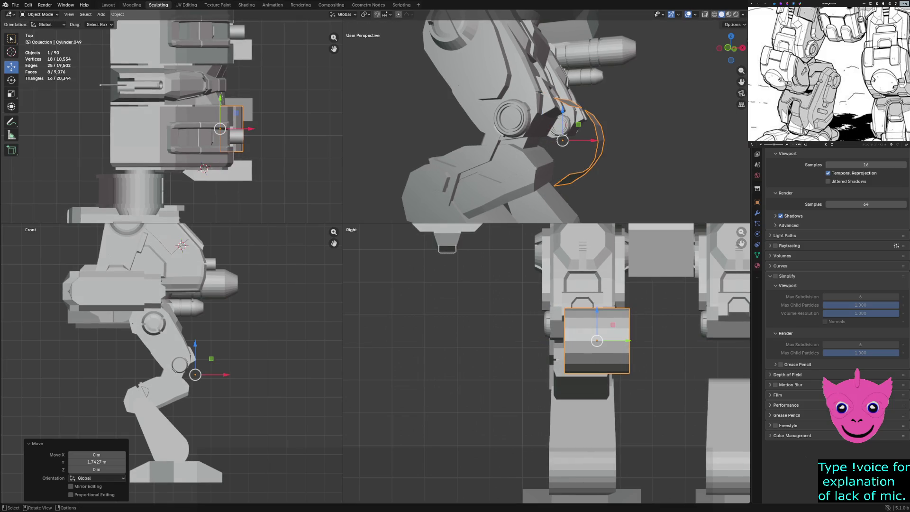
key("Tab")
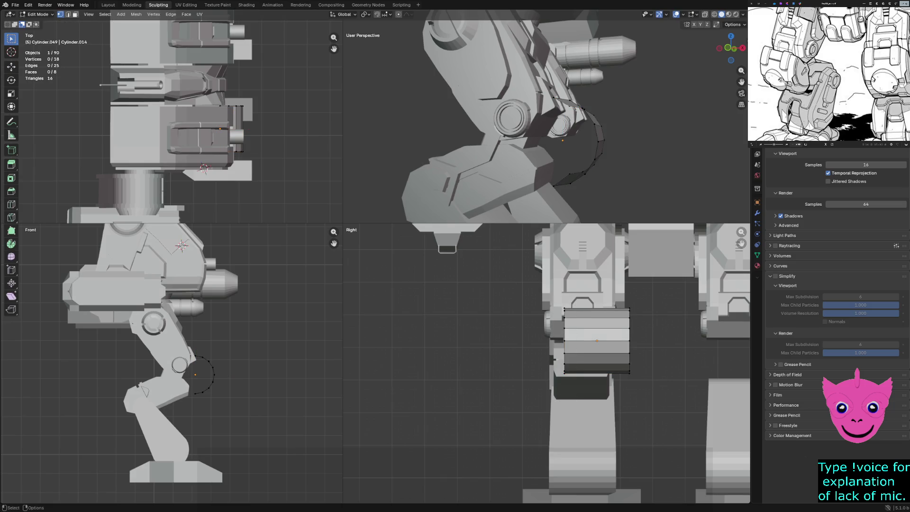
- With the Move tool, select the shell's edge band of vertices and try sliding it along Y
key("a")
key("alt+a")
left_click(12, 66)
left_click_drag(516, 279, 613, 389)
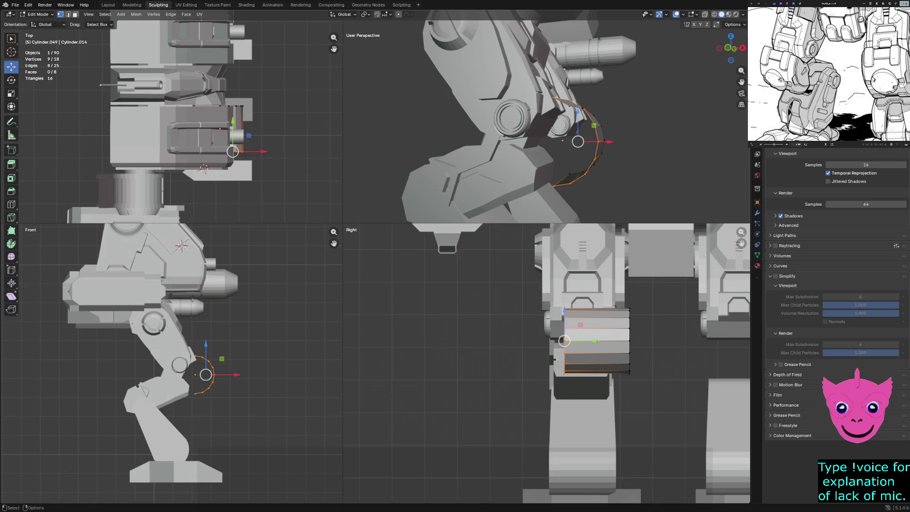
left_click_drag(592, 340, 563, 341)
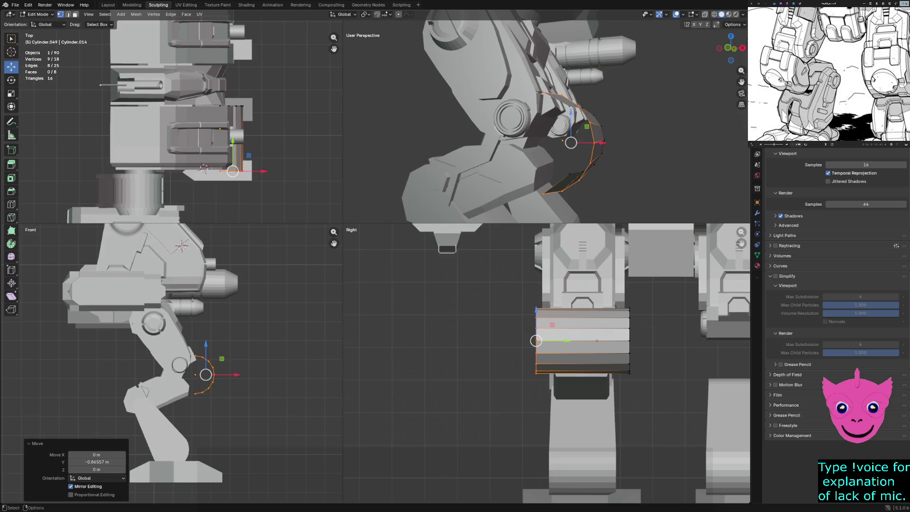
key("alt+a")
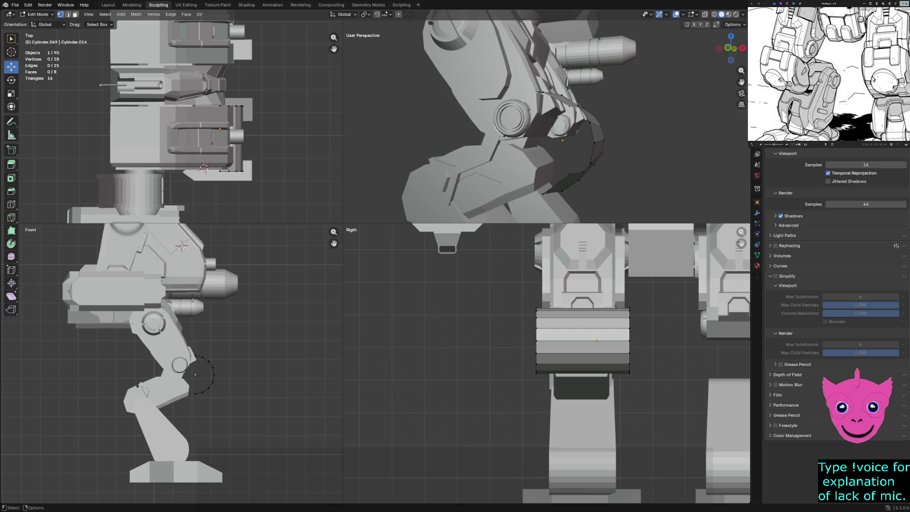
- Select the knee arc vertices, try scaling them along Y, X and Z, and undo the stretch
scroll(203, 341, "up", 2)
left_click_drag(187, 328, 226, 402)
scroll(226, 402, "up", 2)
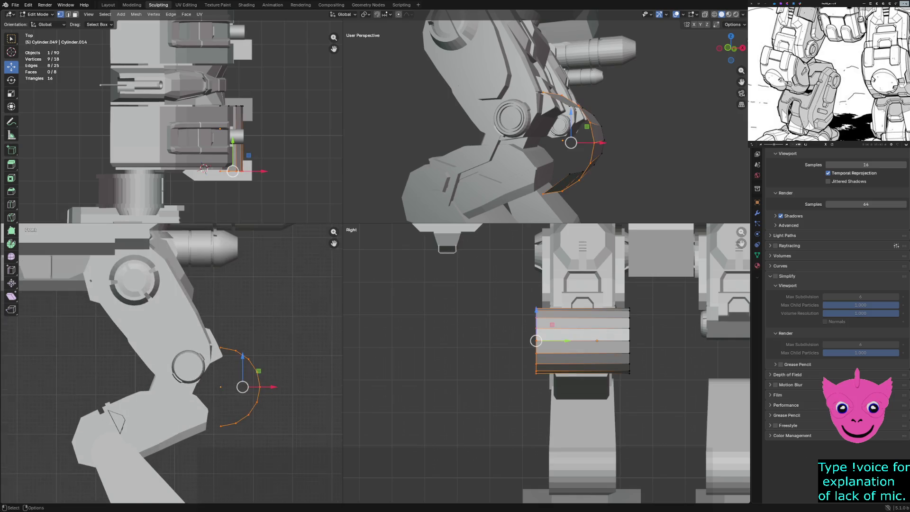
key("s")
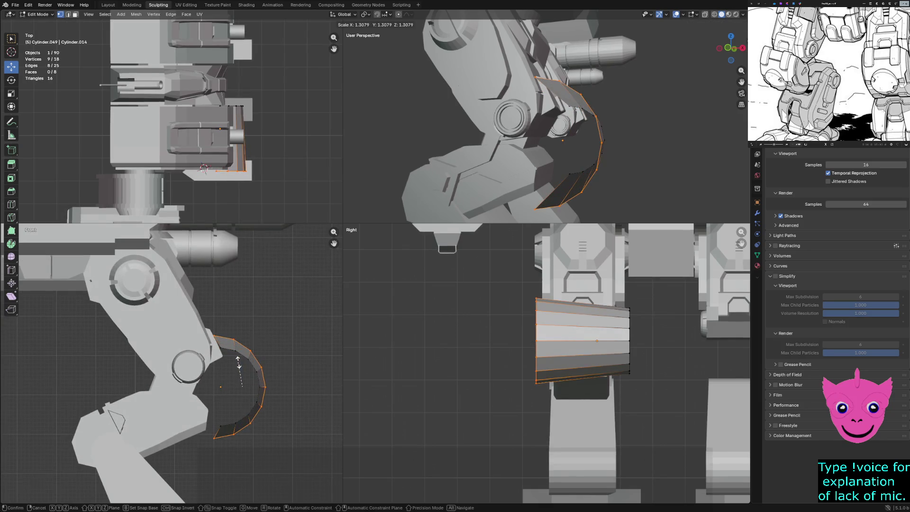
key("Return")
key("ctrl+z")
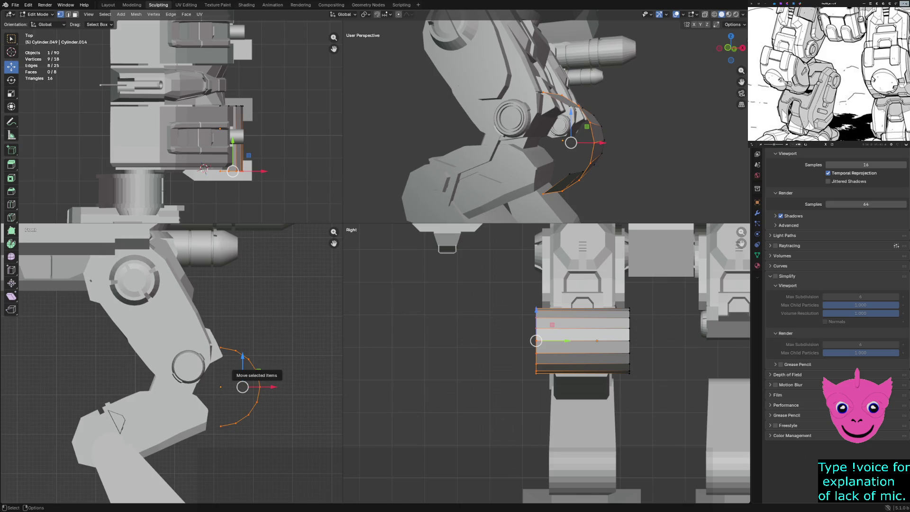
key("s")
key("y")
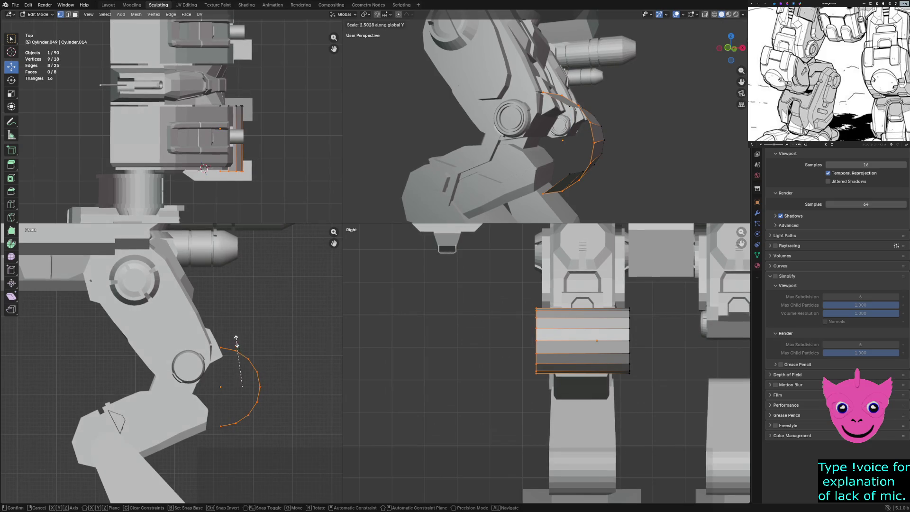
key("x")
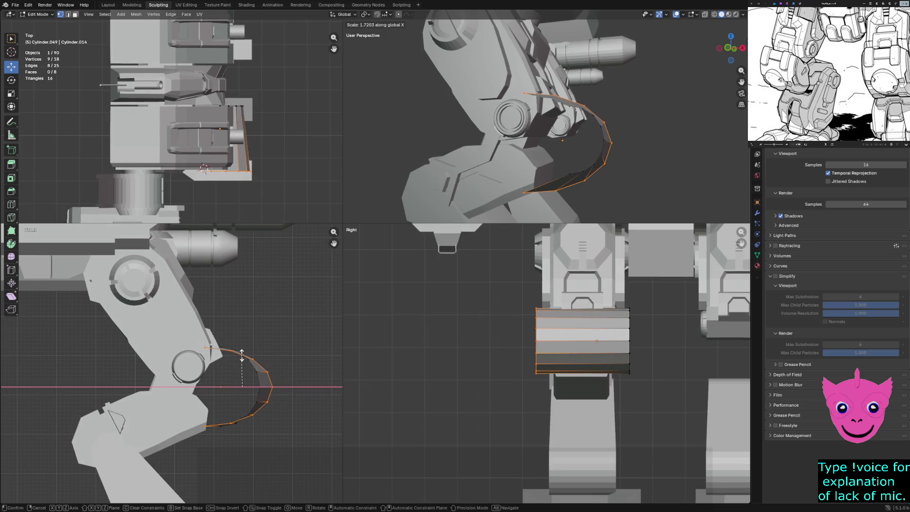
key("z")
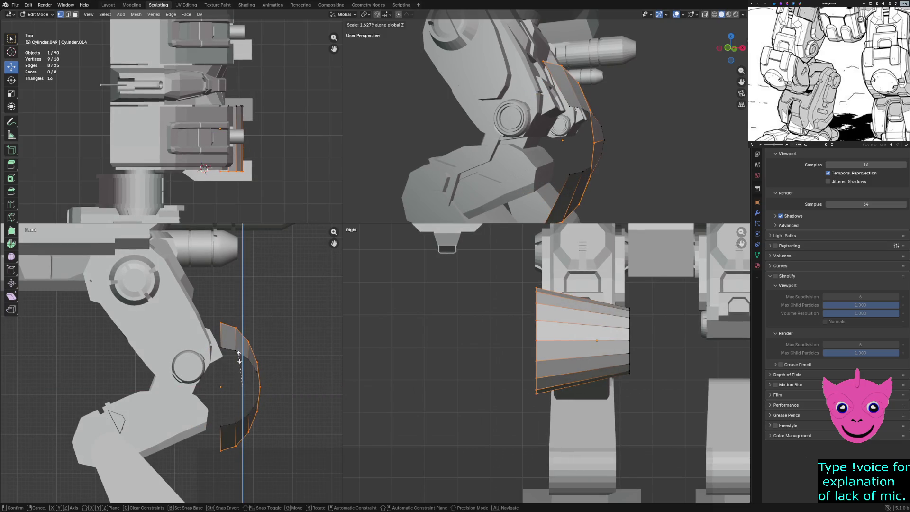
left_click(241, 360)
key("z")
key("Escape")
key("ctrl+z")
- Switch the viewports to wireframe and box-select the whole knee plate mesh
key("z")
key("4")
left_click_drag(214, 326, 270, 431)
left_click_drag(242, 386, 280, 451, "shift")
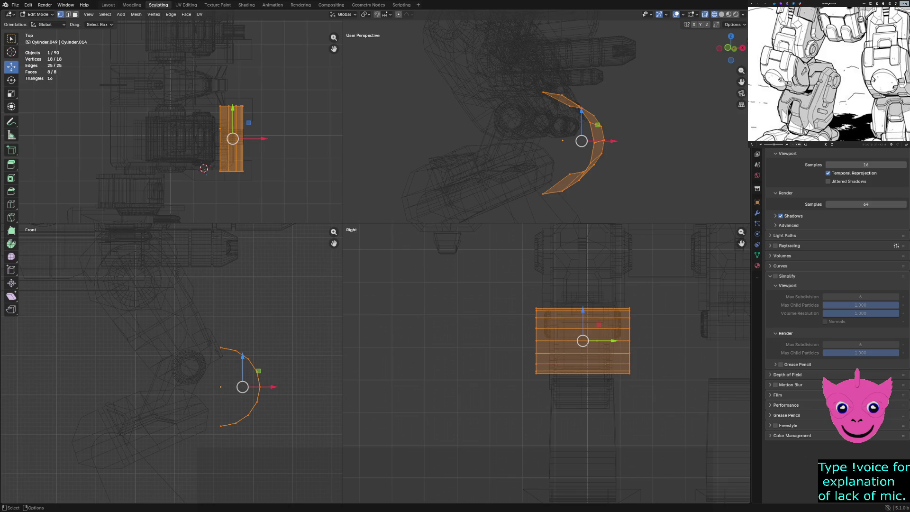
- Stretch the knee plate to 1.393 along Z and shift it left along X
key("s")
key("z")
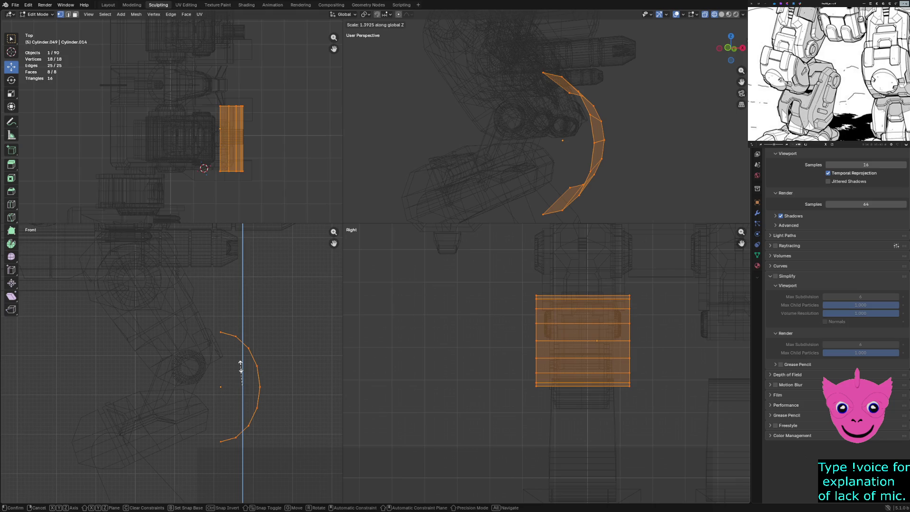
left_click(240, 367)
key("g")
key("x")
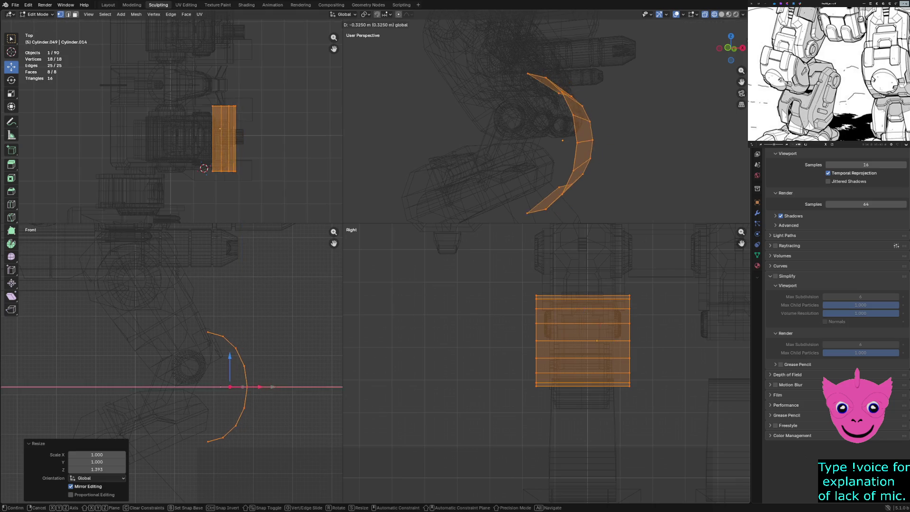
key("Return")
mouse_move(564, 142)
middle_mouse_down()
mouse_move(503, 127)
mouse_move(568, 132)
mouse_move(540, 31)
middle_mouse_up()
scroll(253, 381, "up", 2)
key("z")
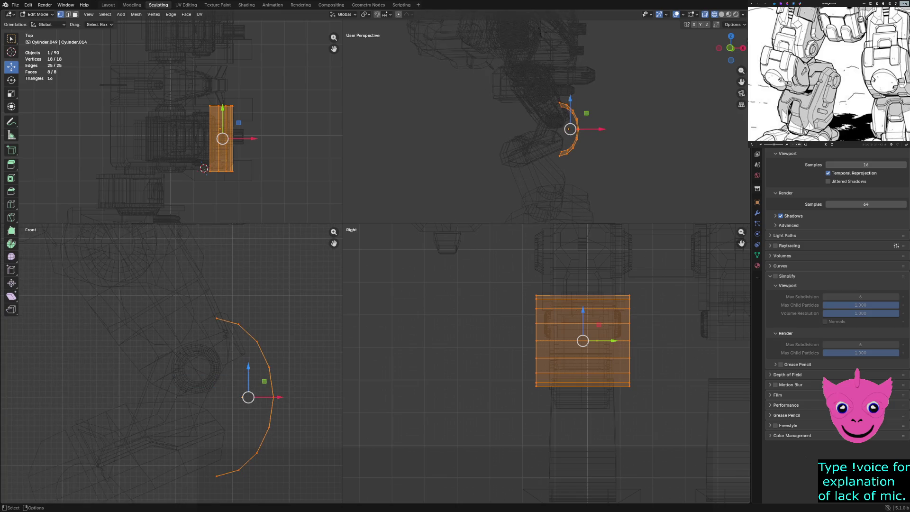
- Shrink the plate to 0.833, lower it 0.159 m, narrow it to 0.954 along X, and deselect
key("s")
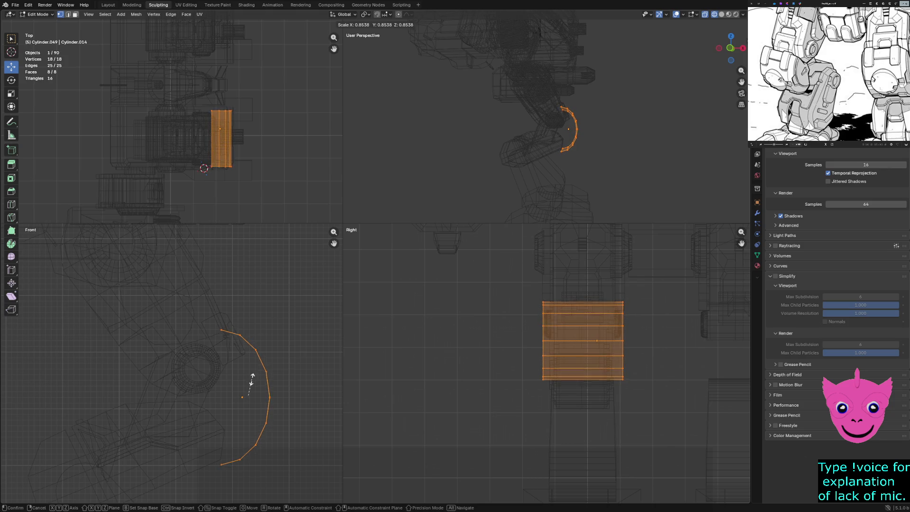
left_click(250, 382)
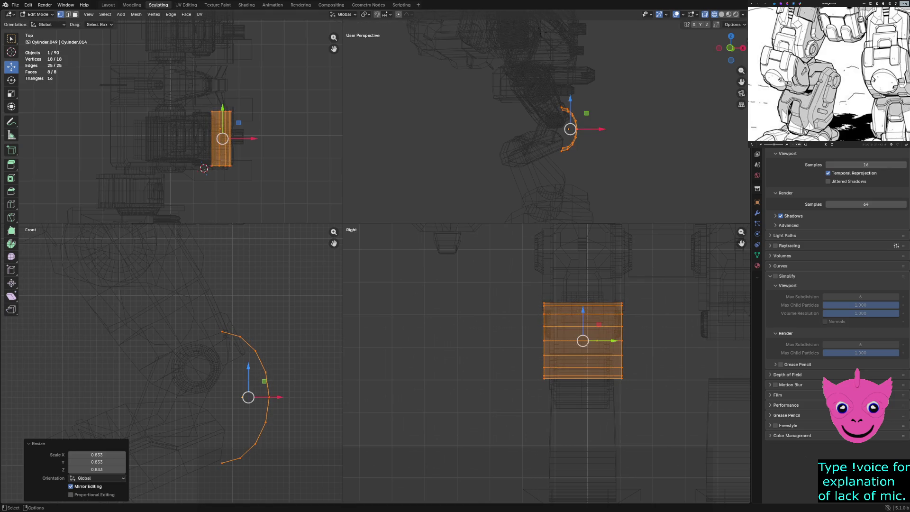
left_click_drag(249, 383, 248, 392)
key("s")
key("x")
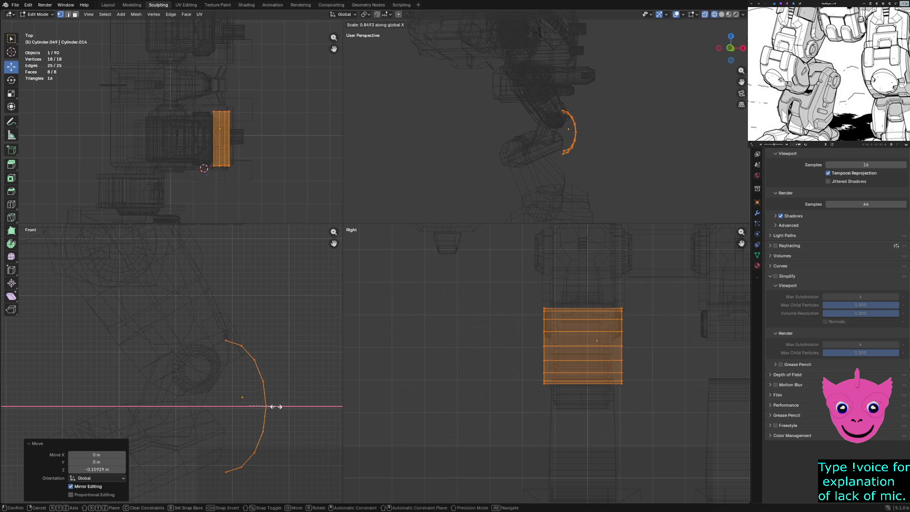
left_click(279, 407)
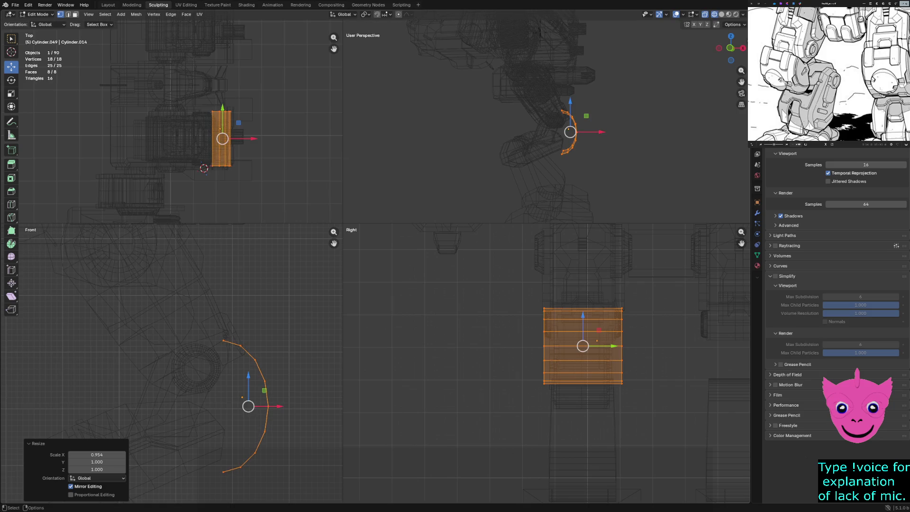
key("alt+a")
scroll(171, 363, "down", 1)
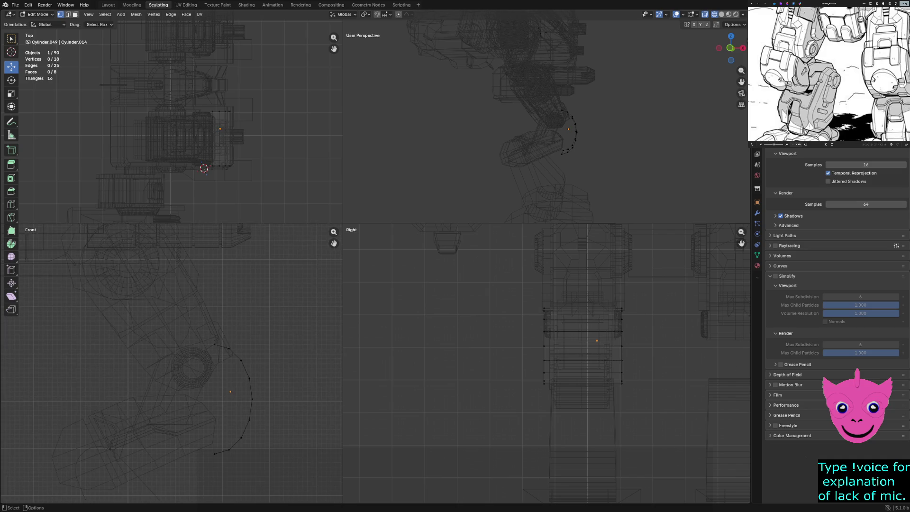
- Fill the arc vertices with a face and move one arc vertex downward
left_click(215, 344)
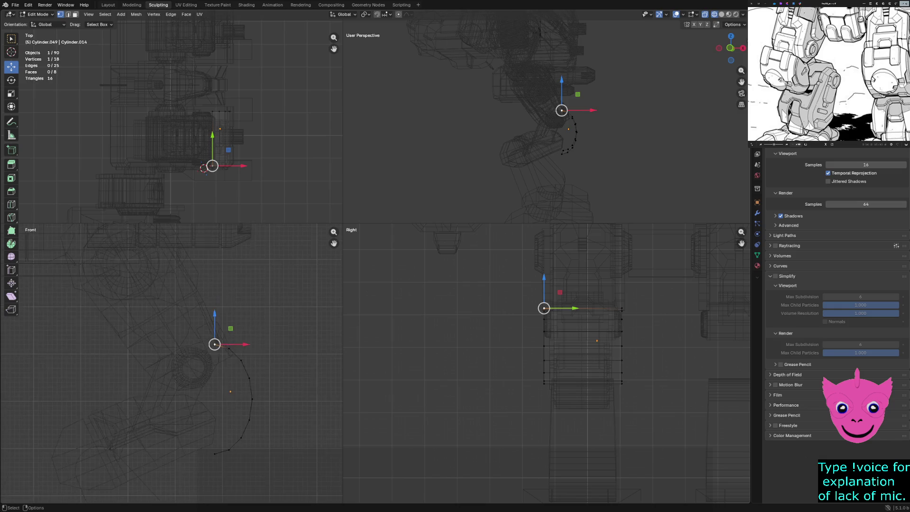
left_click_drag(496, 268, 560, 417)
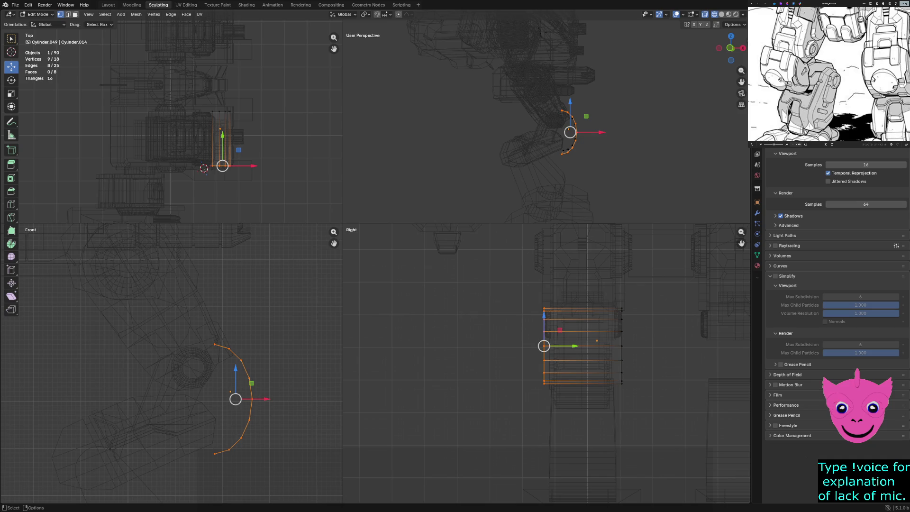
key("f")
left_click_drag(607, 270, 648, 335)
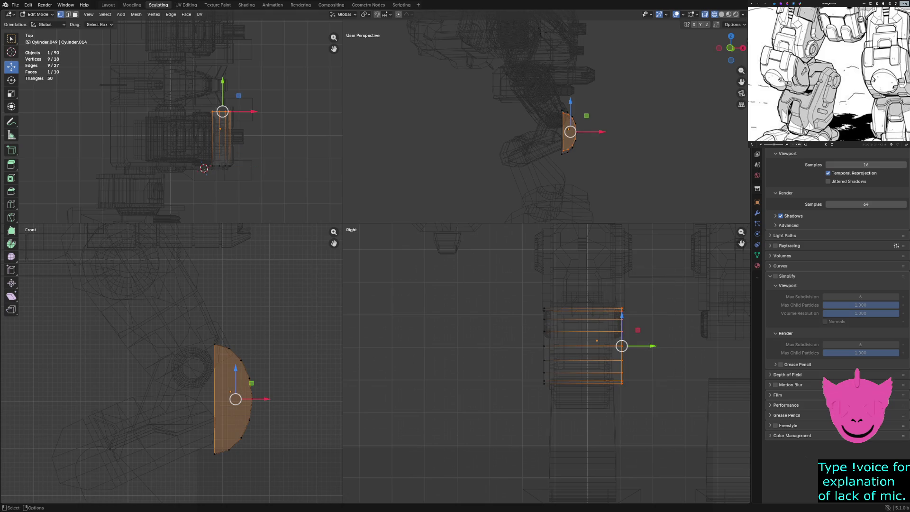
left_click(544, 331)
scroll(172, 364, "up", 2)
scroll(259, 459, "up", 2)
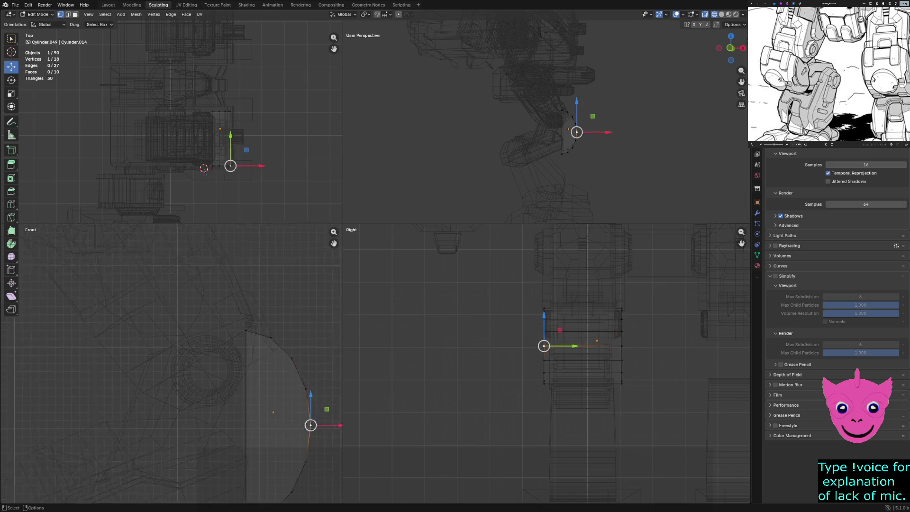
left_click_drag(294, 331, 300, 374)
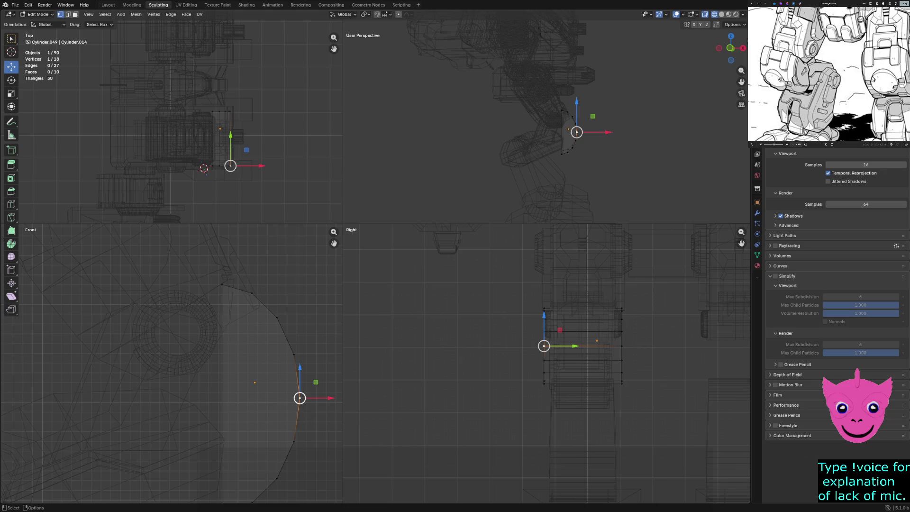
- Knife-cut a new edge across the face and slide its inner end 0.207 m left along X
key("k")
left_click(299, 398)
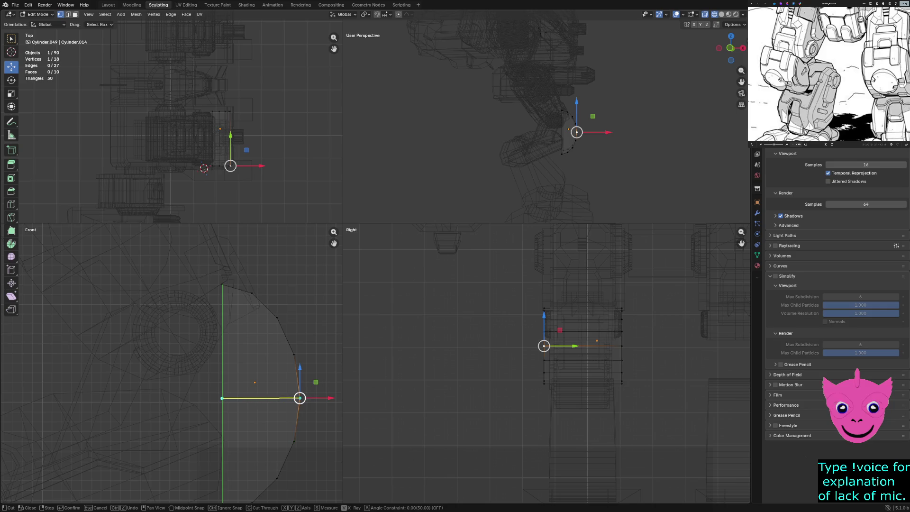
left_click(221, 397)
key("Return")
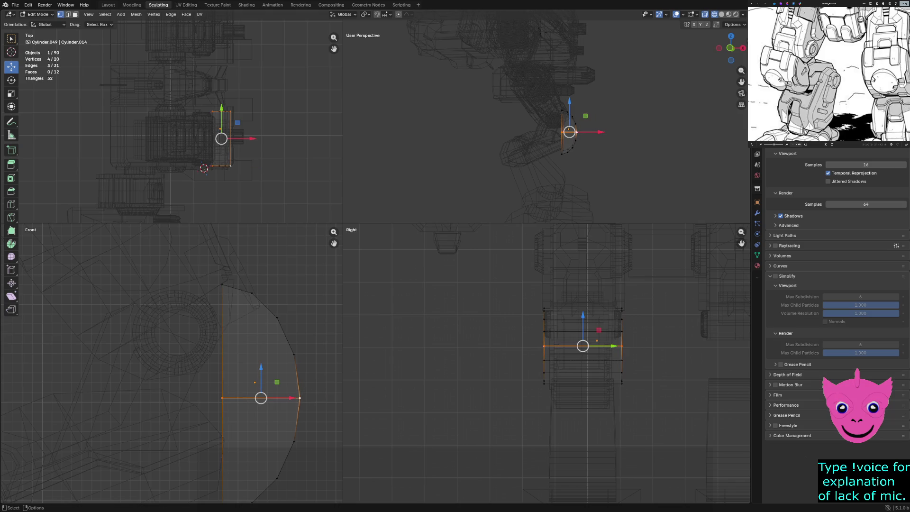
left_click_drag(199, 388, 233, 412)
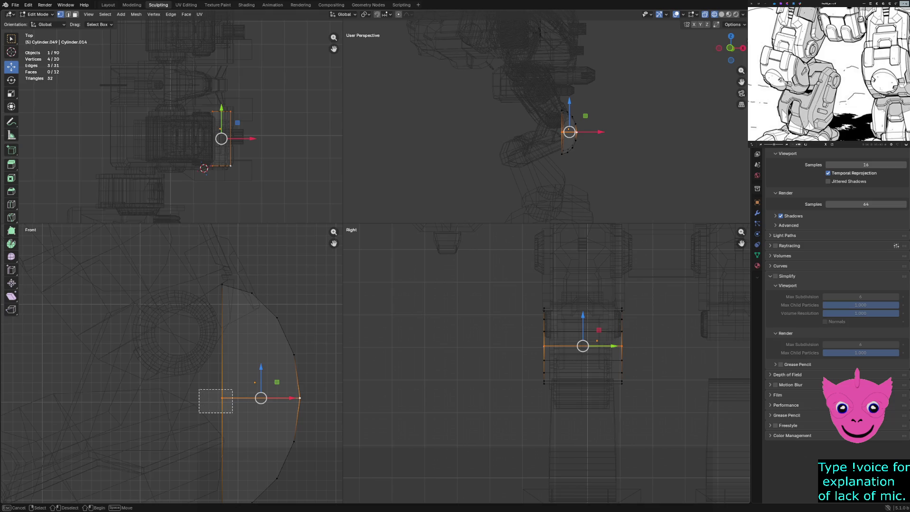
key("g")
key("x")
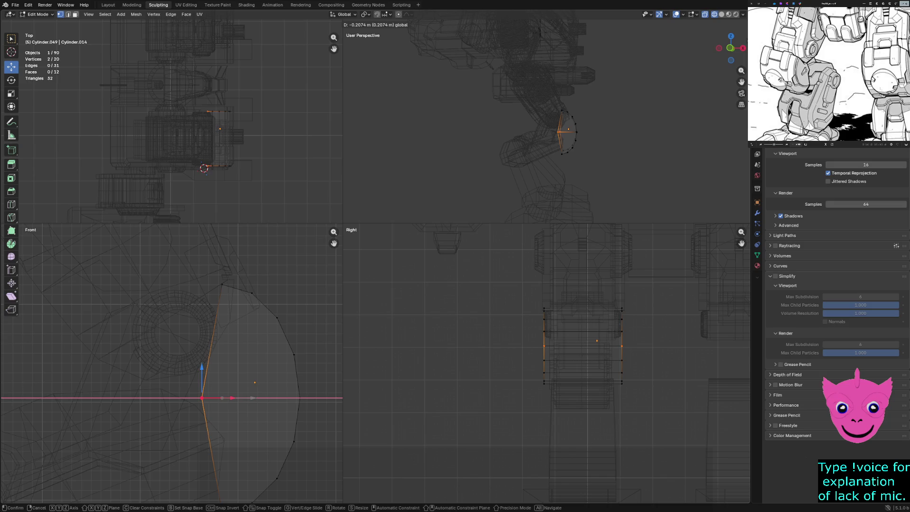
key("Return")
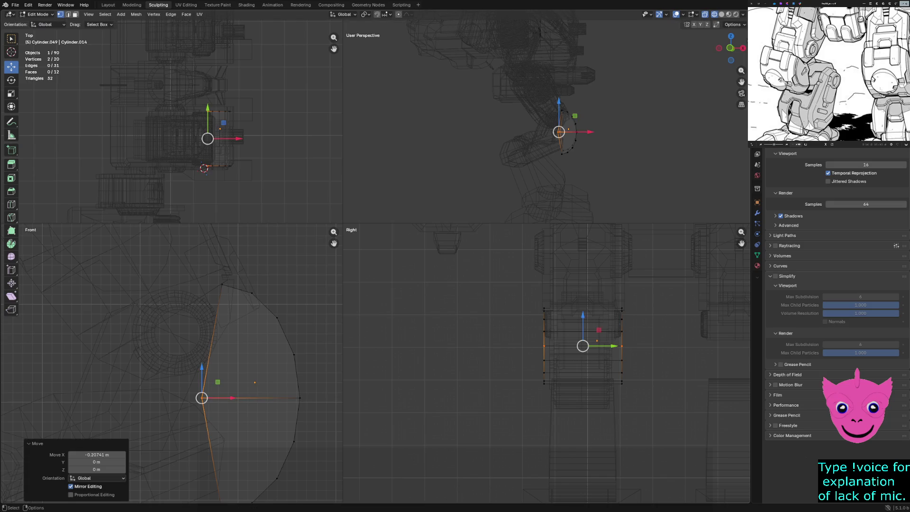
- Knife-cut two more horizontal edges from the arc to the left edge
key("k")
left_click(295, 355)
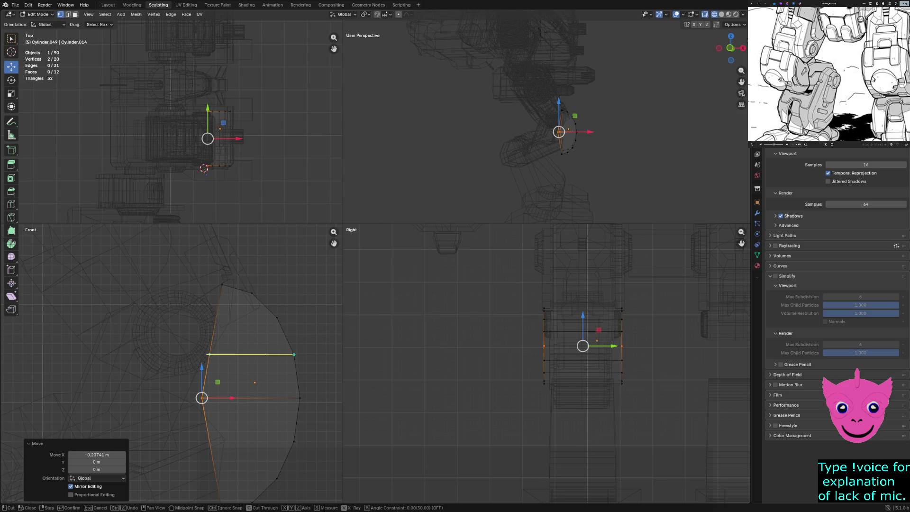
left_click(207, 354)
key("Return")
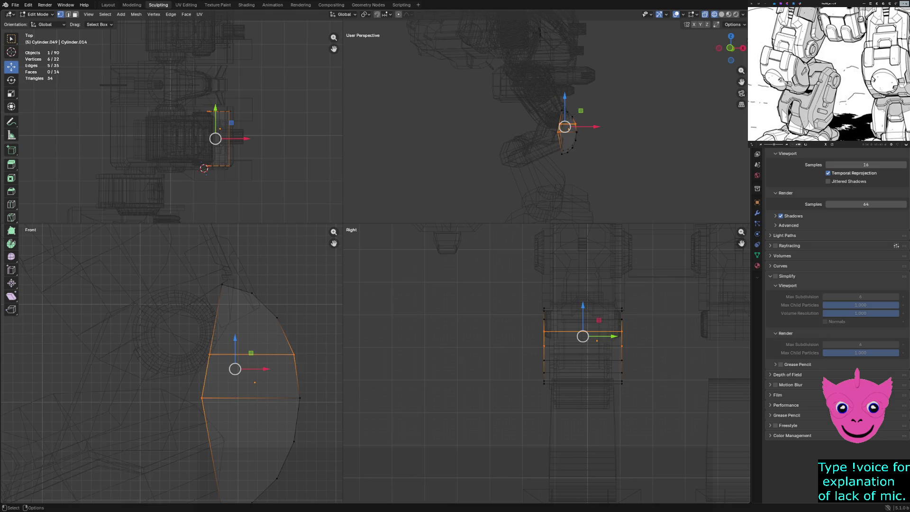
middle_click_drag(237, 360, 236, 284, "shift")
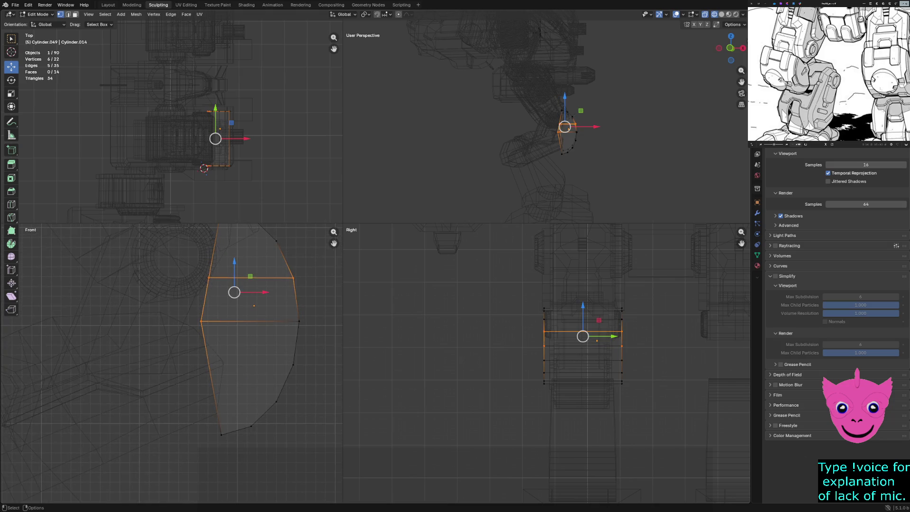
key("k")
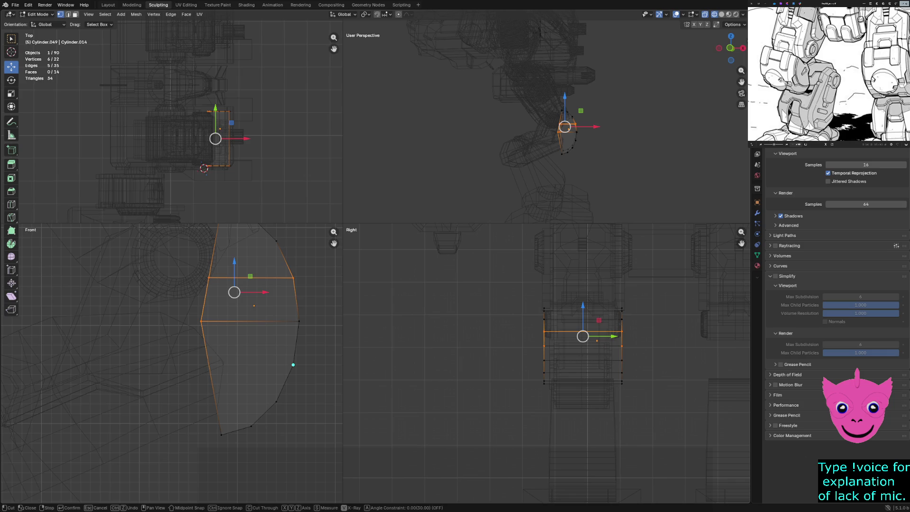
left_click(293, 364)
left_click(202, 364)
key("Return")
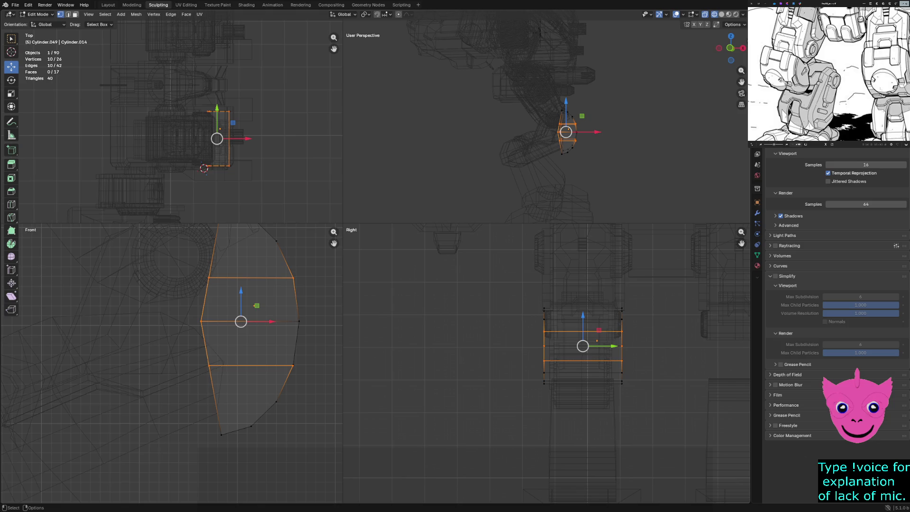
- Shift the armour piece's left-side vertices along X, then deselect all
scroll(189, 308, "down", 1)
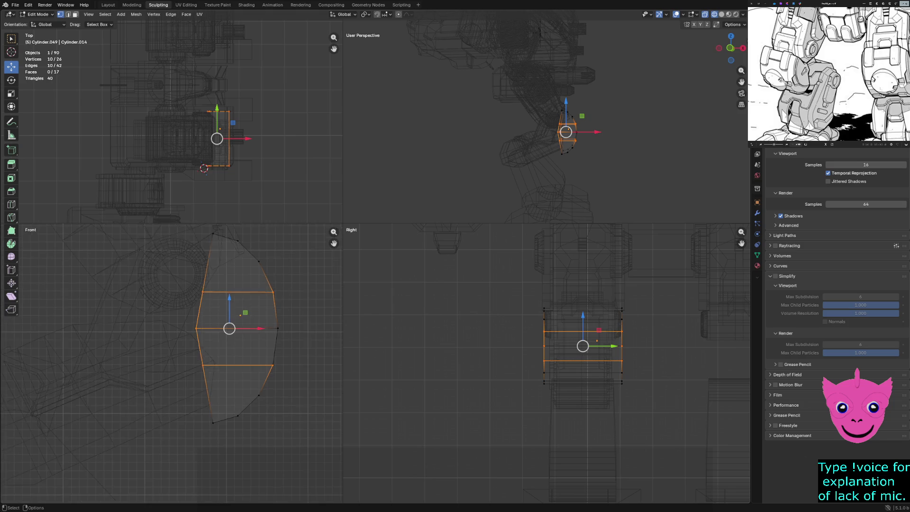
left_click_drag(178, 275, 210, 369)
left_click_drag(231, 328, 231, 327)
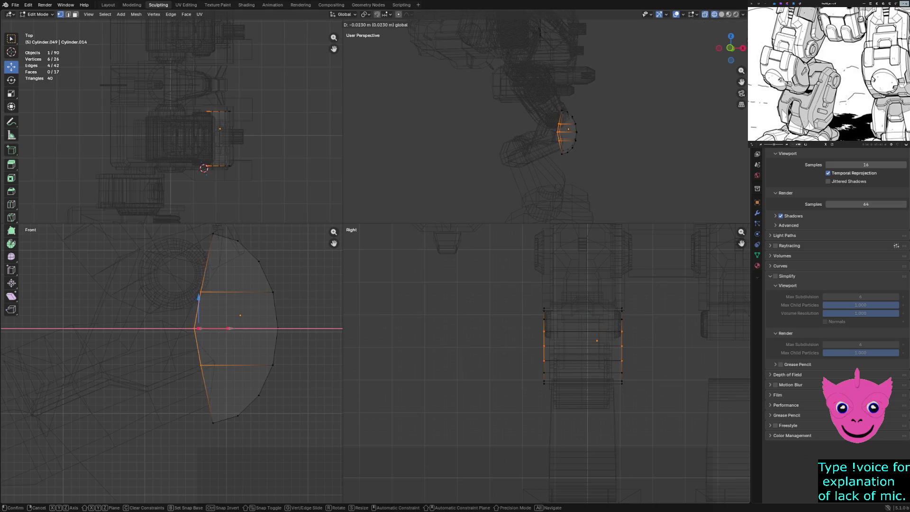
left_click(230, 328)
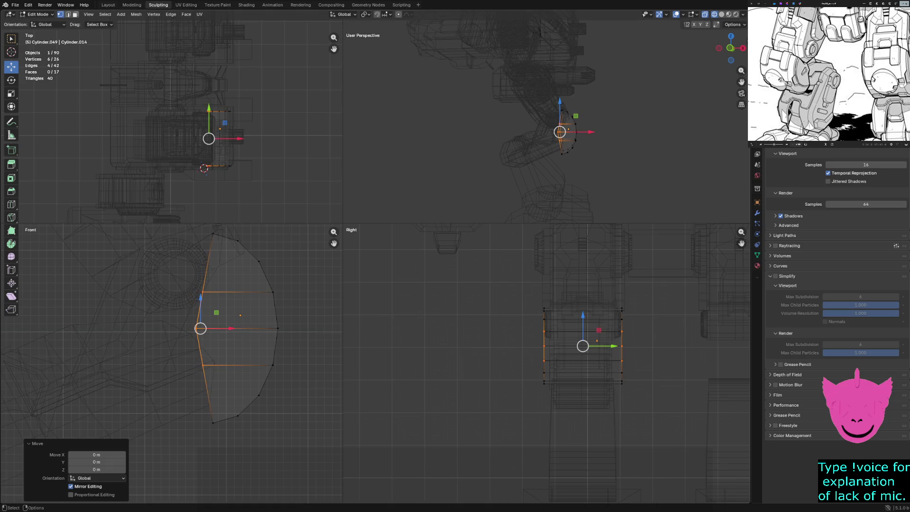
left_click(203, 365)
key("alt+a")
scroll(173, 363, "up", 1)
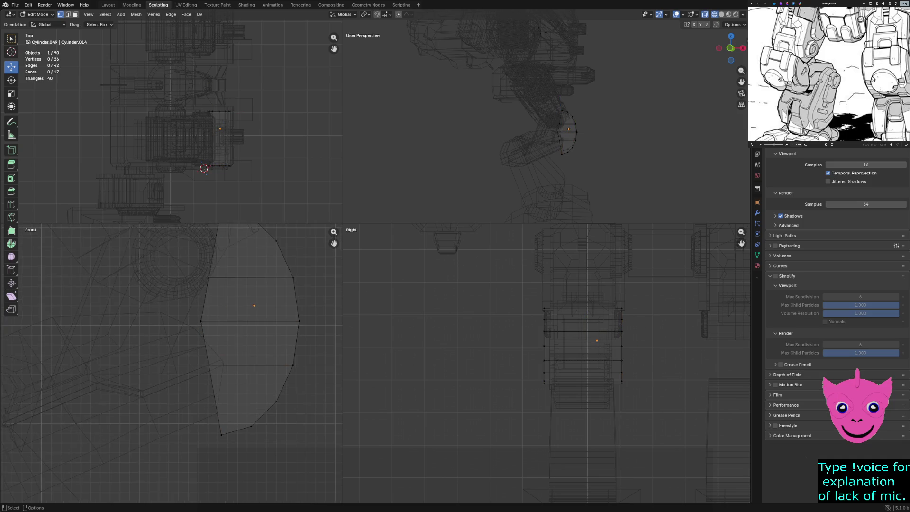
- Raise the middle row of edges along Z and deselect
left_click_drag(195, 312, 317, 325)
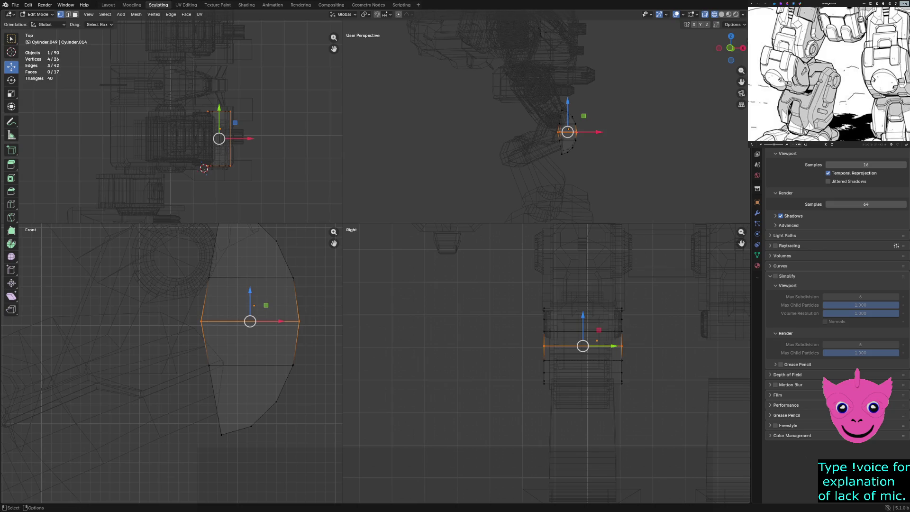
key("g")
key("z")
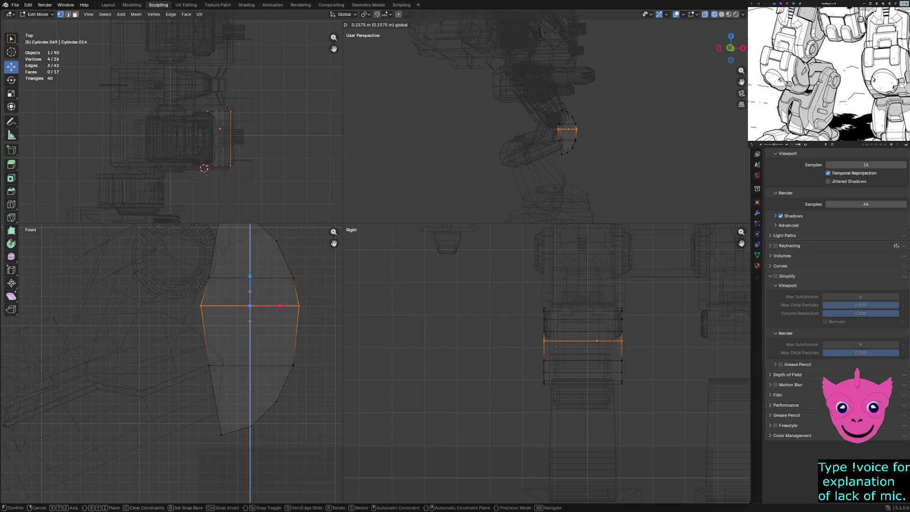
key("Return")
key("alt+a")
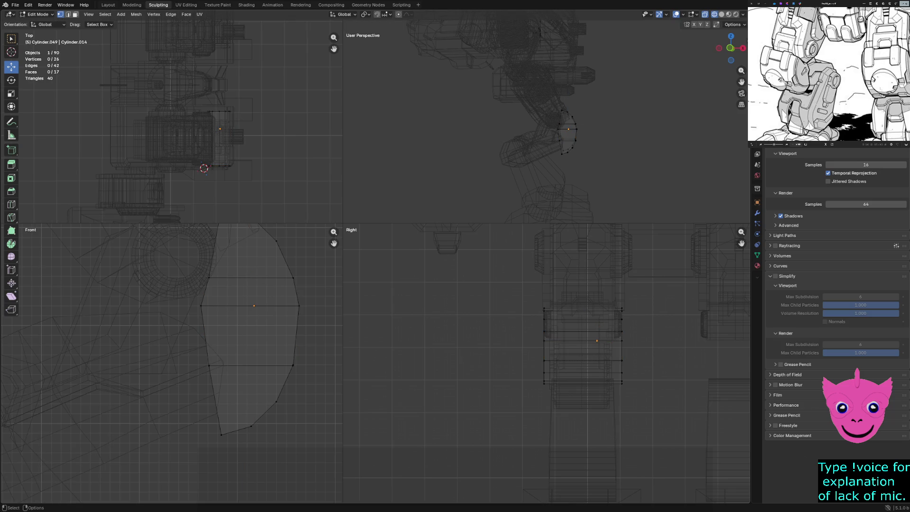
- Knife-cut a new edge across the lower face and widen it to 1.115 along X
key("k")
left_click(313, 337)
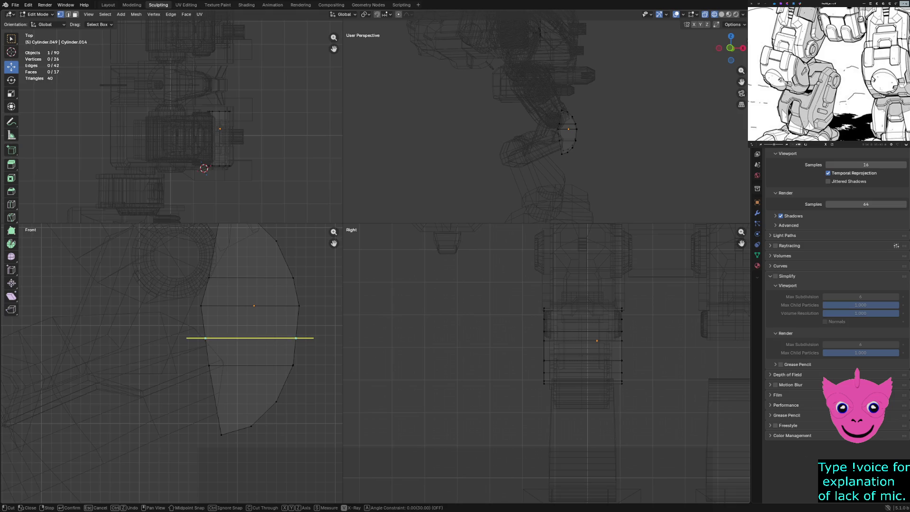
key("Return")
key("Return")
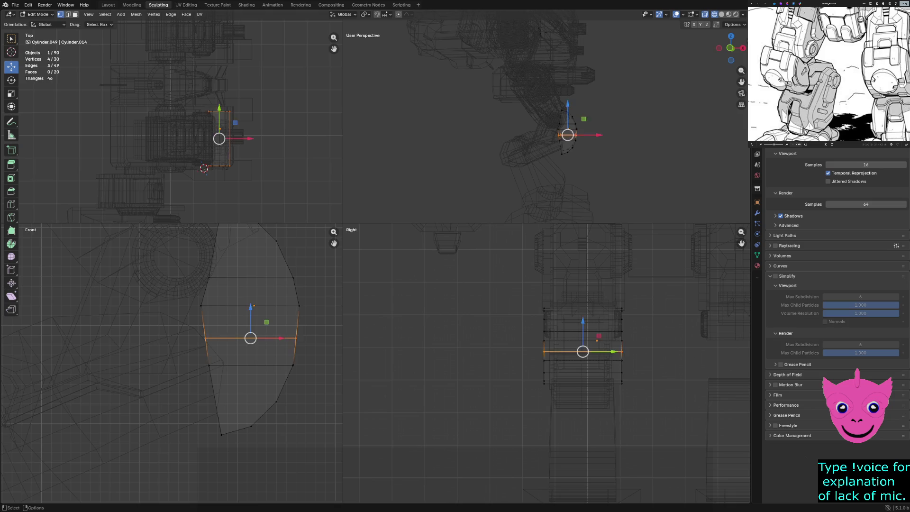
key("s")
key("x")
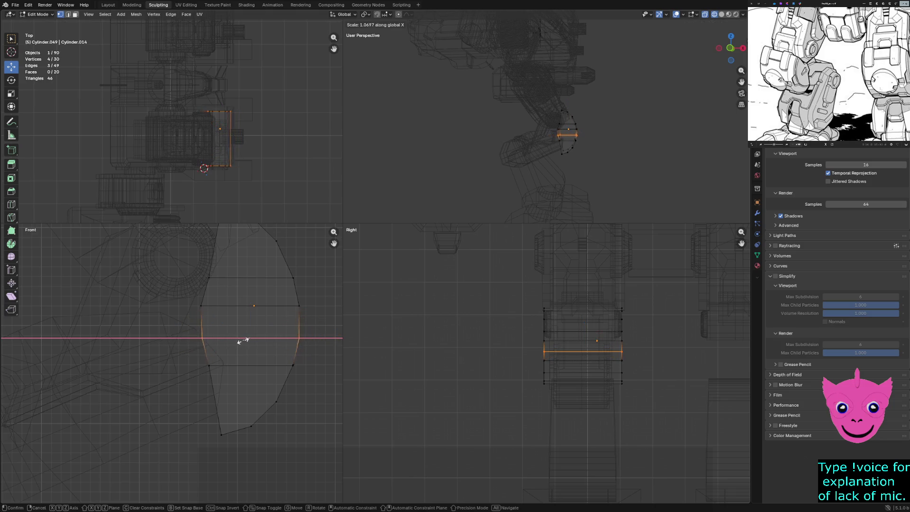
left_click(244, 340)
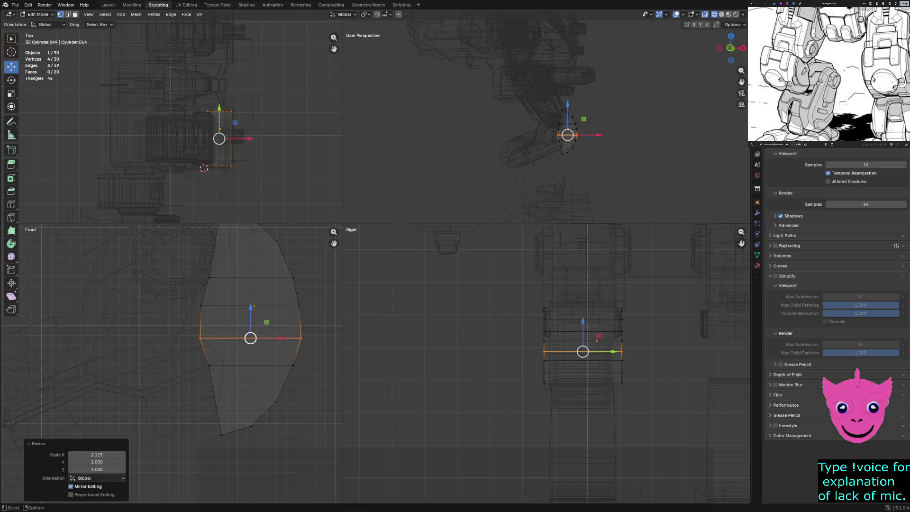
- Shift the new edge's left vertex along X, nudge its right vertices slightly inward, and deselect
left_click(201, 337)
scroll(201, 337, "up", 2)
scroll(200, 337, "up", 1)
key("g")
key("x")
key("Return")
scroll(222, 319, "down", 2)
scroll(222, 320, "down", 1)
left_click_drag(234, 315, 260, 341)
key("g")
key("x")
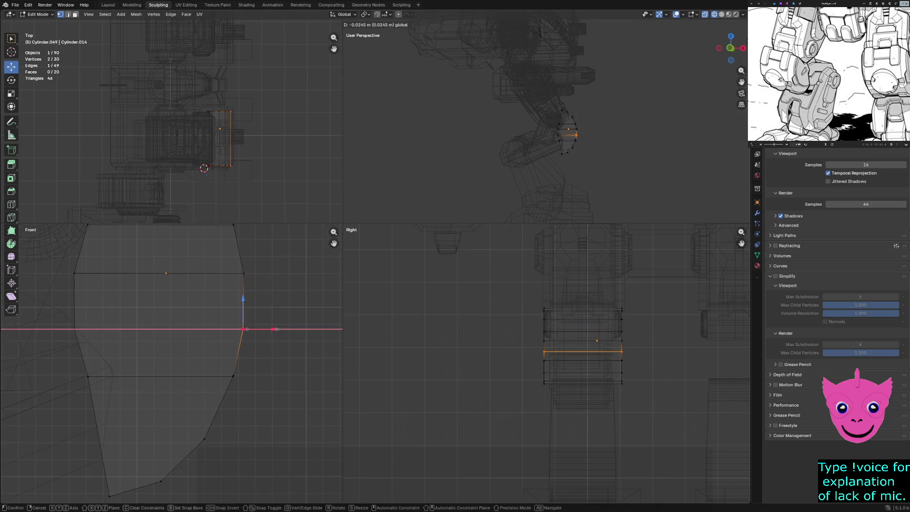
key("Return")
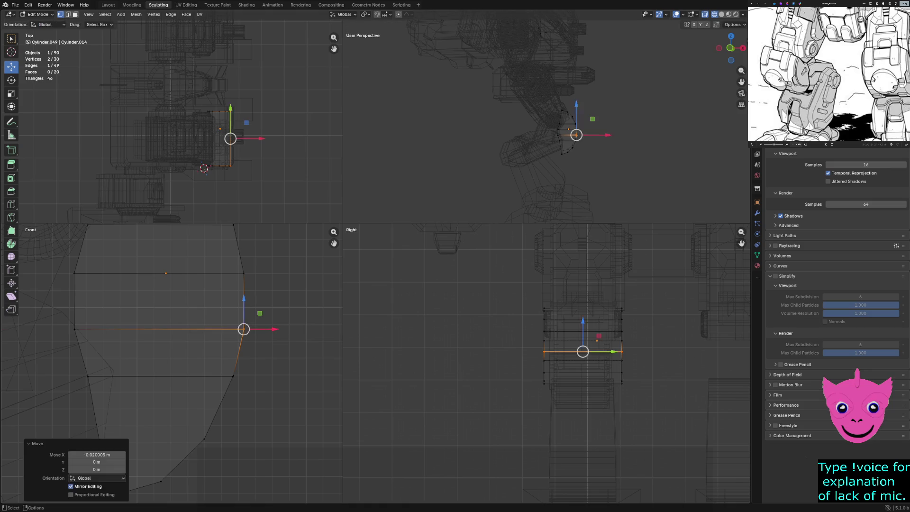
scroll(172, 362, "down", 2)
key("alt+a")
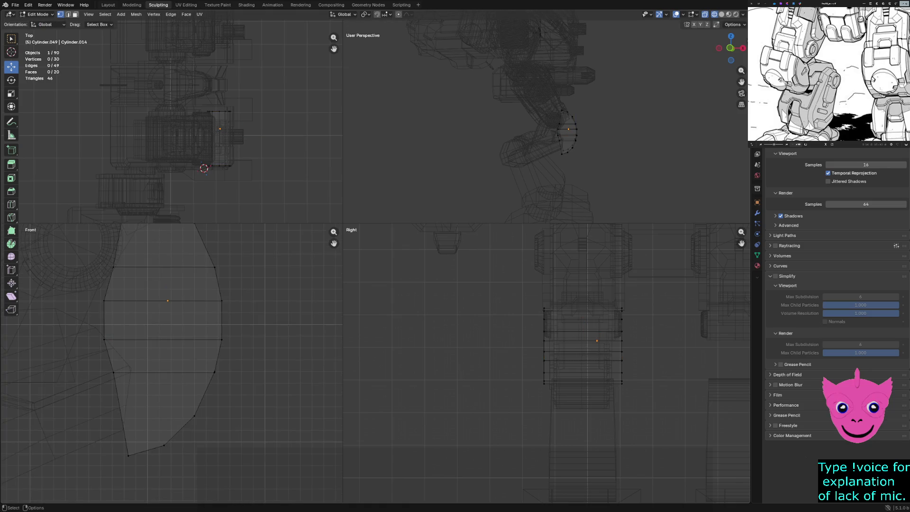
- Raise the knee shell's lower edge loop and lower its top edge loop along Z
left_click_drag(90, 295, 137, 345)
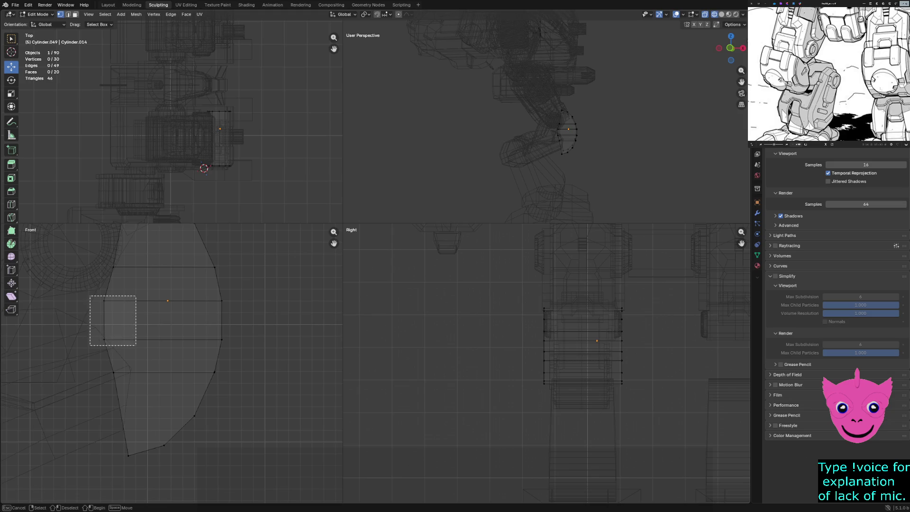
left_click_drag(89, 360, 206, 386)
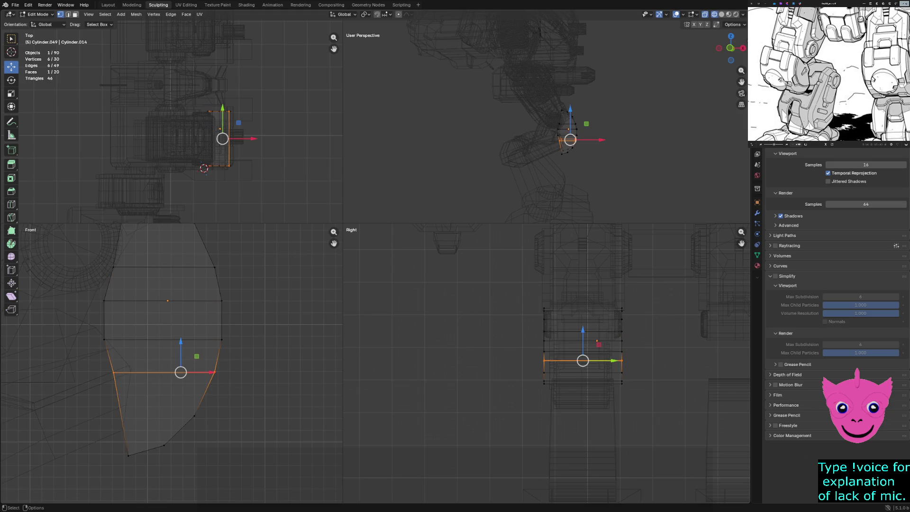
left_click_drag(181, 346, 180, 325)
left_click_drag(105, 251, 179, 279)
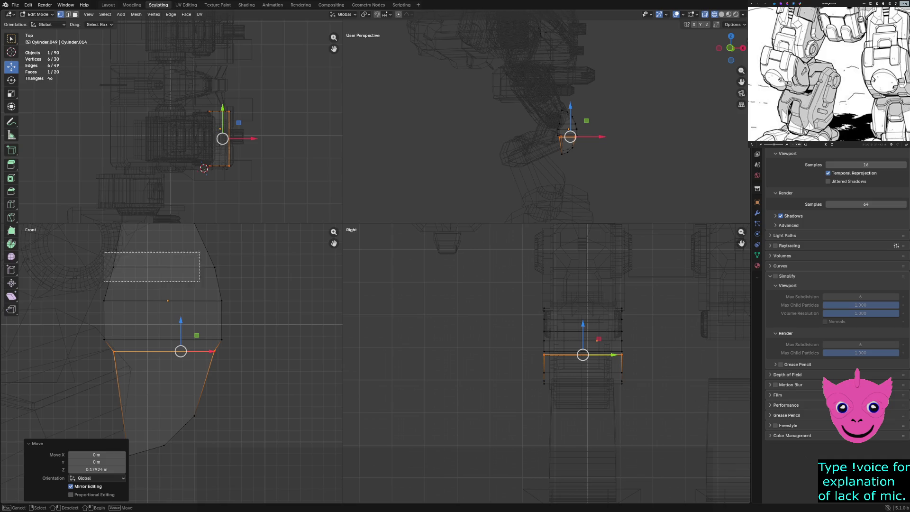
mouse_move(164, 244)
left_mouse_down()
mouse_move(164, 271)
mouse_move(164, 262)
left_mouse_up()
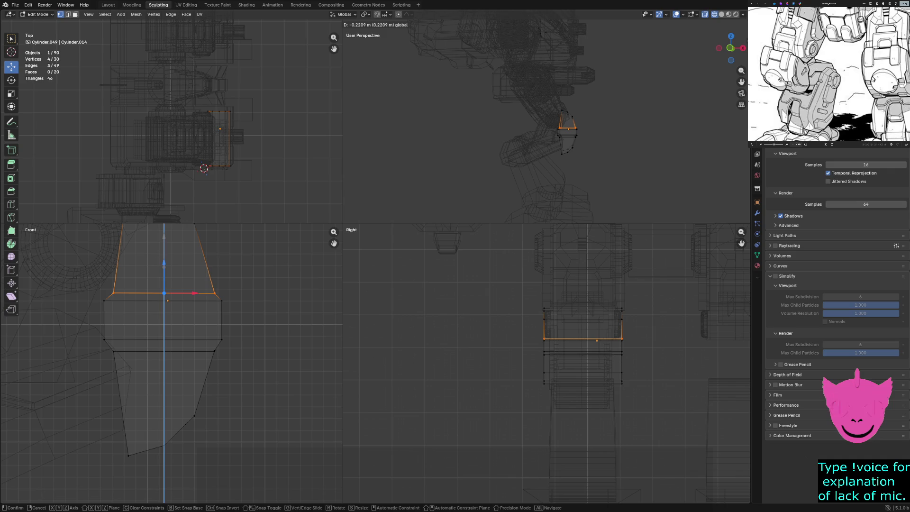
- Grow a selection from the left edge to the whole middle band and lower it along Z
mouse_move(91, 286)
left_mouse_down()
mouse_move(118, 348)
mouse_move(118, 320)
mouse_move(130, 320)
left_mouse_up()
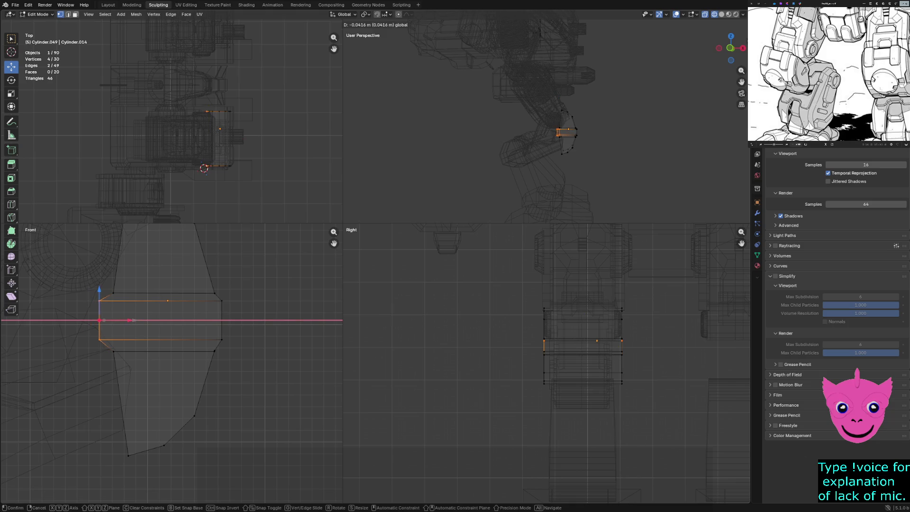
key("ctrl+KP_Add")
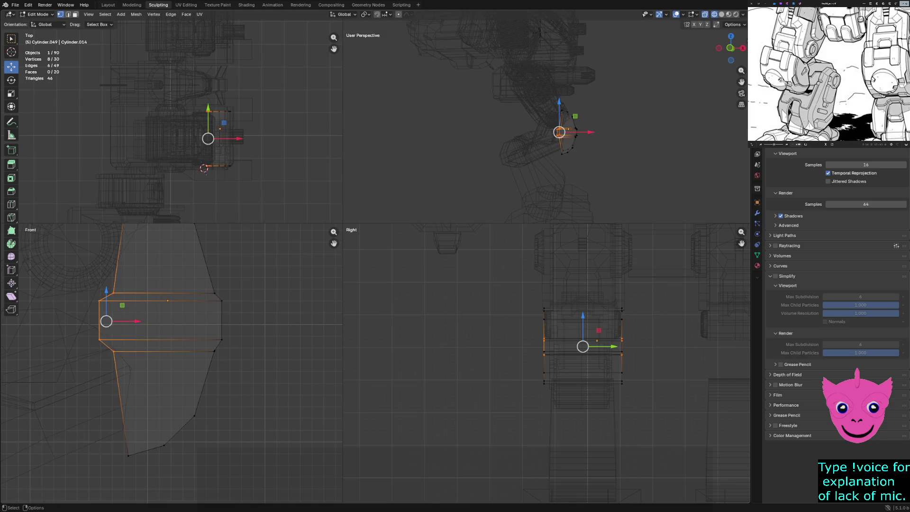
key("ctrl+KP_Add")
key("ctrl+KP_Add")
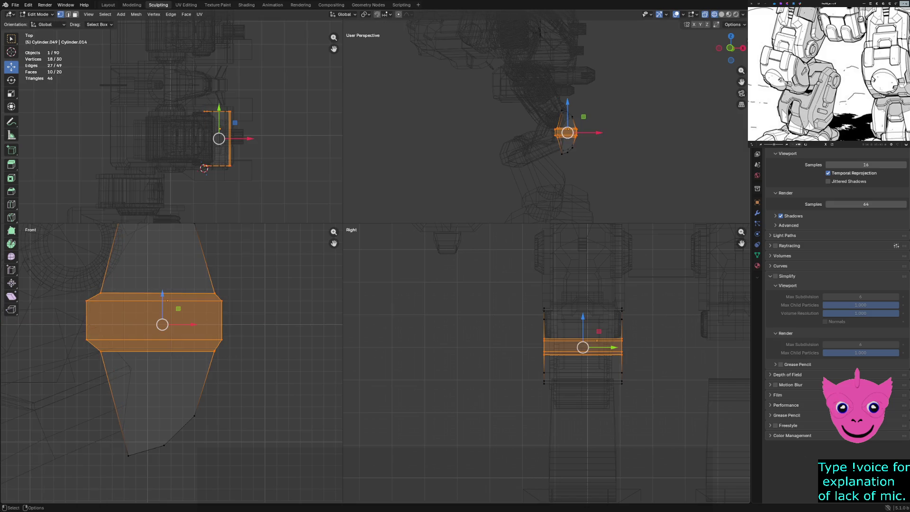
key("g")
key("z")
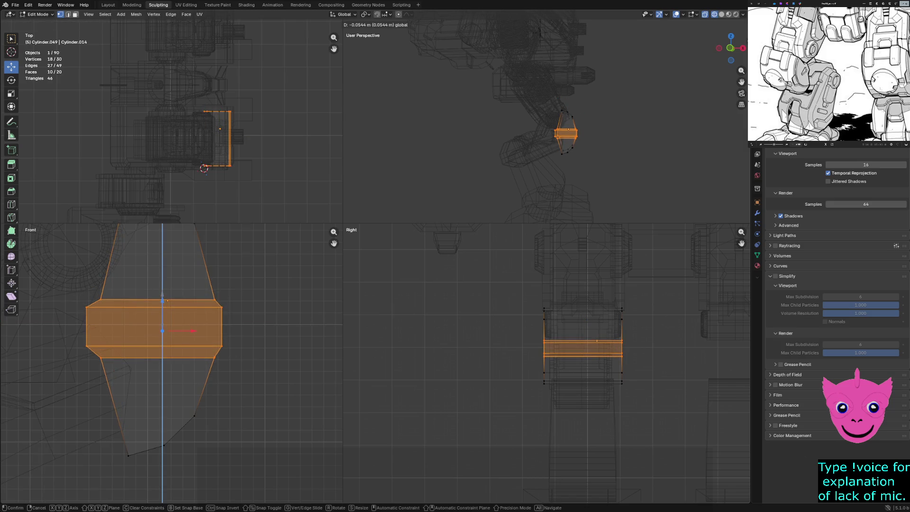
key("Return")
scroll(171, 362, "down", 1)
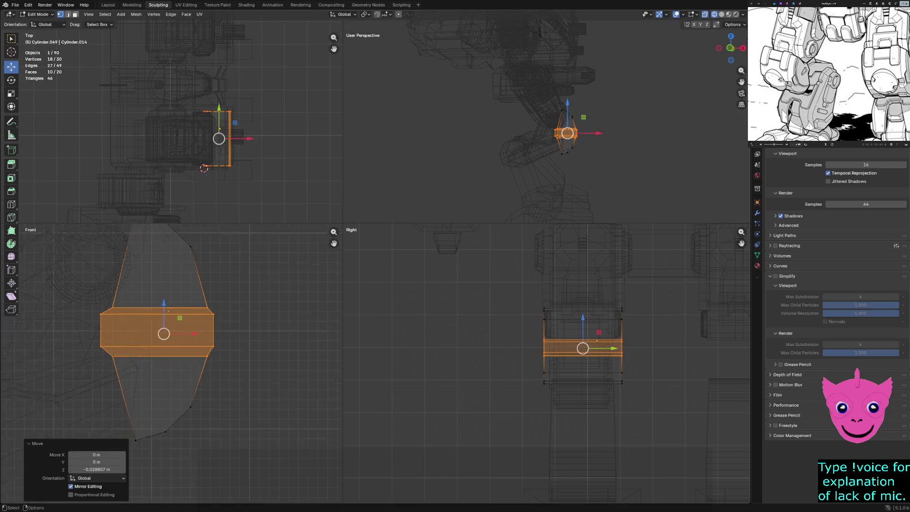
scroll(171, 362, "down", 3)
- Reselect the middle band of faces and readjust its height along Z
key("alt+a")
left_click_drag(107, 323, 224, 360)
key("g")
key("z")
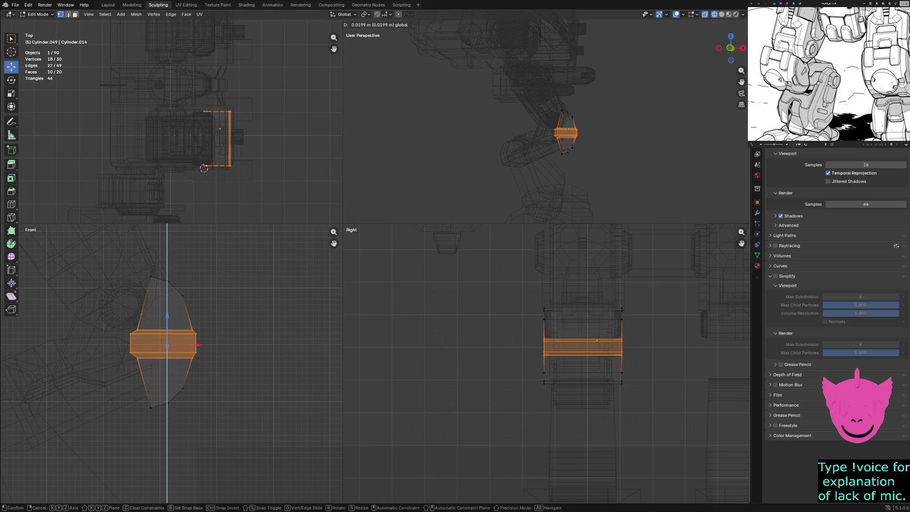
key("Return")
- Raise the armour piece's lower tip faces about 0.15 m along Z
key("alt+a")
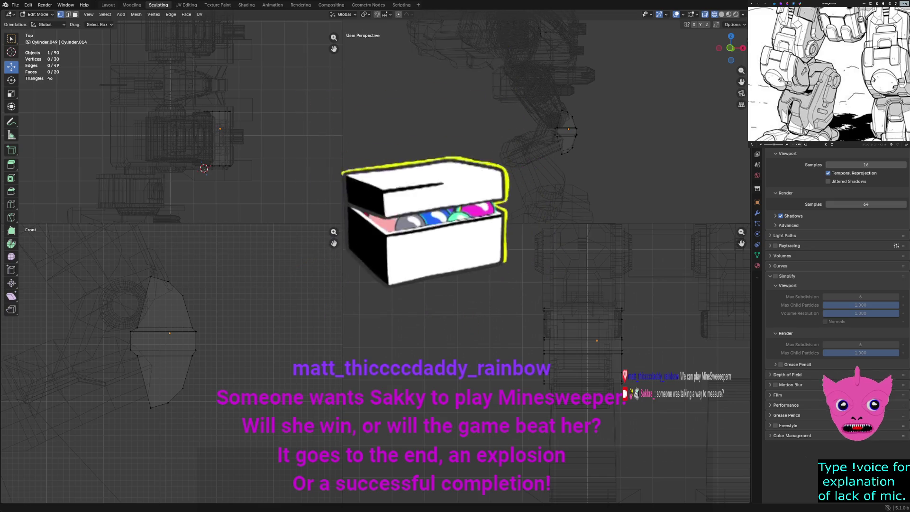
scroll(172, 363, "up", 3)
left_click_drag(123, 398, 199, 448)
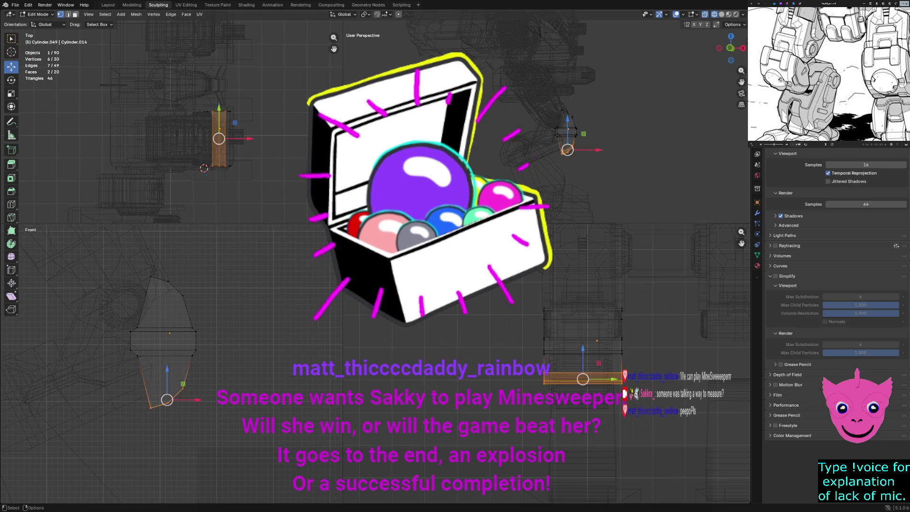
left_click_drag(164, 395, 163, 381)
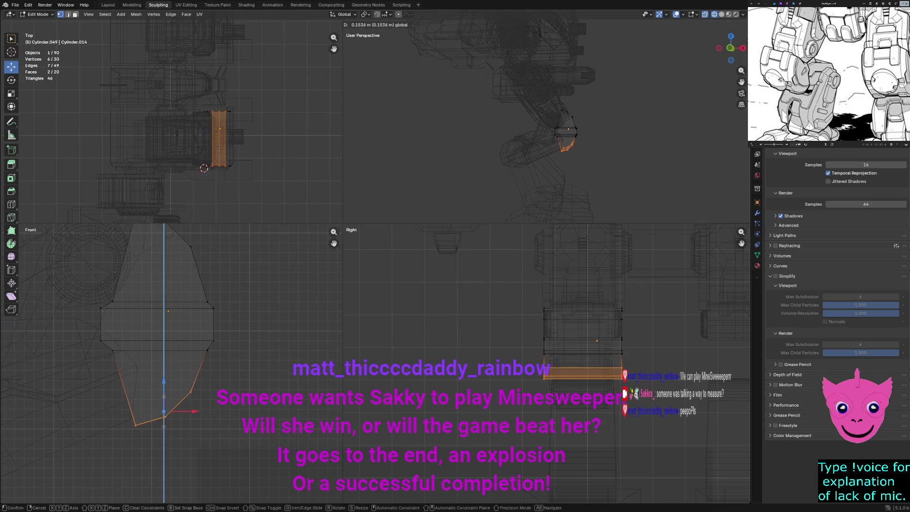
- Lower the armour piece's top faces about 0.14 m along Z
key("alt+a")
middle_click_drag(157, 332, 147, 369, "shift")
left_click_drag(99, 230, 209, 321)
left_click_drag(155, 244, 155, 256)
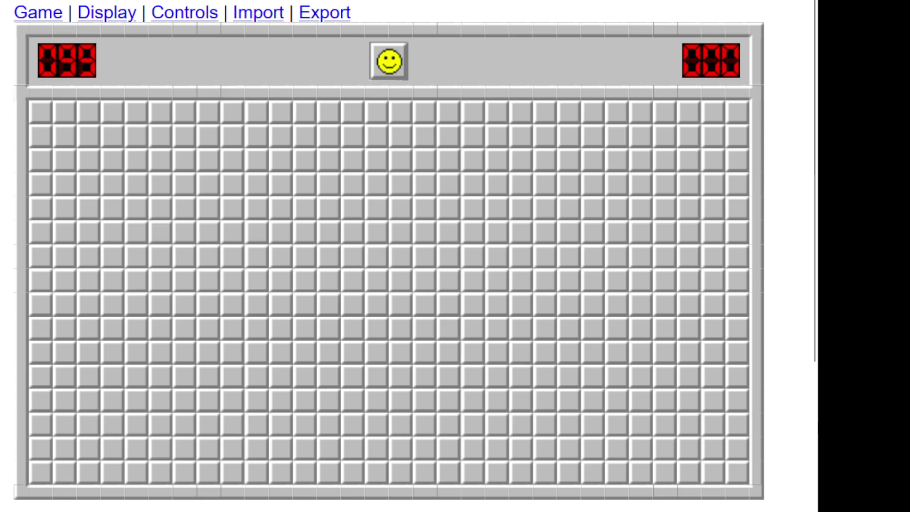
- Bring up a fresh expert Minesweeper board with 99 mines and the timer at 000
mouse_move(816, 422)
left_mouse_down()
mouse_move(789, 422)
mouse_move(858, 432)
left_mouse_up()
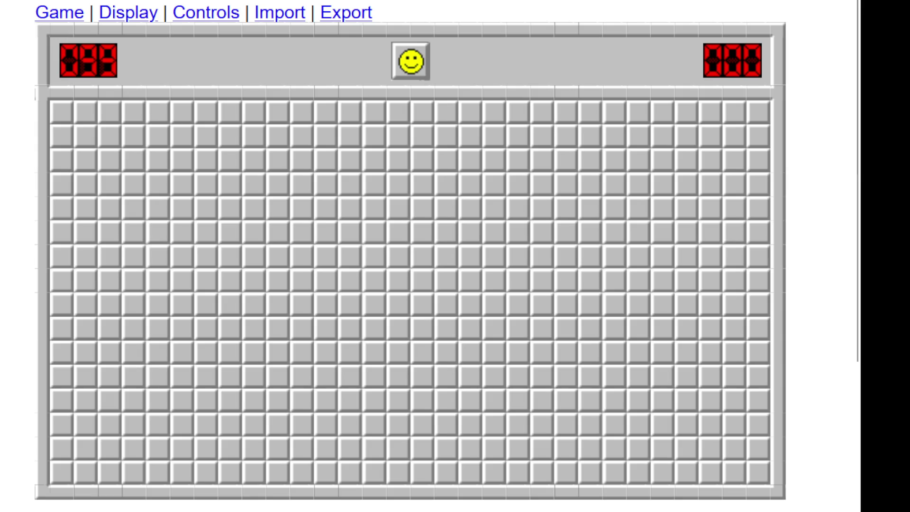
- Open the expert board and clear the first area, flagging three mines around it
left_click(276, 283)
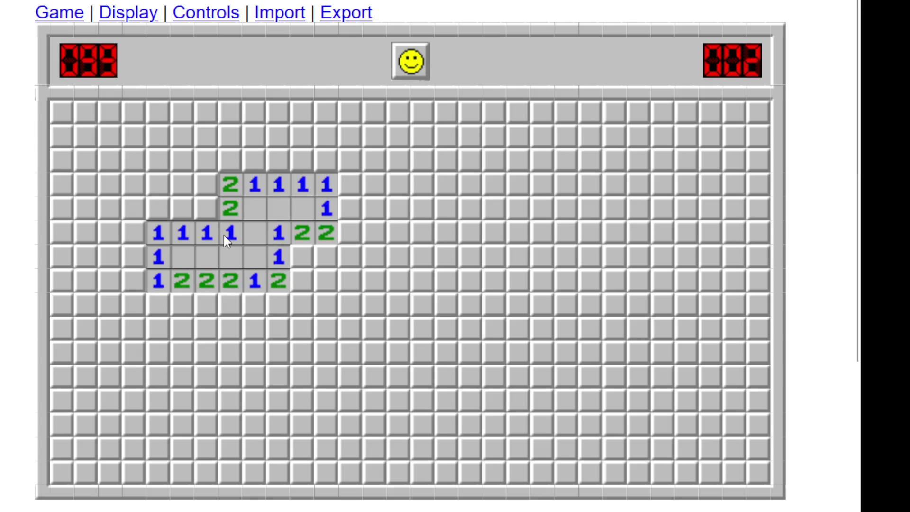
right_click(209, 210)
left_click(201, 229)
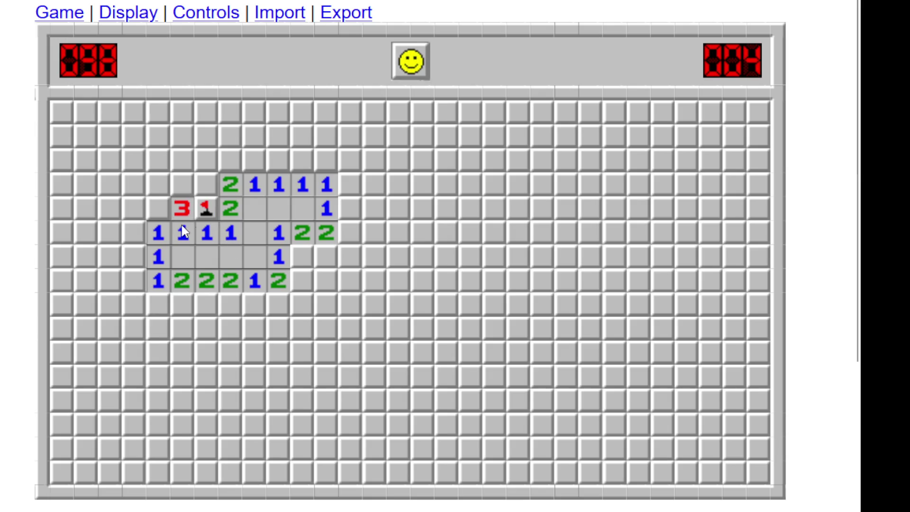
left_click(186, 236)
left_click(232, 206)
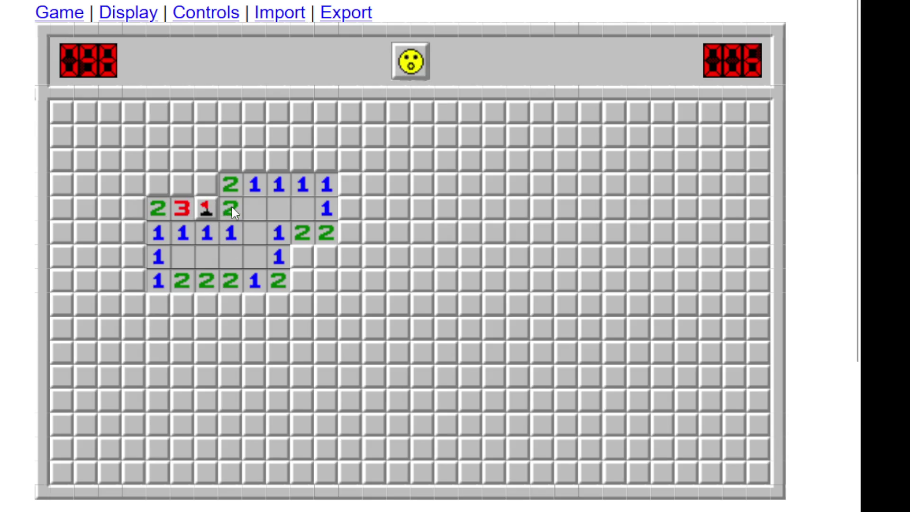
right_click(207, 185)
left_click(228, 181)
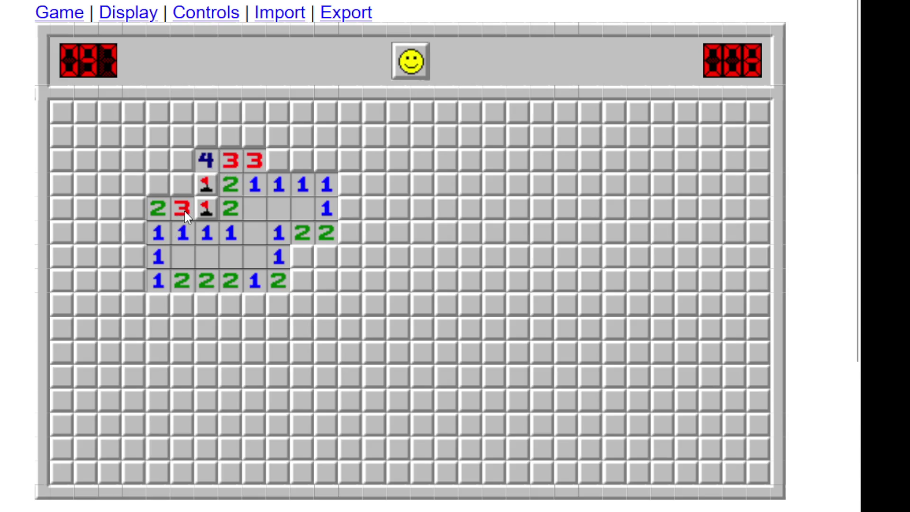
right_click(279, 164)
left_click(279, 185)
left_click(326, 185)
left_click(309, 181)
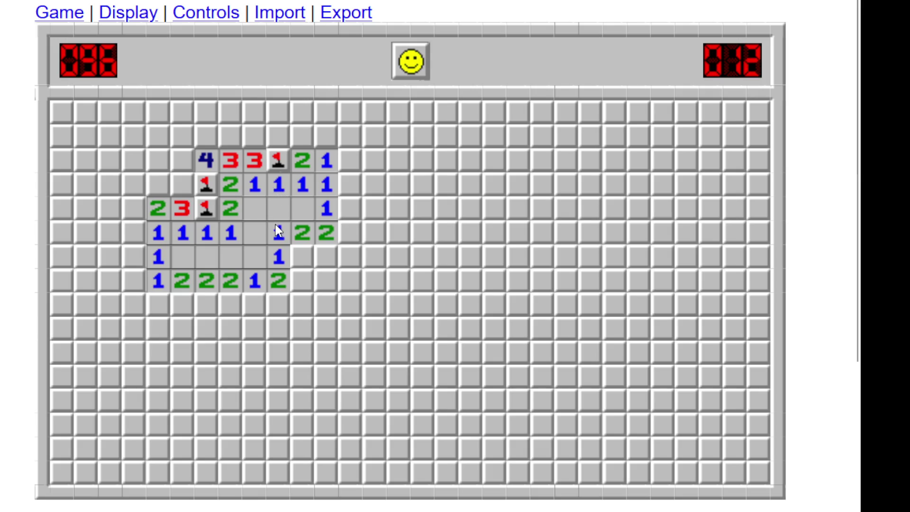
- Flag the mines below the 2 2 and on the right edge, clearing the right and top
right_click(303, 254)
right_click(327, 255)
left_click(326, 232)
left_click(350, 234)
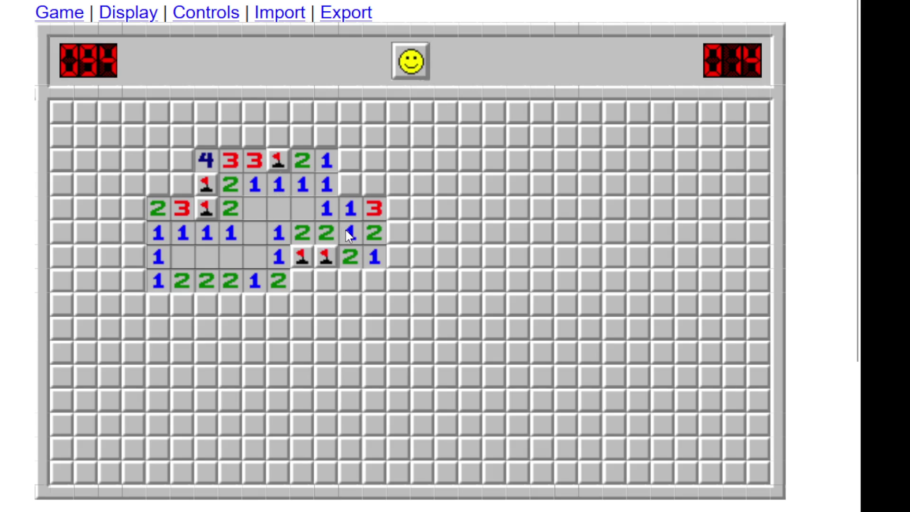
right_click(351, 185)
left_click(351, 208)
left_click(332, 182)
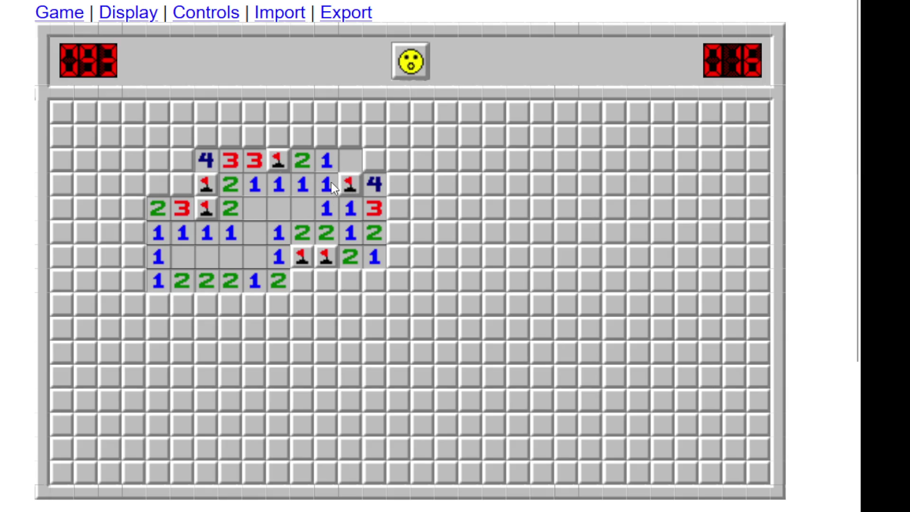
left_click(331, 163)
right_click(279, 136)
left_click(278, 113)
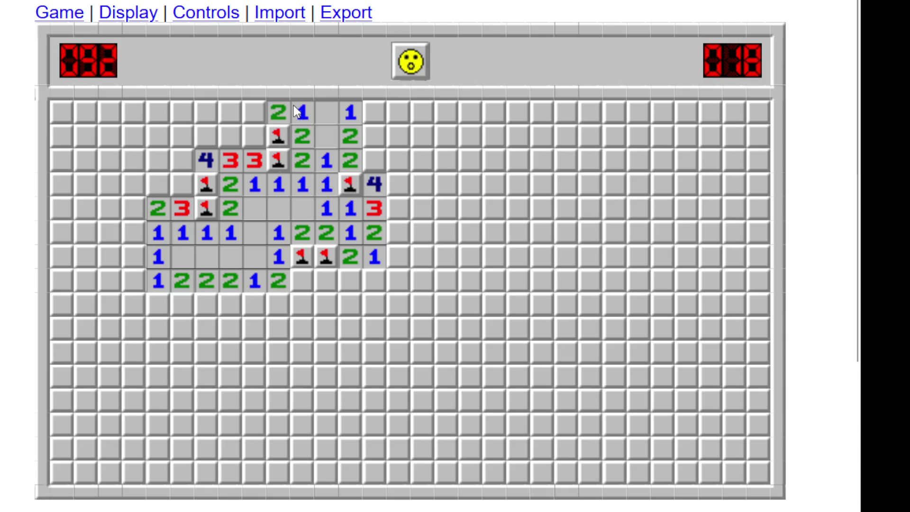
left_click(301, 280)
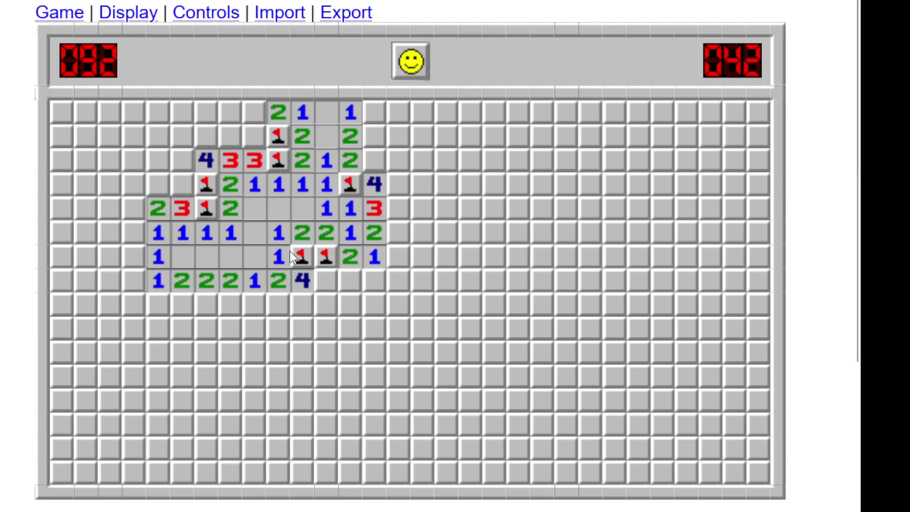
- Clear the upper-left area, flagging mines beside the 1 and in the top row
right_click(182, 184)
left_click(149, 188)
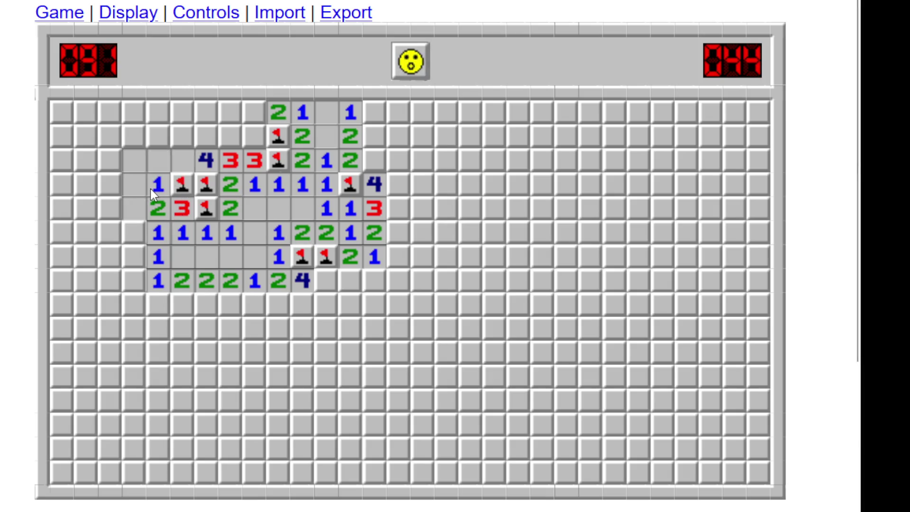
left_click(186, 147)
right_click(206, 137)
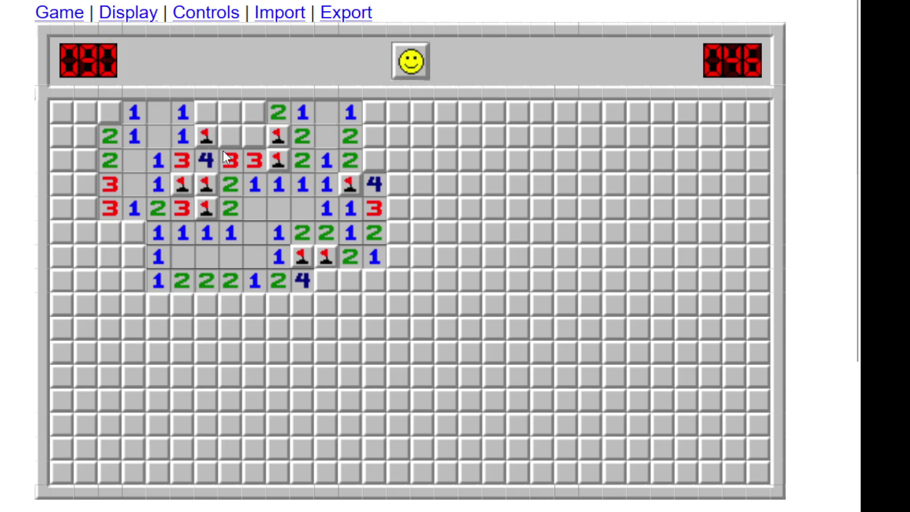
right_click(230, 137)
left_click(249, 158)
right_click(254, 112)
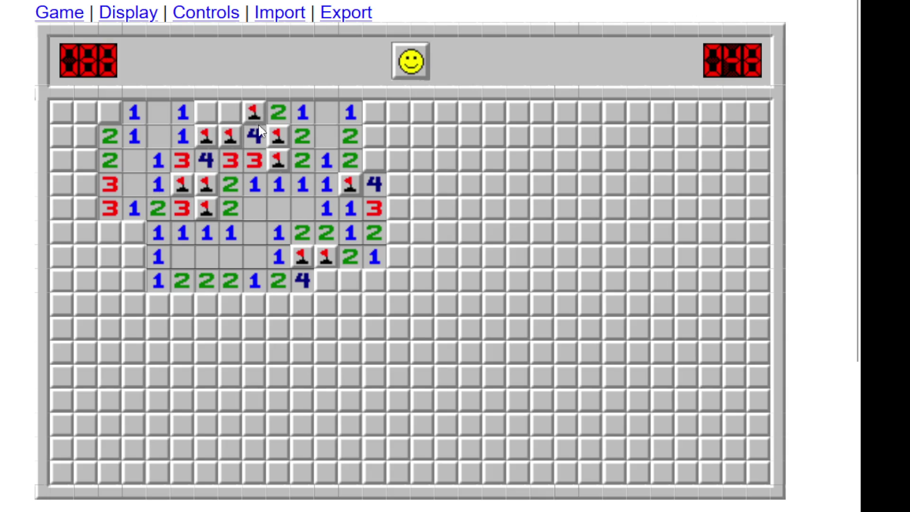
left_click(229, 112)
left_click(233, 114)
- Flag five left-side mines, including three in the left column, and open the 3 below
right_click(112, 111)
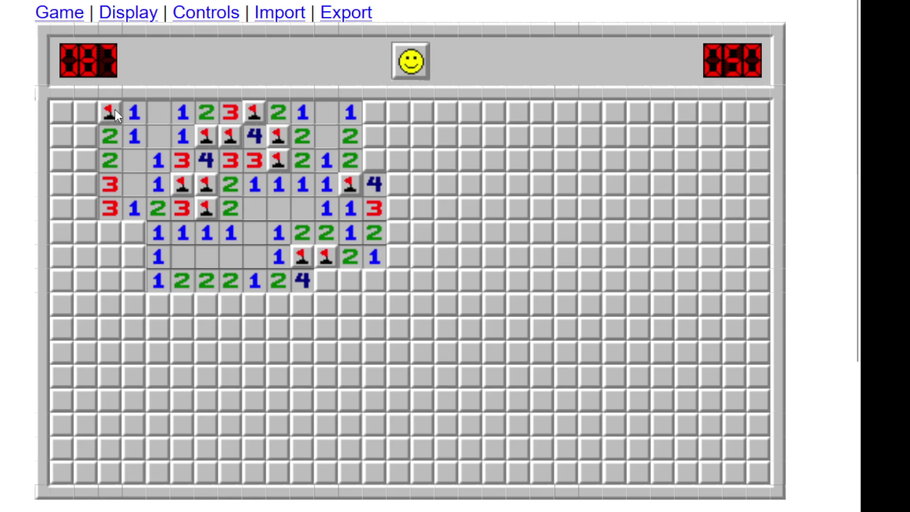
right_click(134, 231)
left_click(132, 215)
right_click(86, 185)
right_click(86, 161)
right_click(86, 208)
left_click(93, 233)
- Clear the top-left cells and far-left column, flagging the mine below the 4
left_click(111, 161)
left_click(85, 113)
left_click(85, 129)
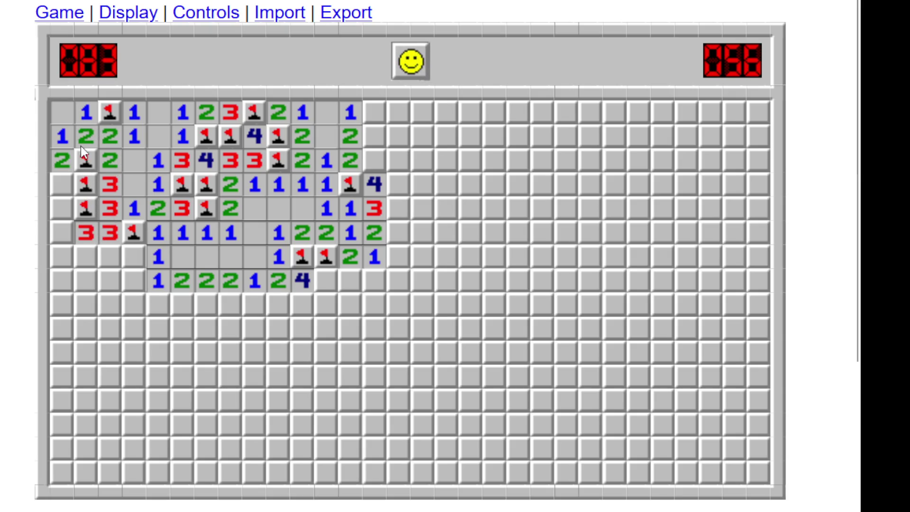
left_click(67, 158)
right_click(64, 209)
left_click(81, 230)
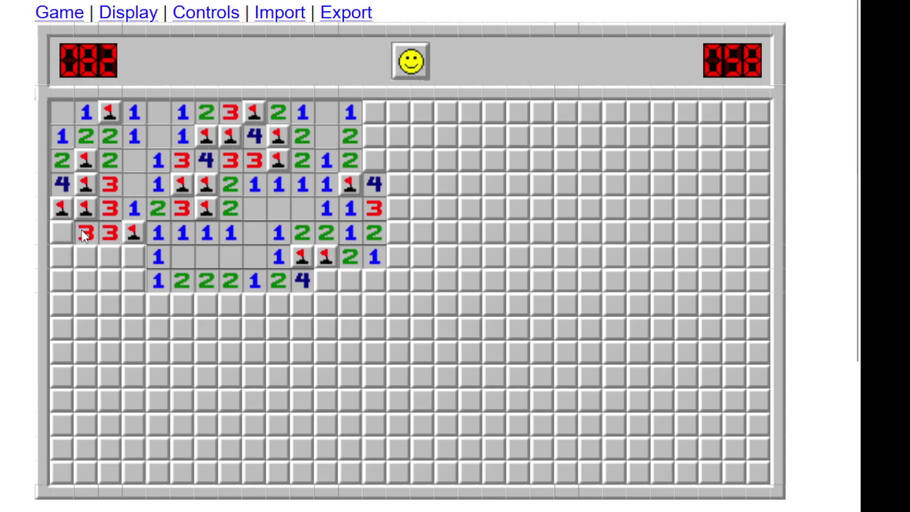
left_click(158, 256)
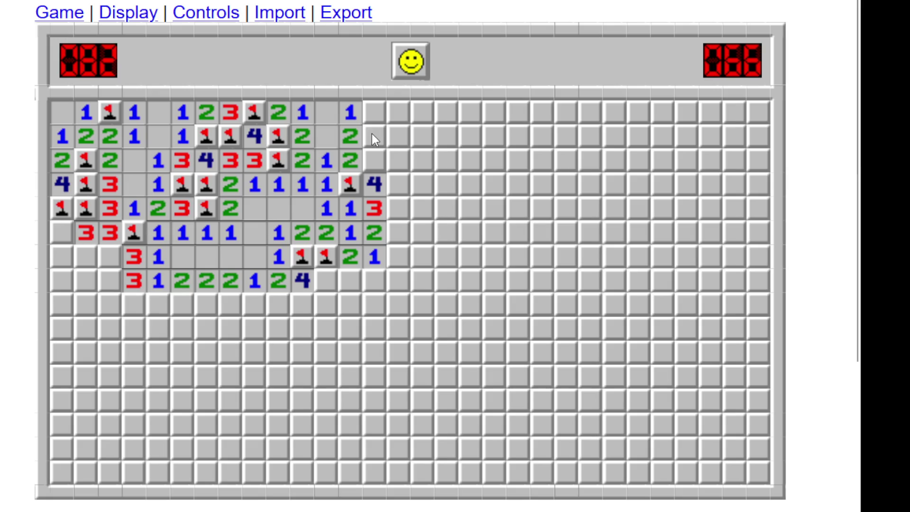
- Flag the two mines around the right-side 2, correcting a misplaced flag, and reveal the 4
right_click(366, 143)
right_click(370, 137)
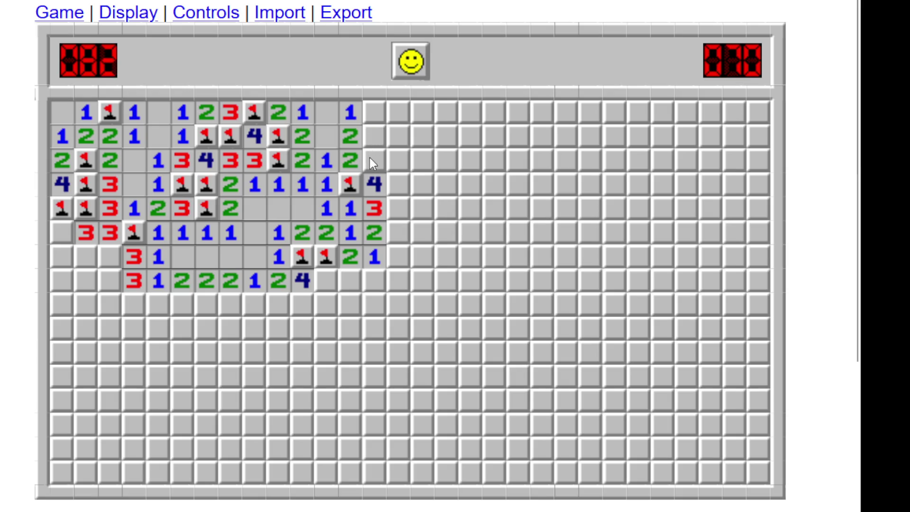
right_click(370, 157)
right_click(372, 113)
left_click(348, 140)
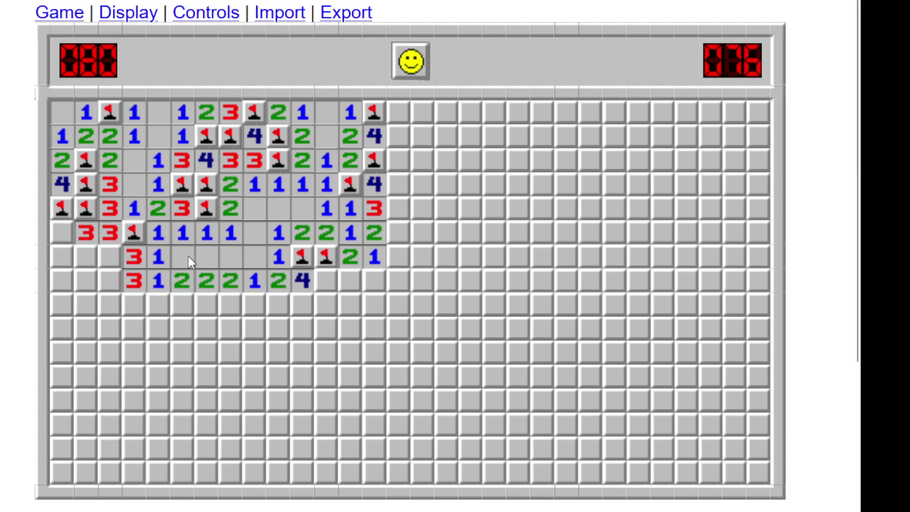
- Flag two lower-left mines and open the 3, 2 and 1 cells there
right_click(112, 256)
right_click(106, 286)
left_click(109, 240)
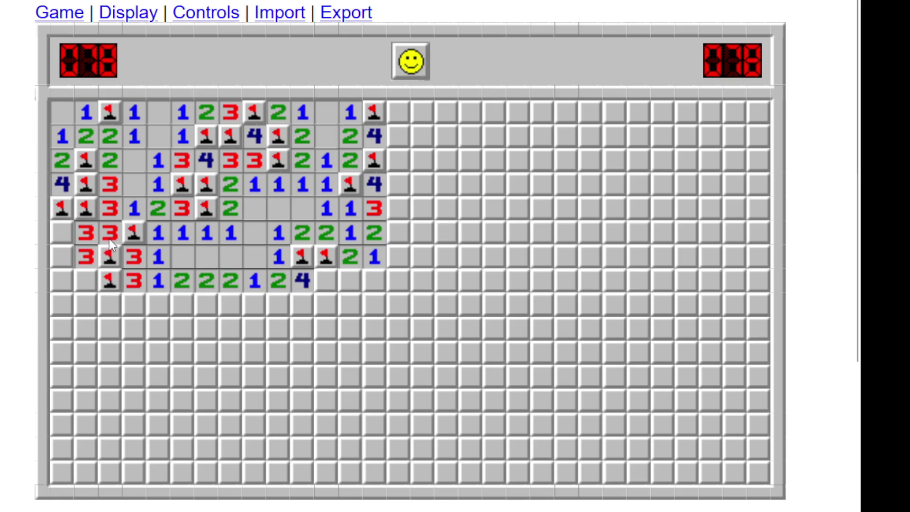
left_click(94, 231)
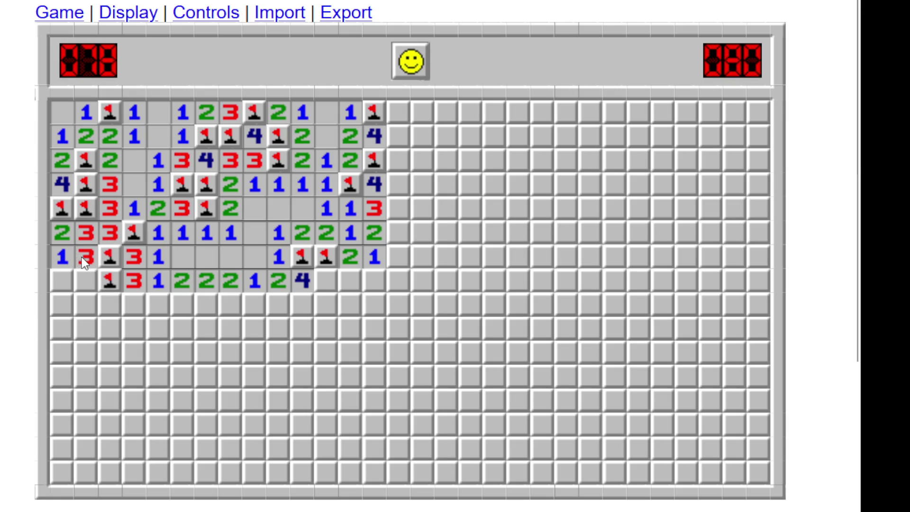
left_click(138, 258)
- Flag below the bottom numbers, hit a mine chording the 1, and start a new board
right_click(253, 299)
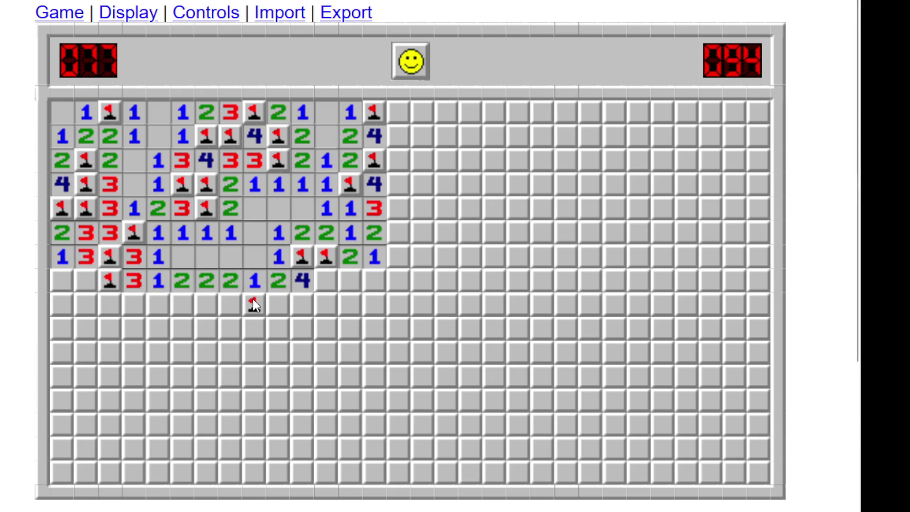
left_click(282, 299)
left_click(410, 61)
left_click(326, 185)
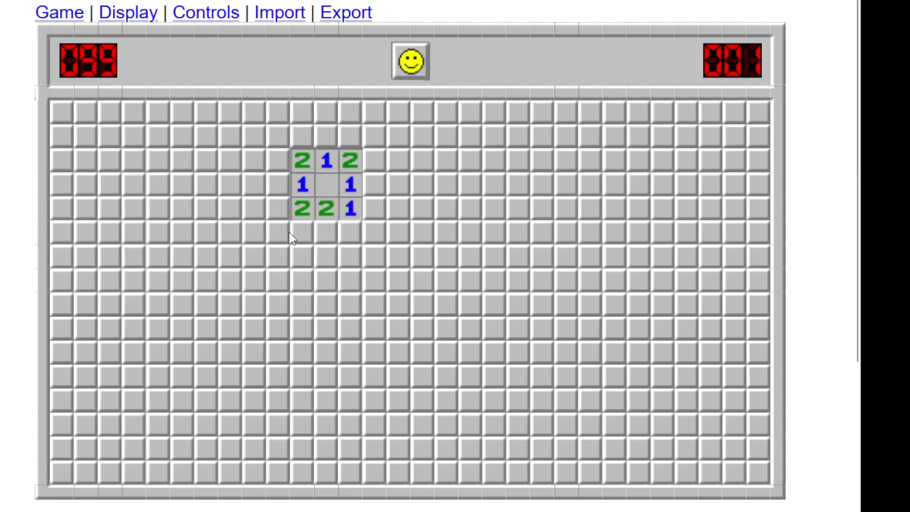
- Lose on a chorded 1, restart with the smiley, and flag two mines beside the new opening
left_click(291, 189)
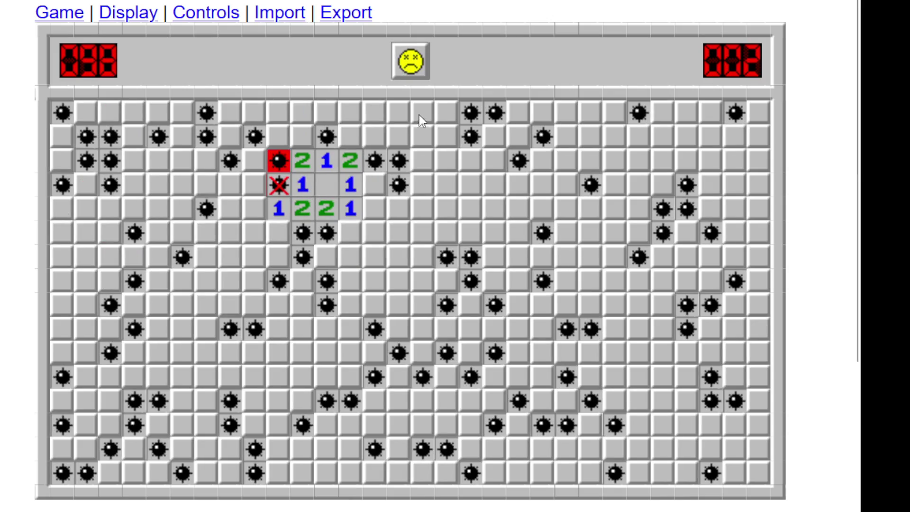
left_click(410, 60)
left_click(335, 207)
right_click(328, 249)
left_click(323, 235)
right_click(287, 246)
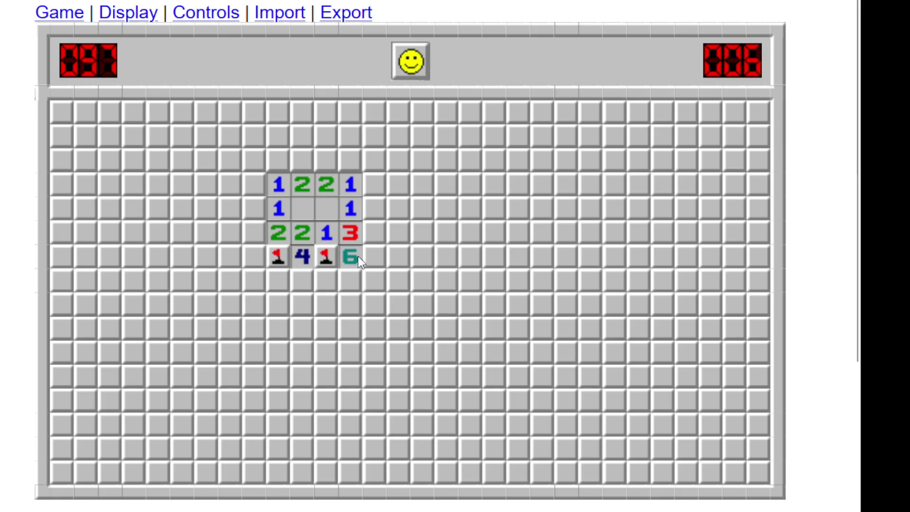
- Flag three mines around the opening and chord open the rows and area below right
right_click(326, 279)
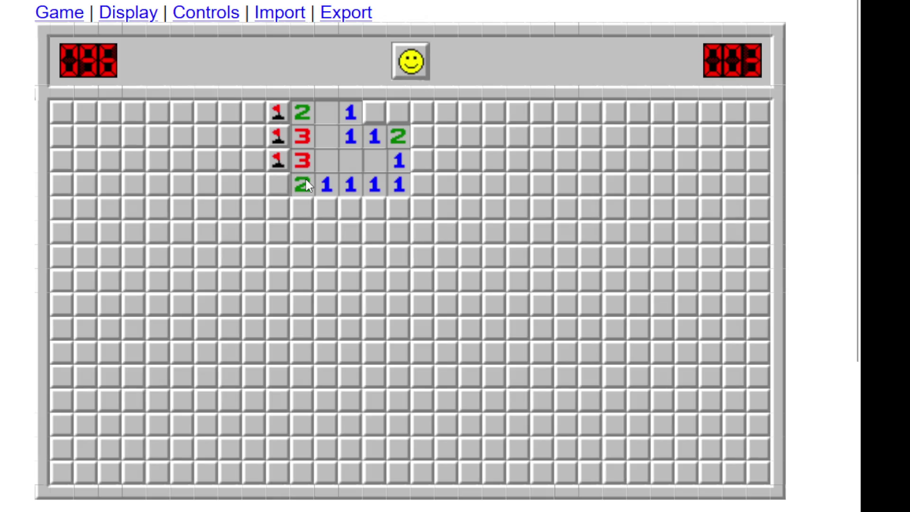
right_click(286, 189)
middle_click(301, 185)
middle_click(302, 209)
right_click(350, 209)
middle_click(327, 209)
middle_click(343, 237)
- Flag two column mines and chord down the column of 1s into the lower-left area
right_click(311, 255)
middle_click(327, 259)
right_click(301, 305)
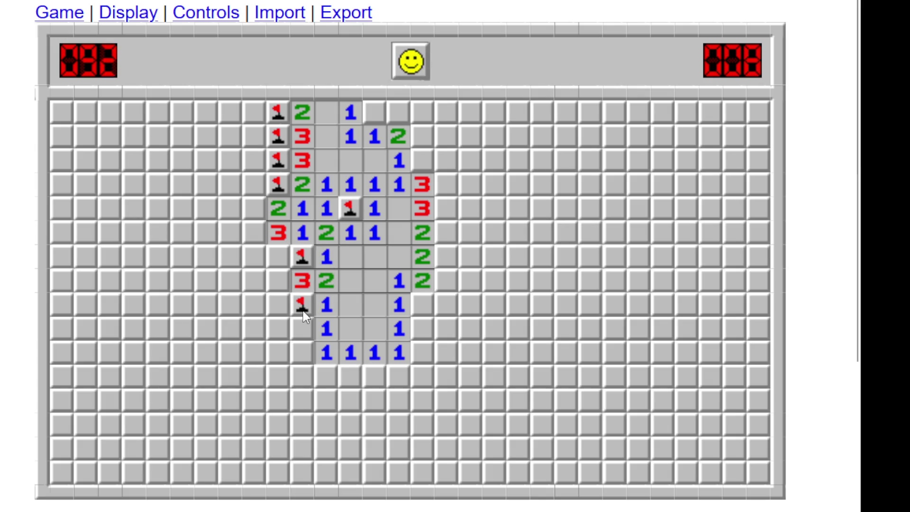
middle_click(303, 236)
middle_click(326, 303)
middle_click(326, 328)
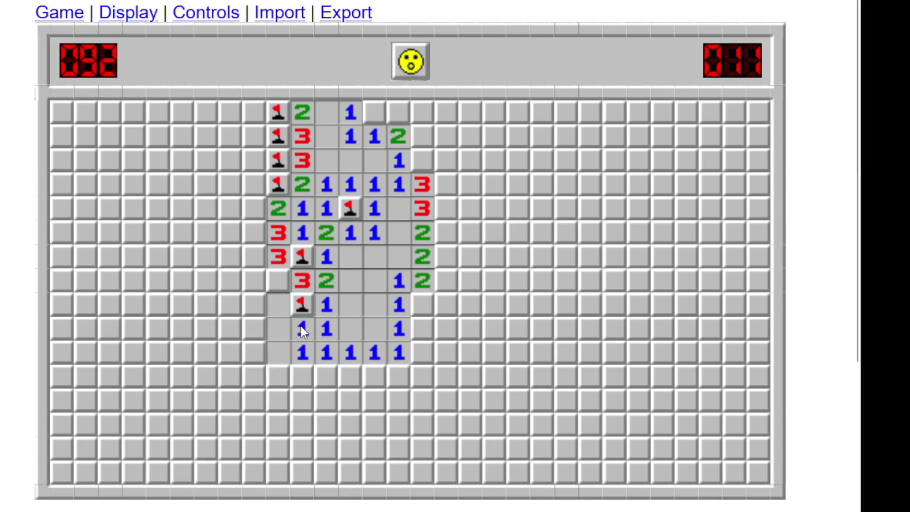
middle_click(302, 327)
- Flag four mines along the diagonal edge, revealing the 4s and 3s beside them
right_click(254, 304)
right_click(280, 279)
left_click(258, 283)
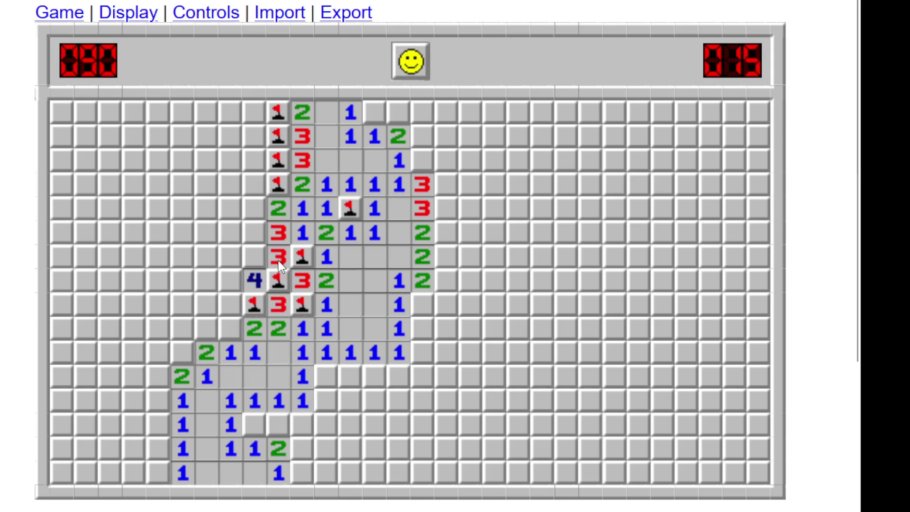
right_click(231, 328)
middle_click(255, 328)
middle_click(232, 357)
right_click(183, 353)
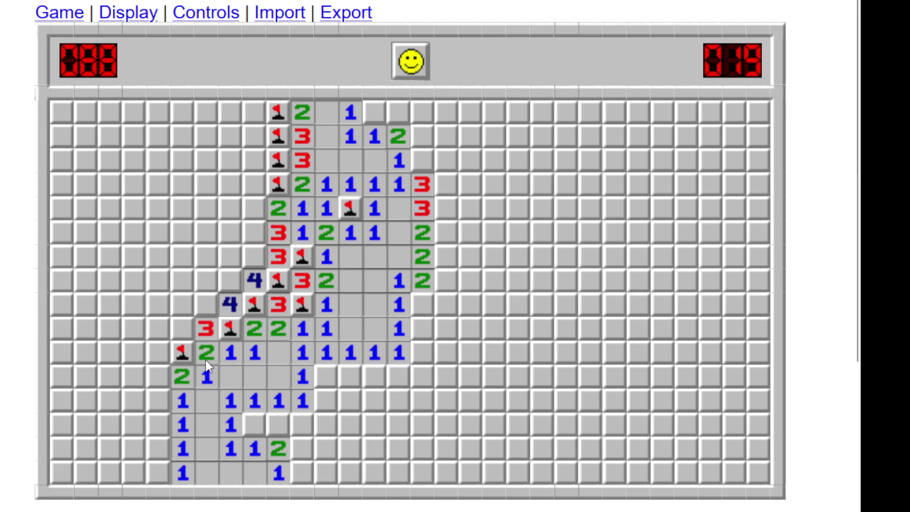
left_click(187, 331)
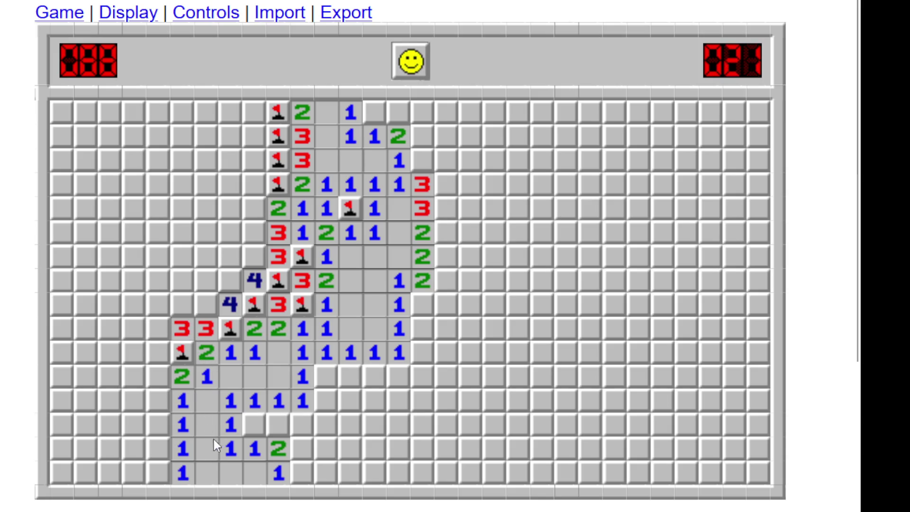
- Flag two mines in the lower open area and reveal the 2 and 1s around them
right_click(249, 422)
left_click(279, 424)
left_click(302, 424)
right_click(301, 449)
left_click(301, 470)
left_click(301, 471)
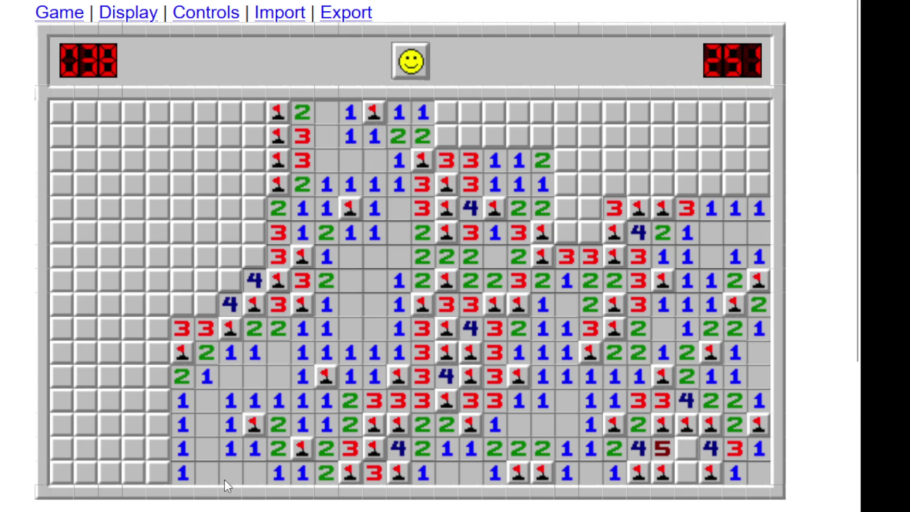
- Flag beside the left 3, detonate a mine with a chord, and start a new game
right_click(212, 305)
middle_click(207, 326)
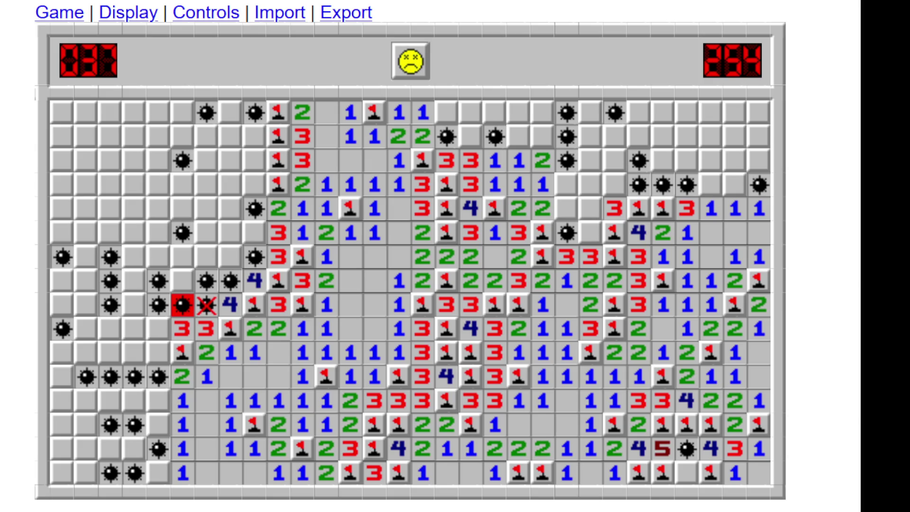
left_click(405, 64)
- Flag mines and chord around the 4 and the 2; the last chord hits a mine and loses the game
left_click(400, 185)
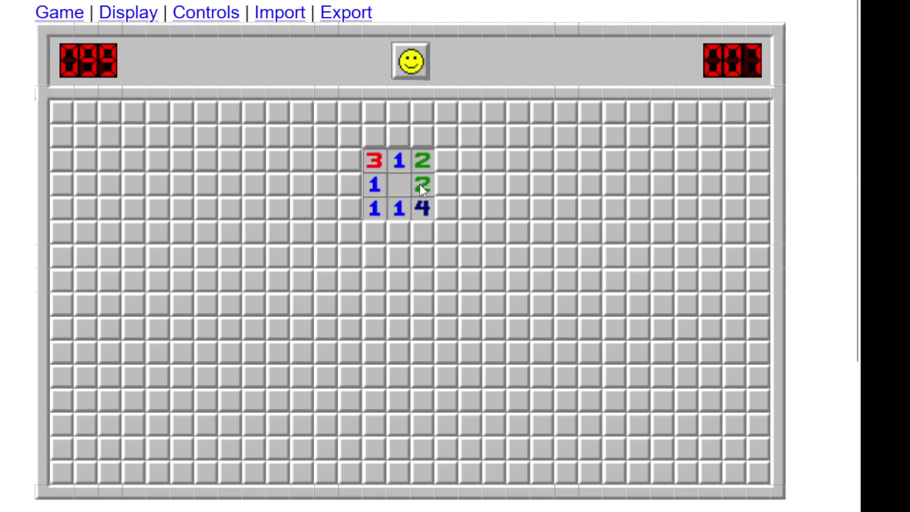
right_click(446, 208)
middle_click(423, 207)
right_click(439, 163)
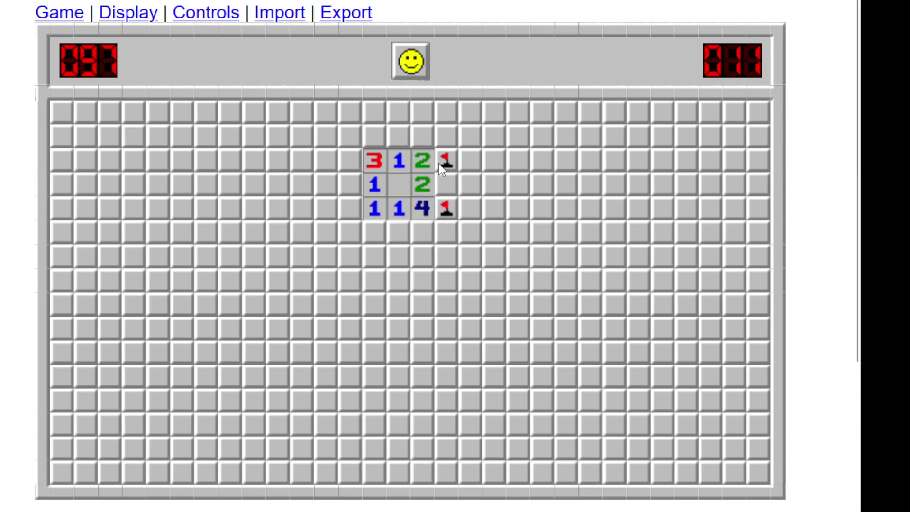
middle_click(422, 186)
- Start a new game, open a starting region and flag the mines below it
left_click(408, 71)
left_click(381, 169)
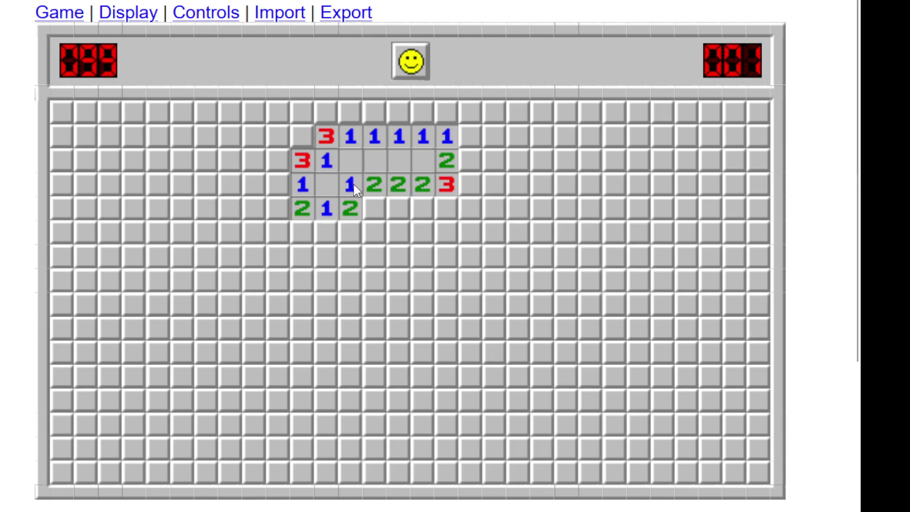
right_click(303, 136)
right_click(374, 208)
right_click(390, 202)
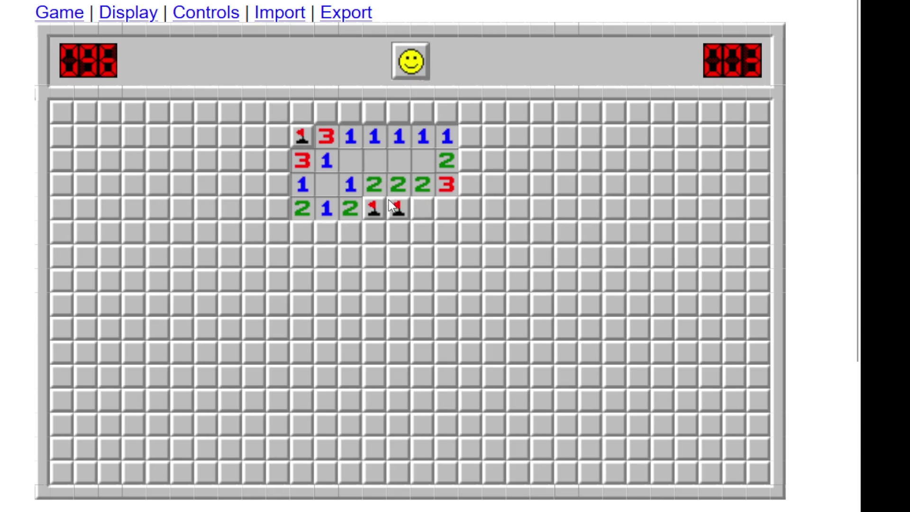
left_click(422, 207)
right_click(445, 208)
middle_click(422, 208)
middle_click(421, 237)
- Flag three mines down the left column and chord the 1s to open further right
left_click(400, 234)
right_click(379, 232)
right_click(381, 248)
right_click(380, 278)
middle_click(397, 290)
middle_click(446, 237)
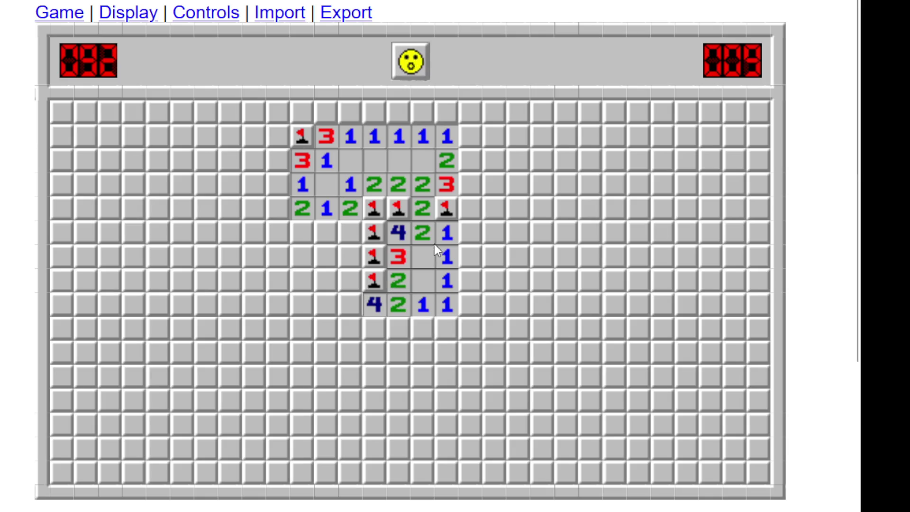
right_click(471, 282)
middle_click(479, 259)
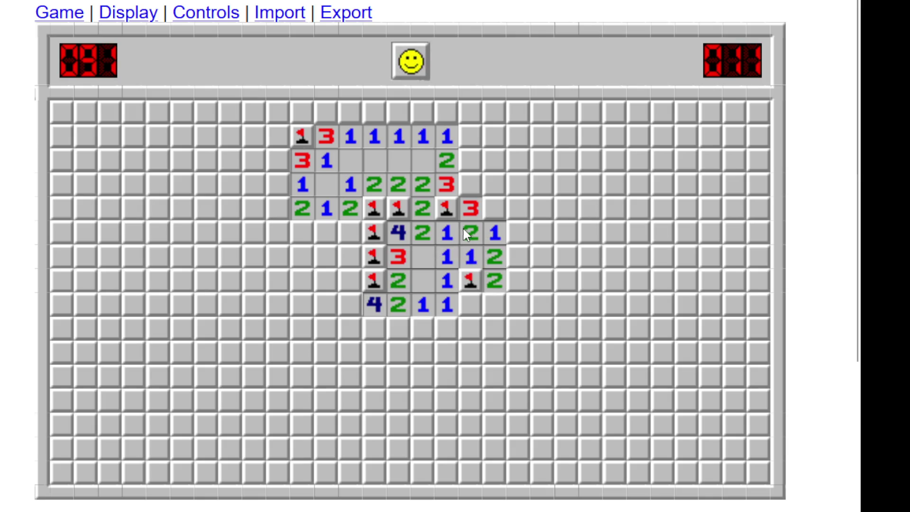
- Flag the mines around the red 3 and chord the 2 and 1 to open a large upper area
right_click(491, 213)
right_click(466, 186)
right_click(470, 162)
middle_click(473, 212)
middle_click(444, 160)
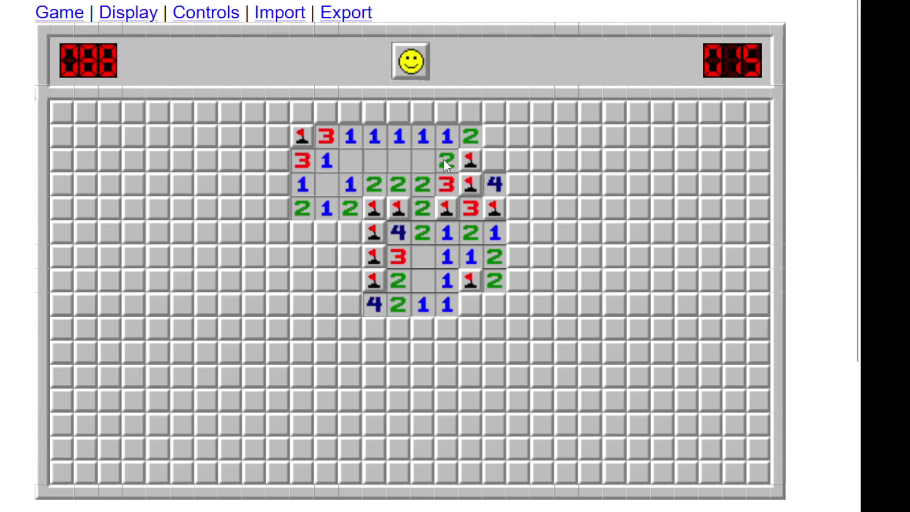
middle_click(448, 141)
- Flag the top-row mines, correcting one misplaced flag
right_click(401, 119)
middle_click(369, 138)
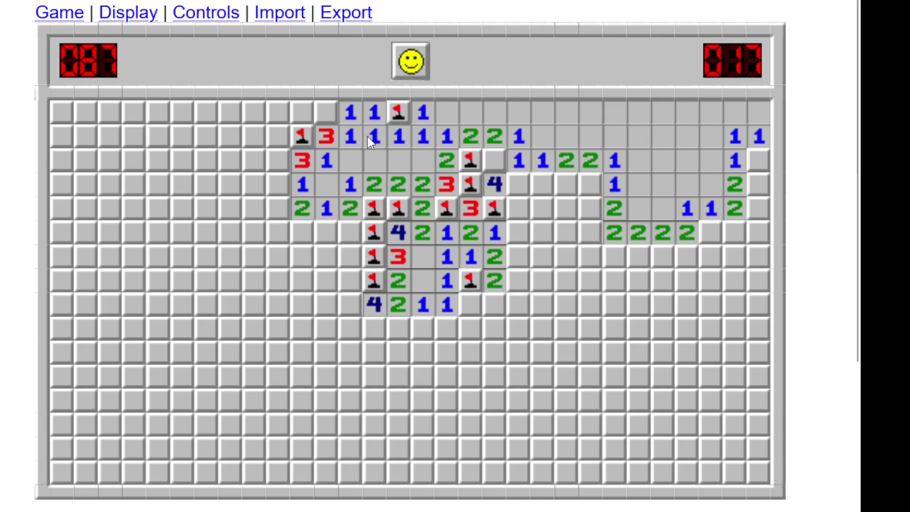
right_click(324, 112)
right_click(322, 112)
right_click(308, 118)
right_click(325, 110)
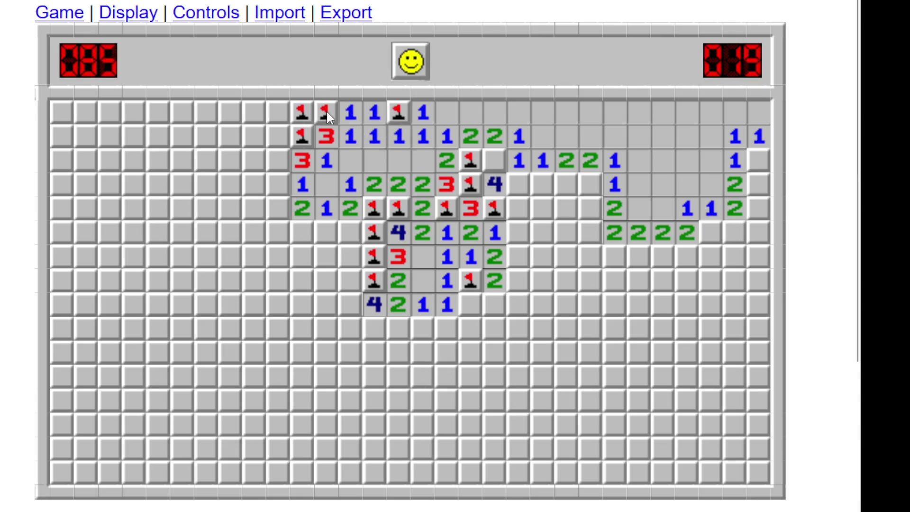
- Chord numbers in the lower rows and flag mines in the newly opened area
middle_click(445, 279)
middle_click(446, 306)
middle_click(469, 310)
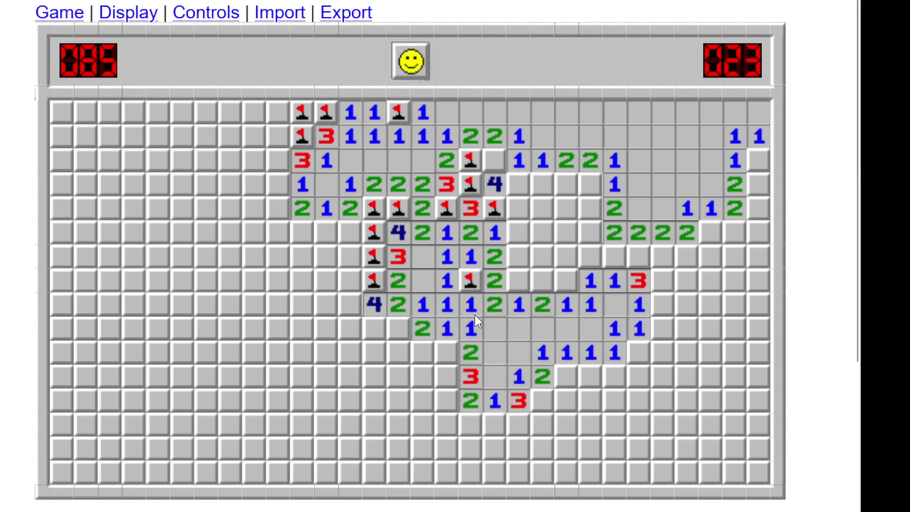
right_click(519, 286)
left_click(544, 290)
right_click(565, 283)
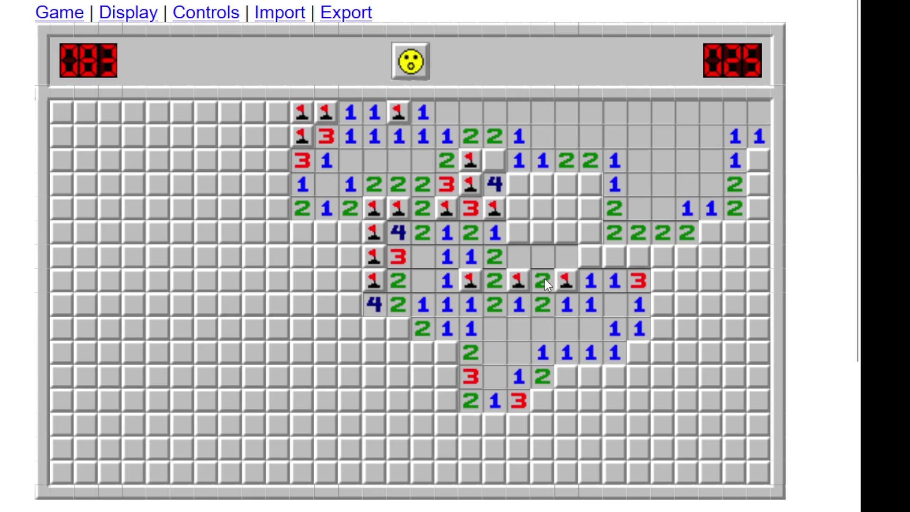
middle_click(545, 279)
- Chord numbers further up, flag mines near the 4 and the new opening, and reveal the 5
middle_click(519, 251)
middle_click(503, 223)
middle_click(518, 208)
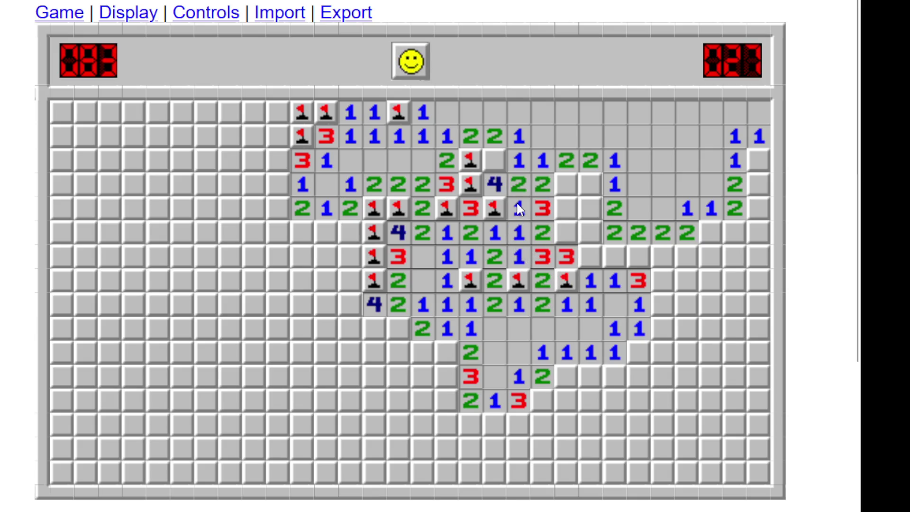
right_click(503, 166)
right_click(566, 186)
right_click(591, 182)
left_click(581, 212)
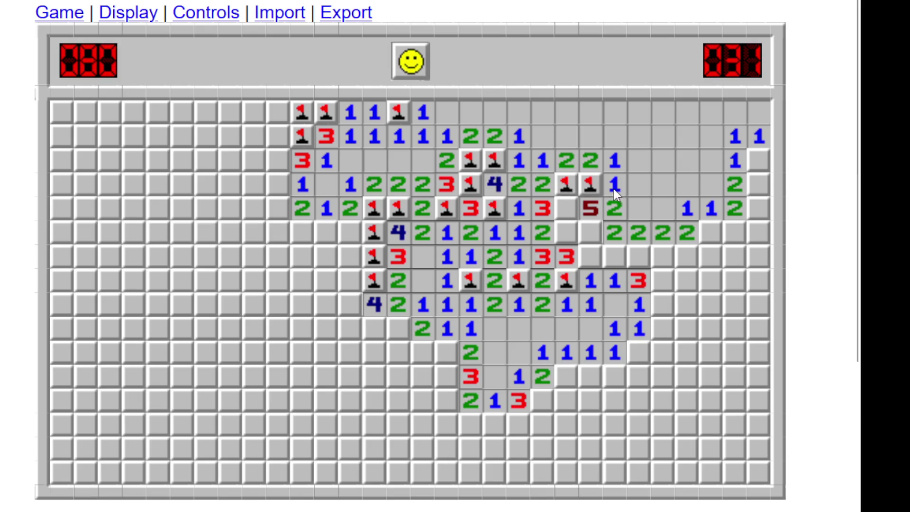
- Flag three mines around the 5 and open cells in the row below it
right_click(566, 209)
right_click(564, 235)
right_click(589, 237)
left_click(590, 256)
left_click(613, 259)
left_click(615, 261)
- Flag two mines further right and open cells revealing a 3 and a 1
right_click(637, 258)
right_click(656, 254)
left_click(656, 230)
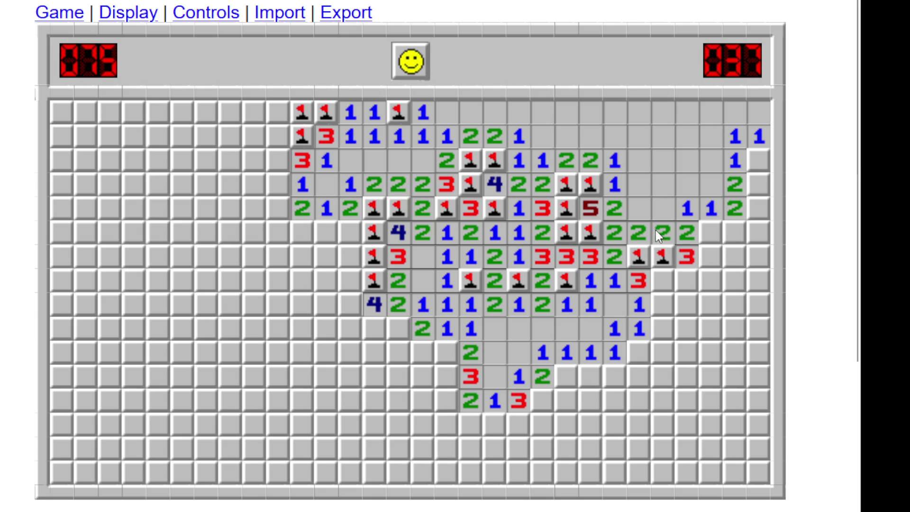
right_click(709, 232)
left_click(686, 224)
left_click(710, 261)
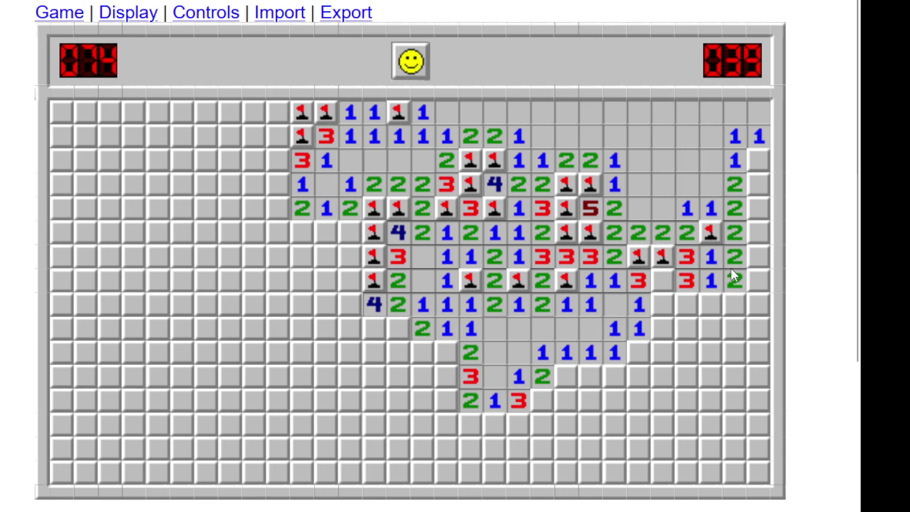
- Flag mines on the right edge and open the safe cells beside them
right_click(763, 163)
left_click(733, 163)
right_click(754, 208)
left_click(732, 203)
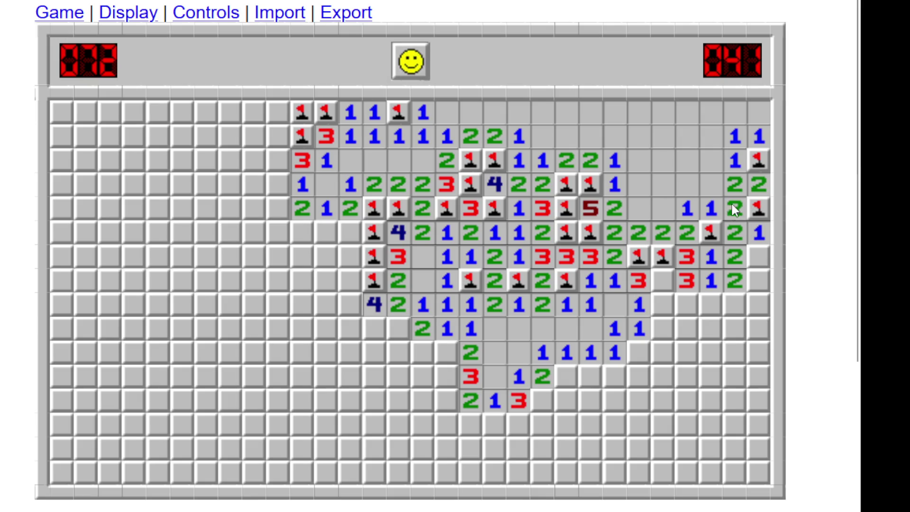
left_click(732, 224)
right_click(751, 271)
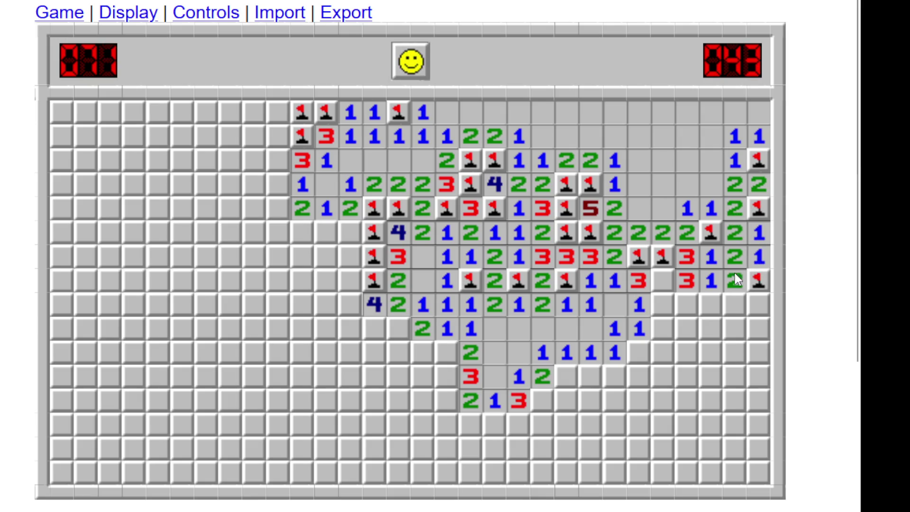
- Flag mines in the lower right area and open the region around the 1
right_click(661, 279)
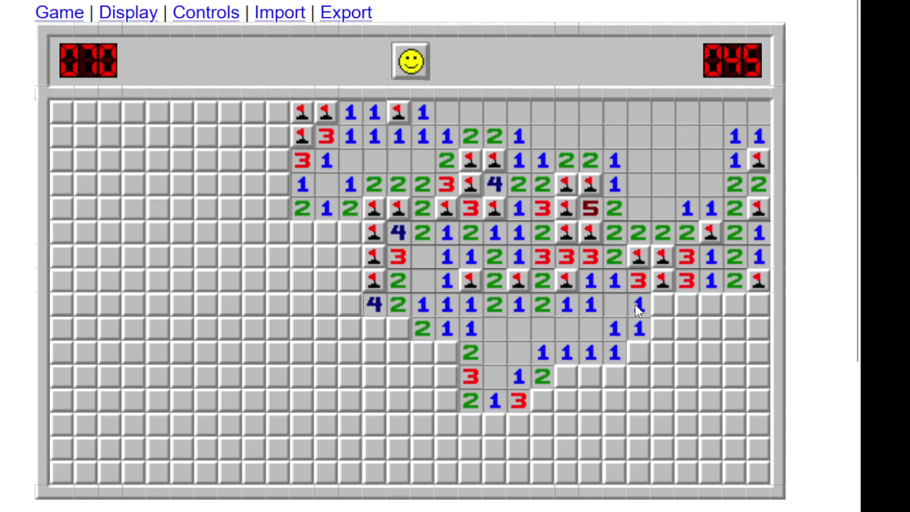
left_click(638, 307)
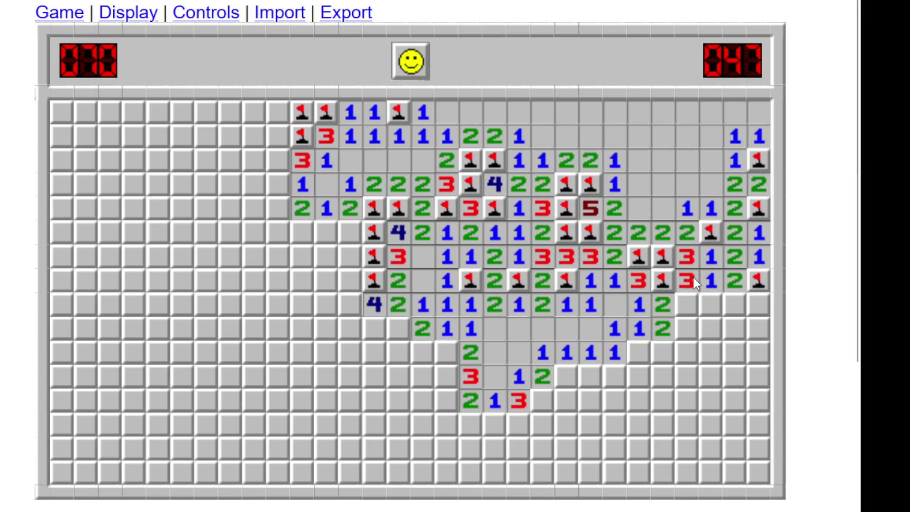
right_click(642, 353)
left_click(648, 332)
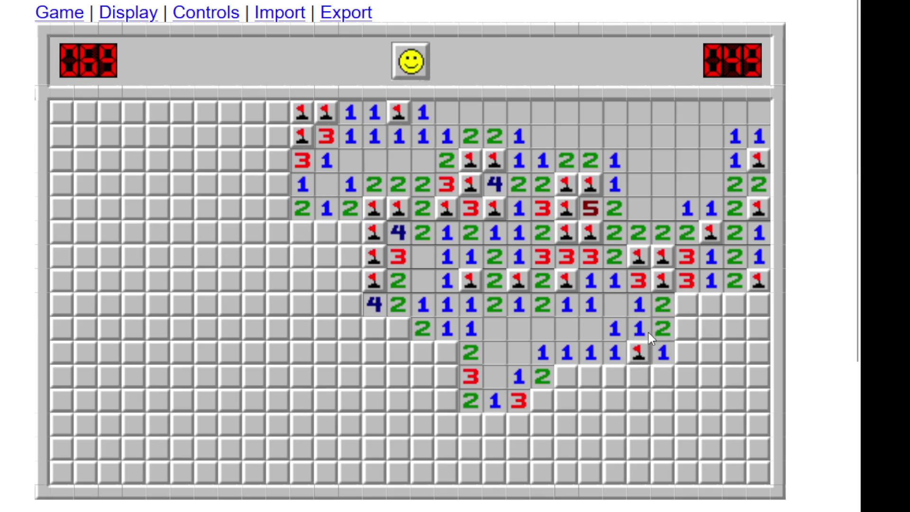
left_click(665, 344)
- Flag mines around the newly revealed 2 and 3 and open cells below the right-edge flag
right_click(686, 304)
left_click(710, 304)
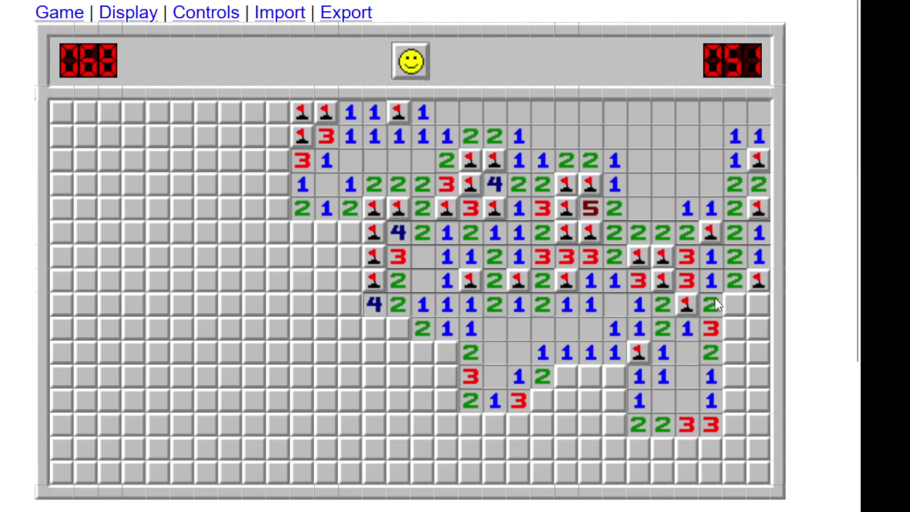
left_click(724, 303)
right_click(727, 322)
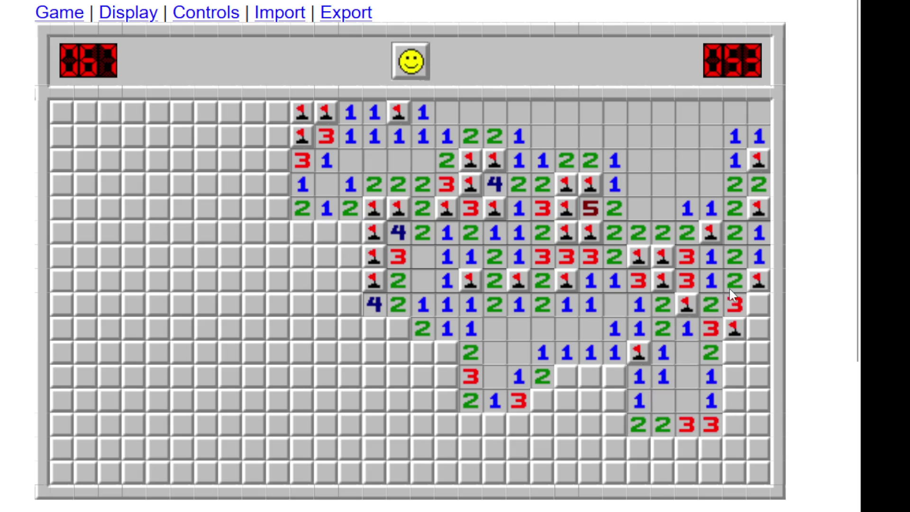
right_click(749, 302)
left_click(754, 329)
- Flag a lower-right mine and open the cells down the right-edge column
left_click(716, 338)
right_click(723, 348)
left_click(713, 346)
left_click(724, 374)
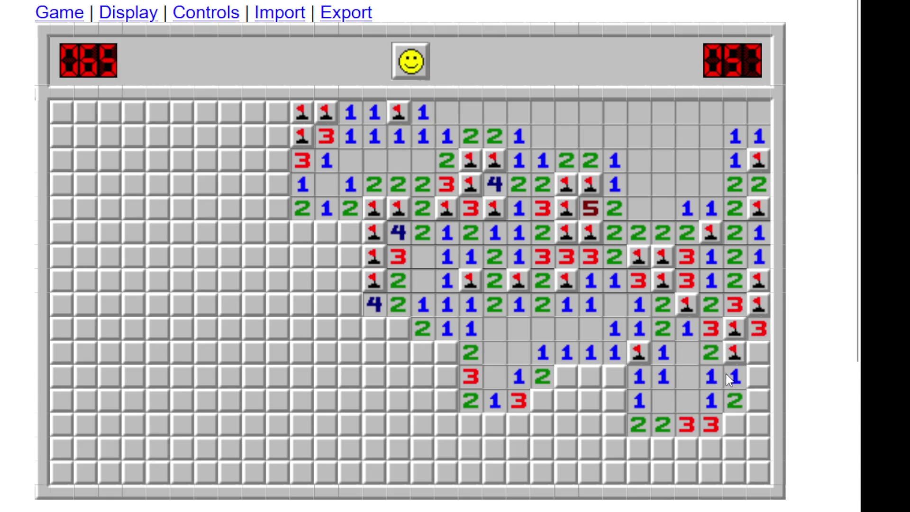
left_click(732, 383)
left_click(712, 393)
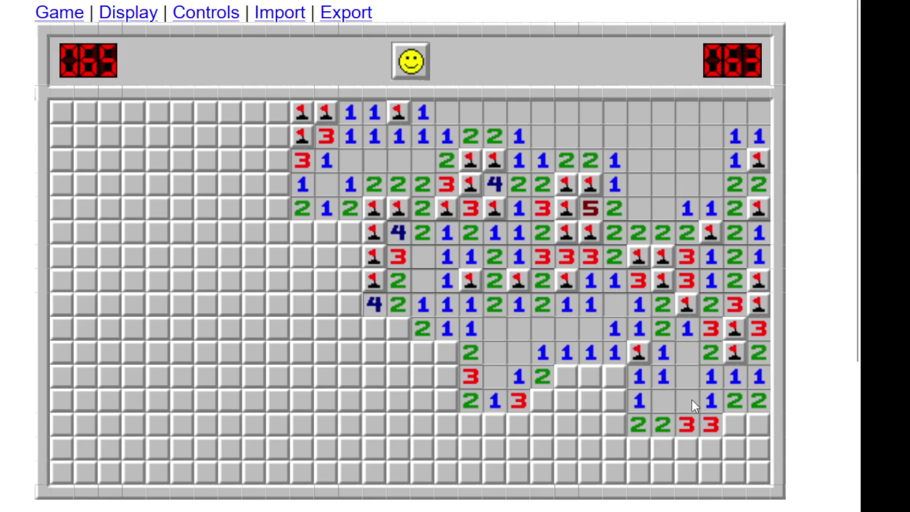
- Chord numbers and flag mines across the bottom rows, revealing a 5 and a 3
middle_click(647, 383)
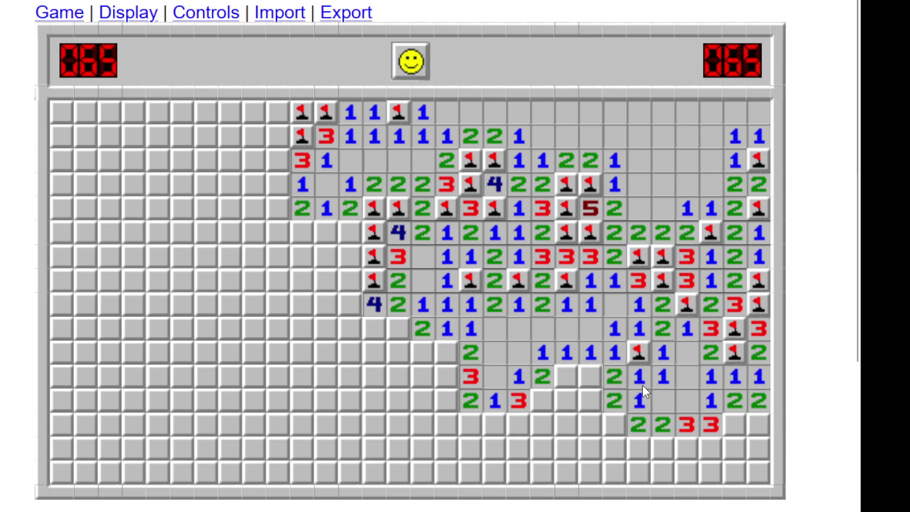
middle_click(619, 356)
right_click(565, 380)
right_click(589, 393)
middle_click(598, 372)
right_click(624, 417)
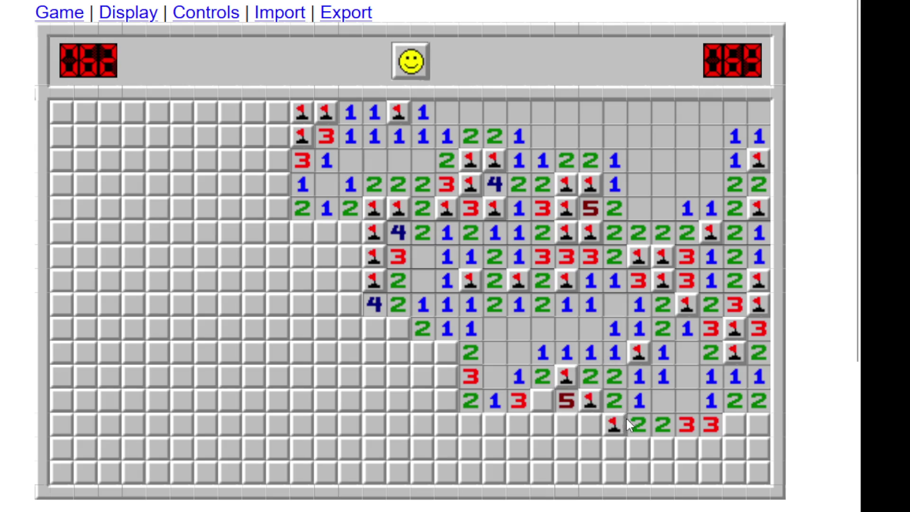
middle_click(618, 401)
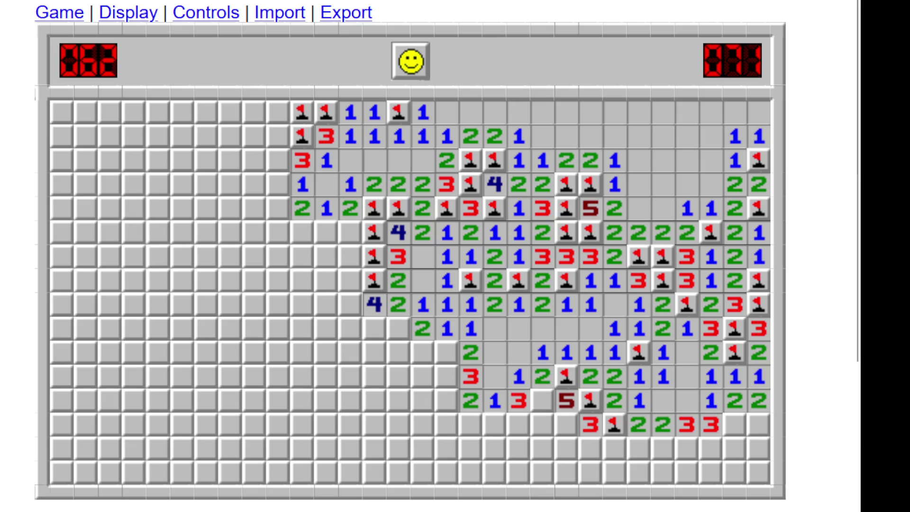
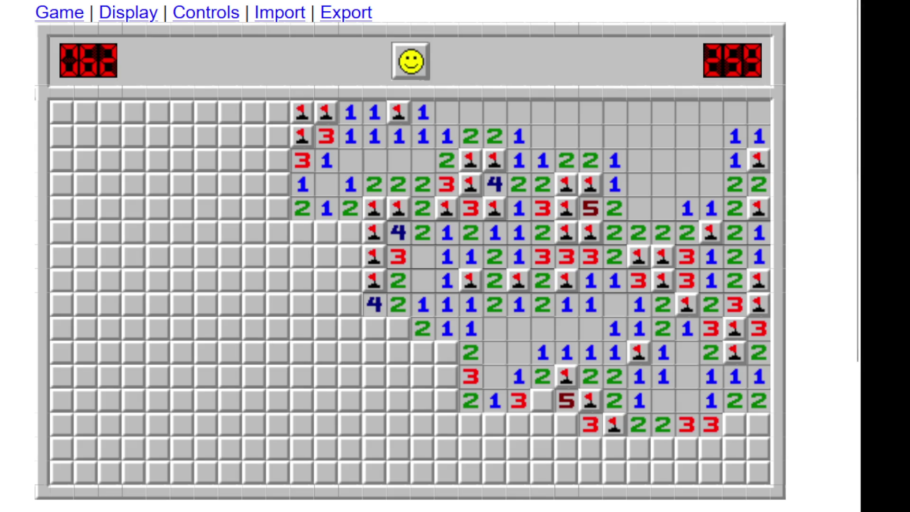
- Flag certain mines and chord-open around satisfied numbers in the board's centre and right
middle_click(350, 208)
right_click(311, 231)
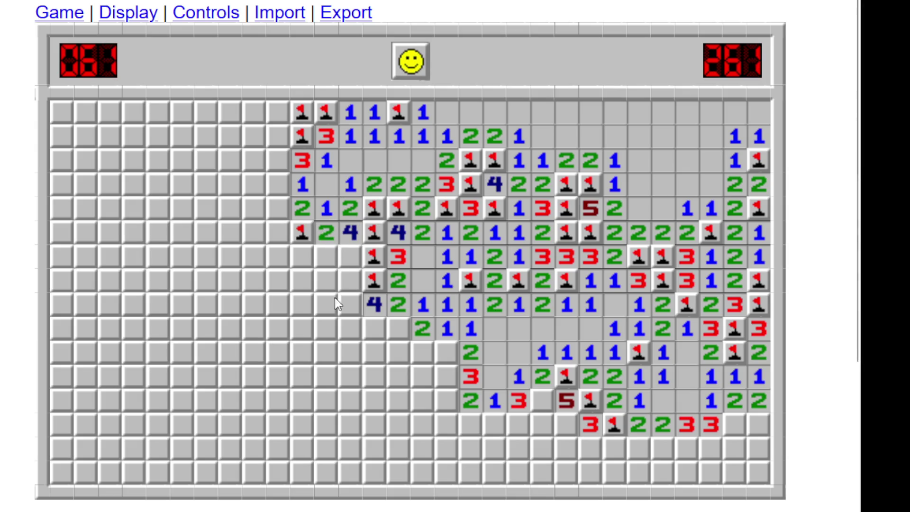
right_click(398, 328)
middle_click(403, 308)
right_click(436, 344)
middle_click(445, 332)
middle_click(424, 332)
middle_click(406, 352)
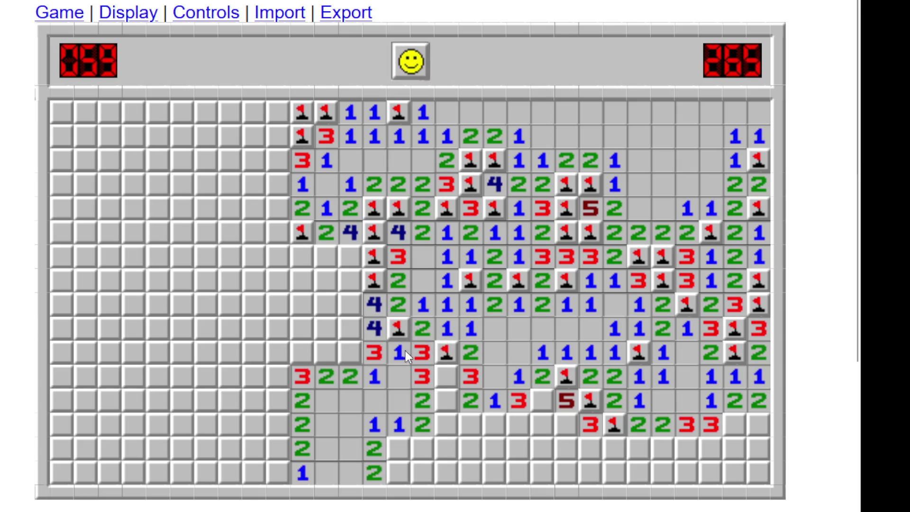
- Flag the mines in the left column and chord the satisfied 2 and both 4s
right_click(353, 358)
right_click(324, 355)
middle_click(323, 384)
right_click(353, 329)
right_click(354, 310)
middle_click(368, 305)
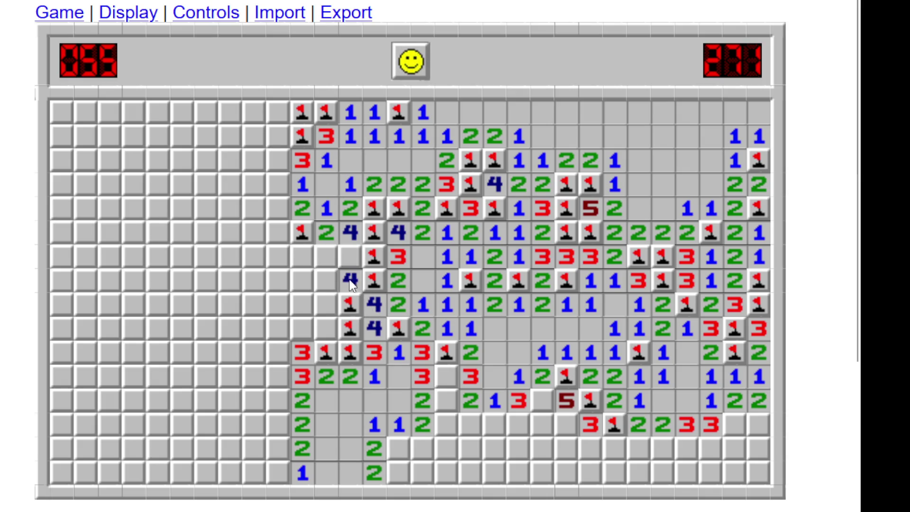
middle_click(354, 231)
- Flag the mines near the bottom and clear the remaining safe cells in that column
right_click(405, 444)
right_click(403, 469)
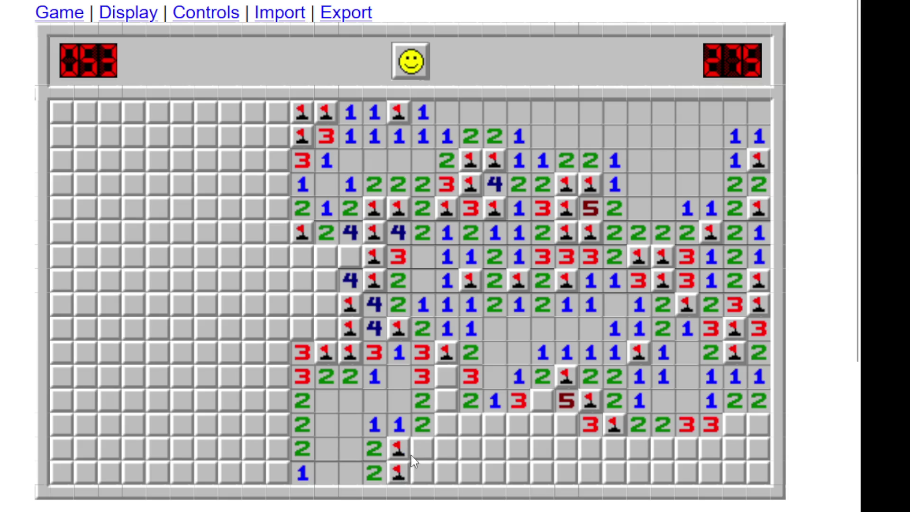
middle_click(404, 427)
right_click(444, 378)
right_click(445, 401)
middle_click(419, 397)
middle_click(421, 427)
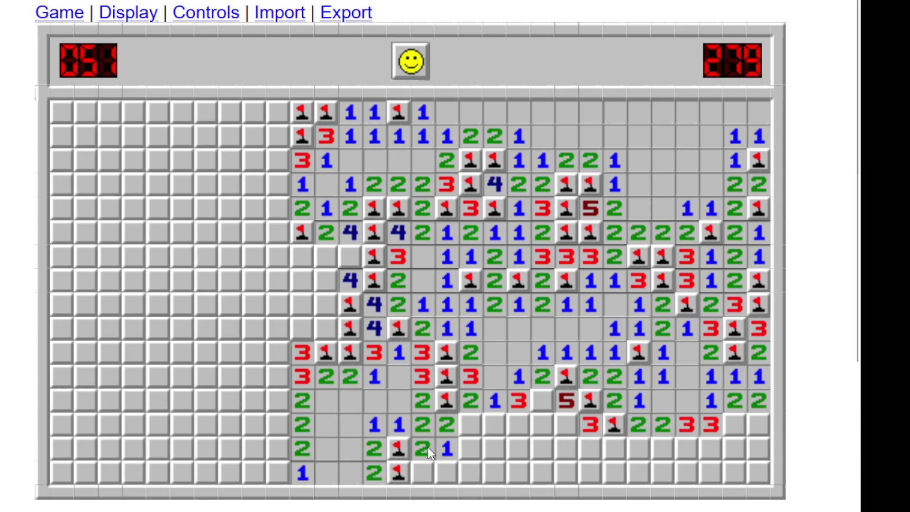
middle_click(428, 447)
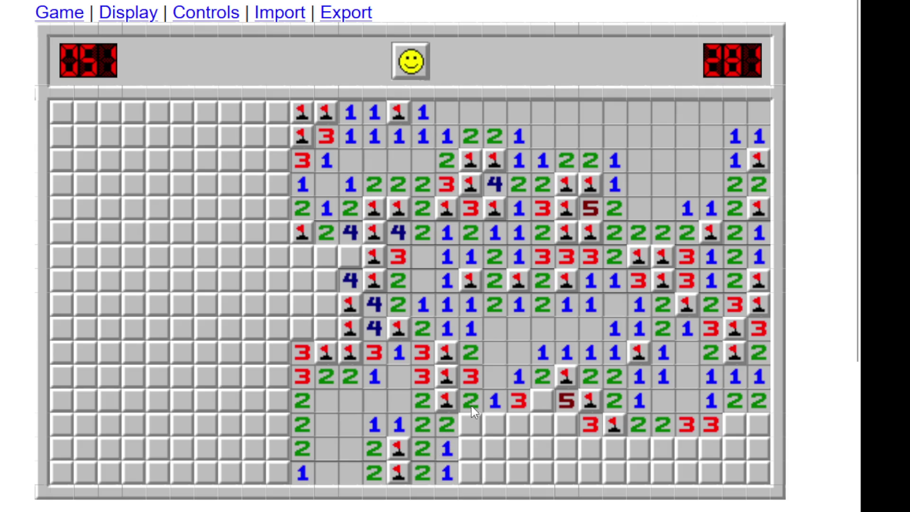
- Flag the mines around the 3s in the lower rows and reveal the safe cells between them
right_click(535, 400)
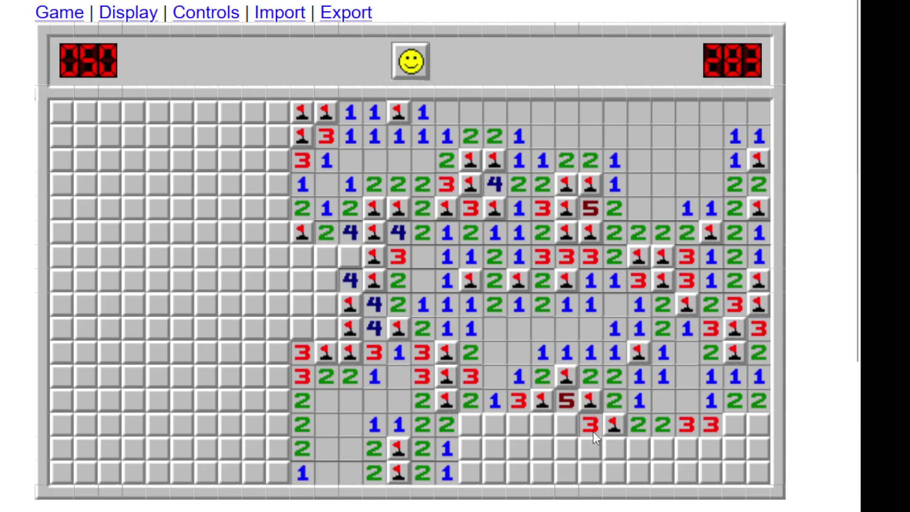
right_click(569, 423)
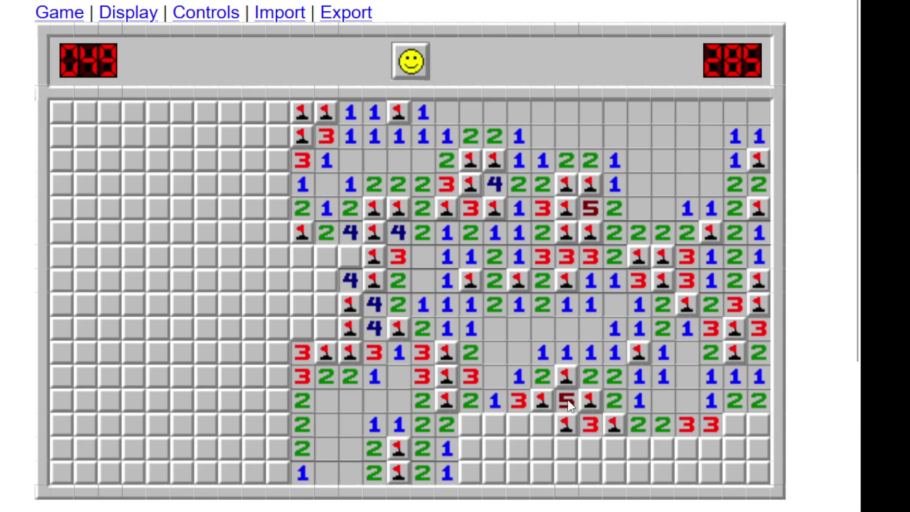
right_click(545, 421)
left_click(587, 429)
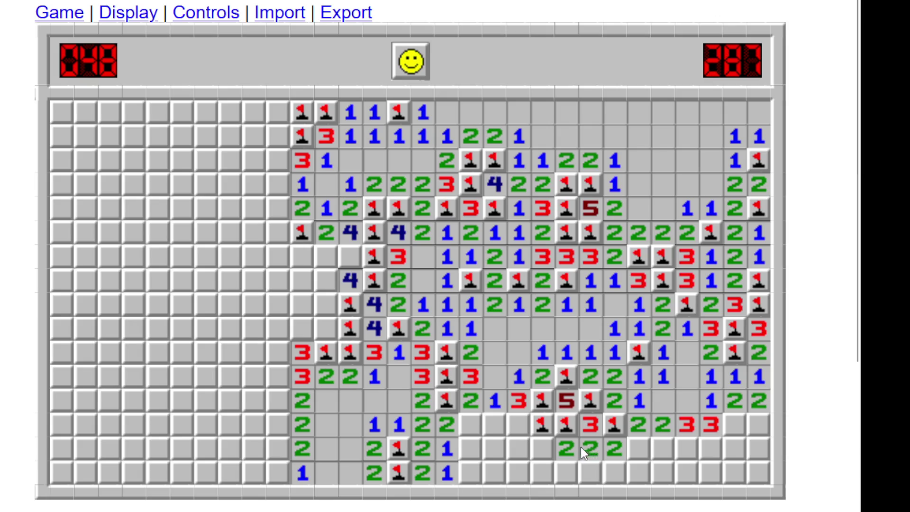
left_click(561, 452)
right_click(523, 419)
left_click(518, 402)
left_click(469, 425)
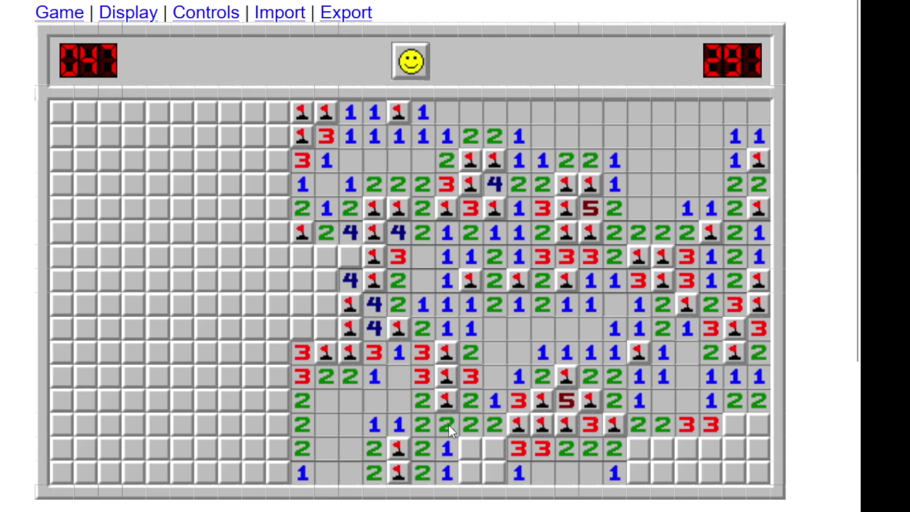
right_click(468, 445)
left_click(442, 453)
left_click(474, 428)
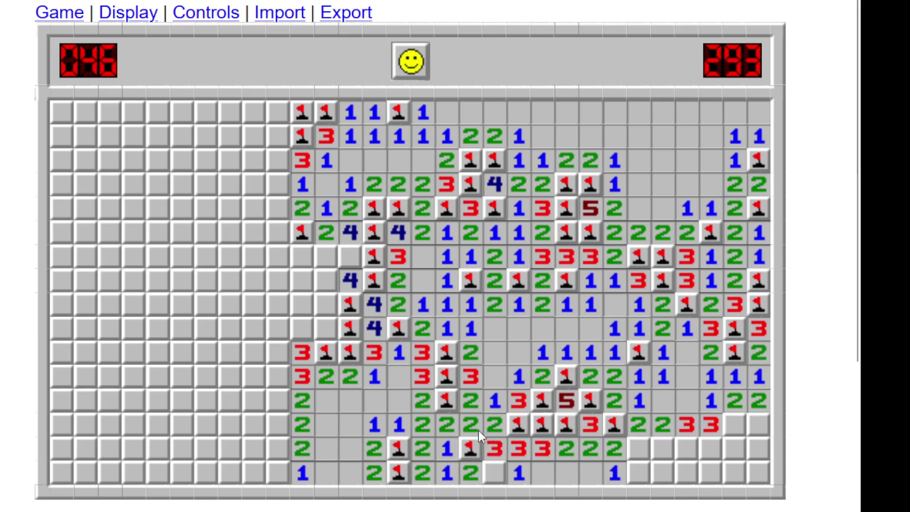
right_click(495, 471)
- Flag two mines at the right edge and one below, then open around the bottom 1, hitting a mine
right_click(733, 425)
right_click(758, 425)
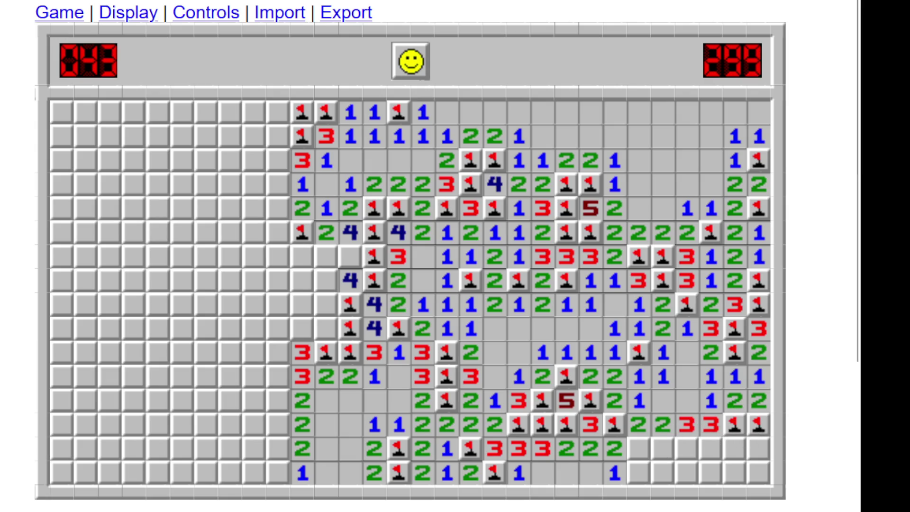
right_click(635, 447)
left_click(615, 465)
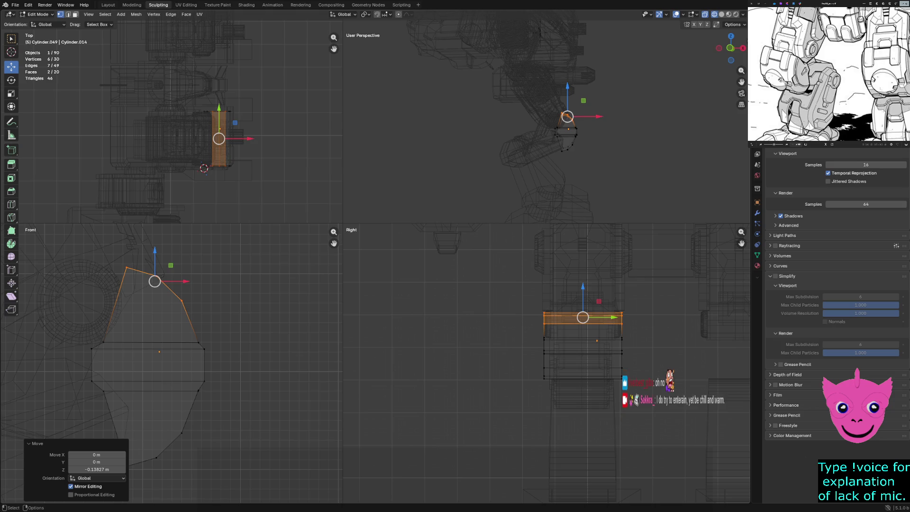
- Deselect the knee cylinder's mesh, adjust the Front view zoom, and pick one of its vertices
key("alt+a")
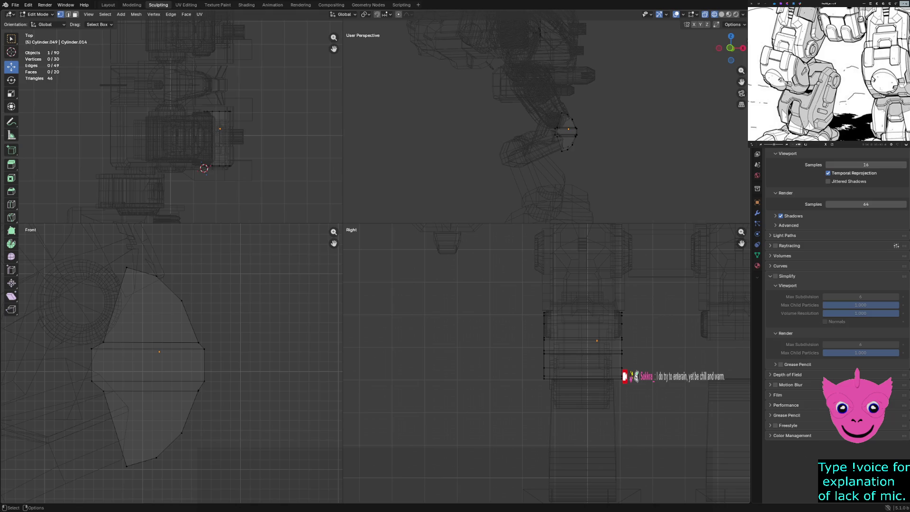
scroll(172, 363, "down", 2)
scroll(172, 363, "down", 2)
scroll(171, 363, "up", 3)
scroll(171, 363, "up", 2)
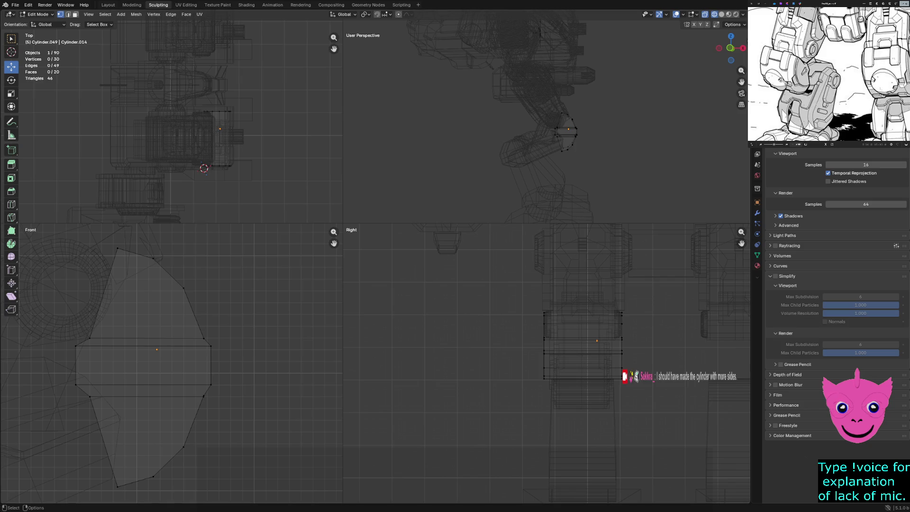
left_click(183, 288)
- Switch the viewports to solid shading and clear the vertex selection
left_click(183, 287)
scroll(183, 288, "up", 2)
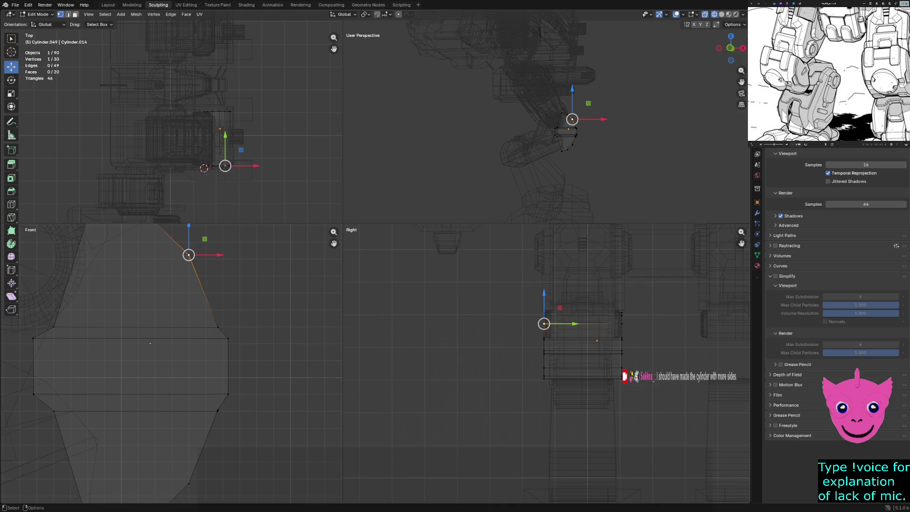
key("z")
left_click(286, 318)
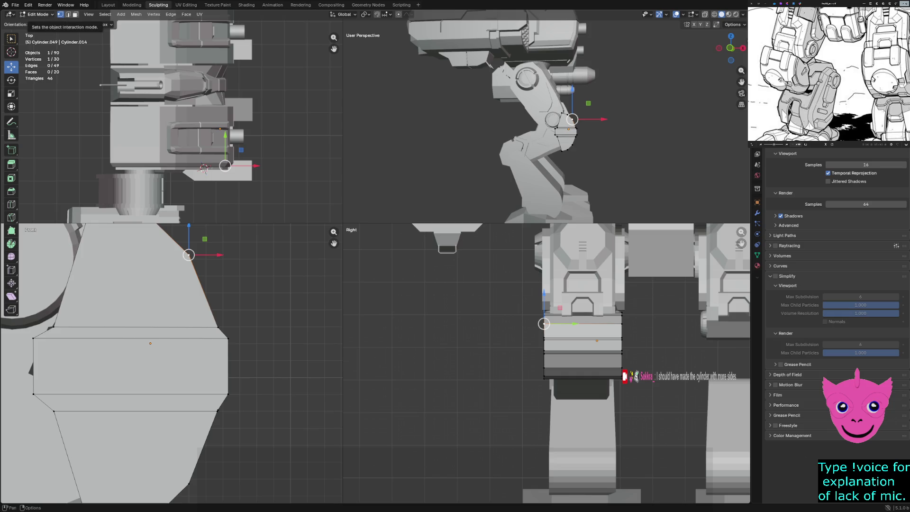
key("alt+a")
- With edge select and X-ray on, select the cylinder's upper slanted outline edges
key("2")
left_click(203, 291)
left_click(172, 238, "shift")
key("alt+z")
left_click(163, 232, "shift")
left_click(177, 251, "shift")
scroll(172, 363, "down", 1)
left_click(128, 231, "shift")
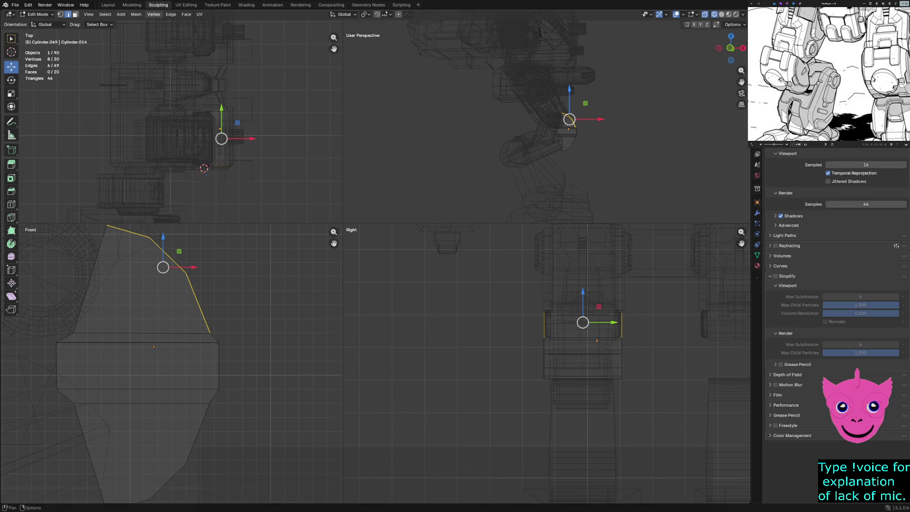
left_click(171, 14)
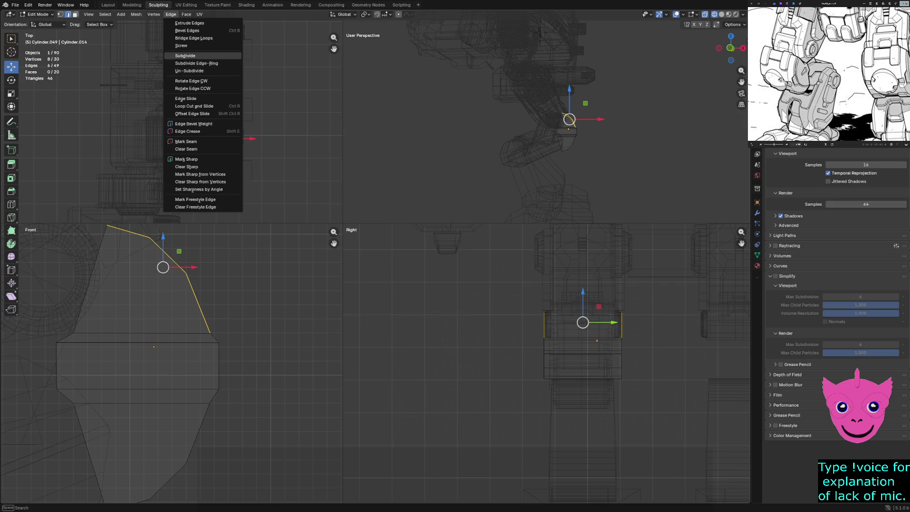
- Subdivide the upper slanted edges, clear the selection, and return to wireframe shading
left_click(185, 55)
key("alt+a")
key("z")
key("6")
key("z")
key("4")
scroll(127, 331, "up", 1)
- Push the new right-side midpoint edge outward to round the outline
left_click(203, 291)
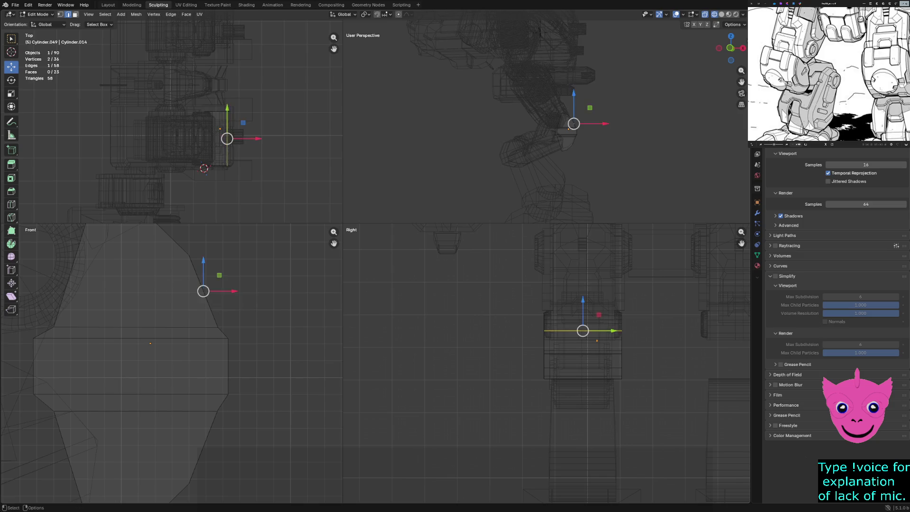
left_click_drag(203, 291, 209, 288)
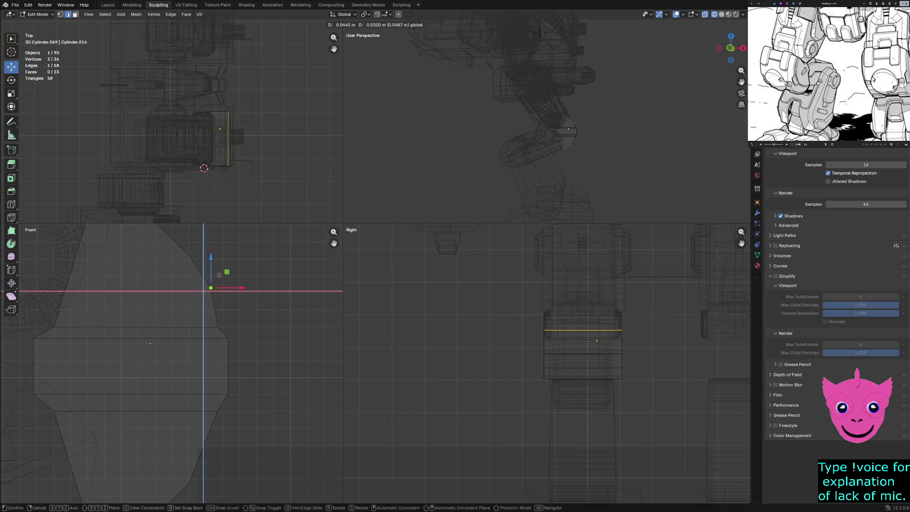
middle_click_drag(208, 288, 219, 349, "shift")
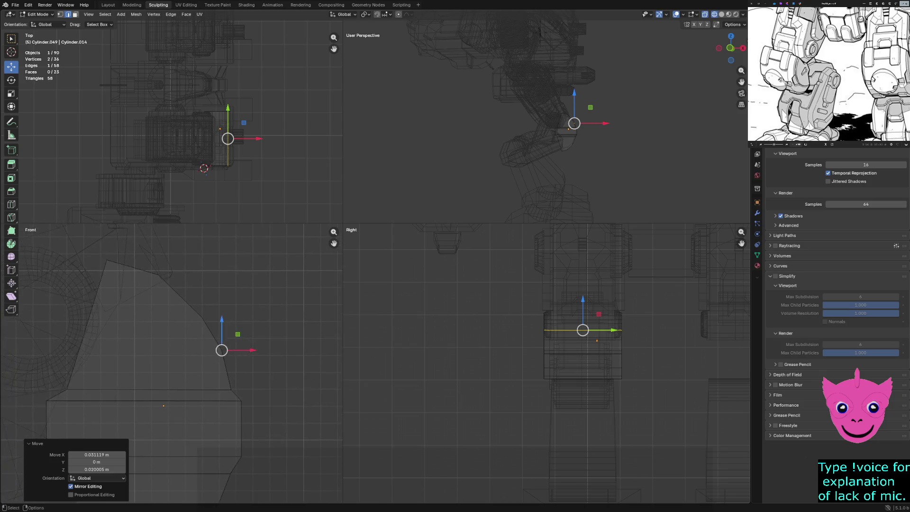
left_click_drag(220, 349, 183, 297)
scroll(183, 297, "down", 2)
left_click(183, 296)
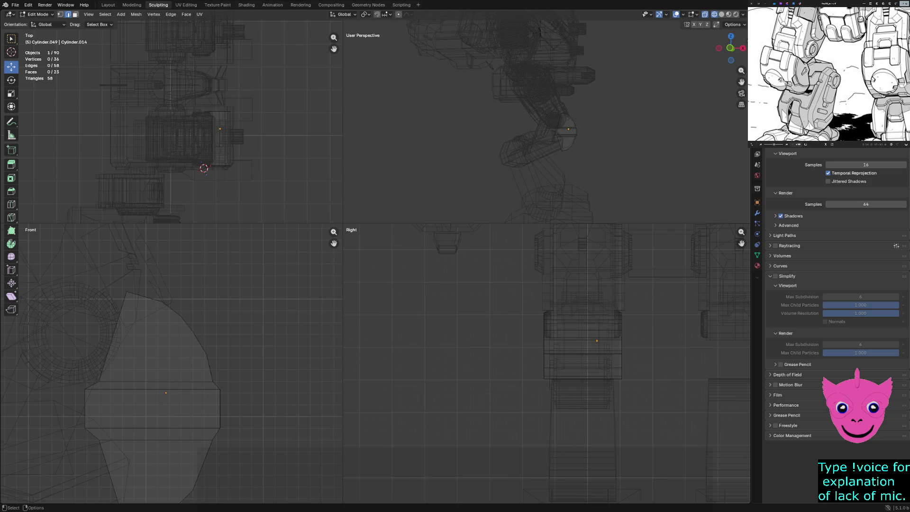
- Shift the new left-side edge slightly up and outward, leaving the top-left edge unchanged
left_click(144, 296)
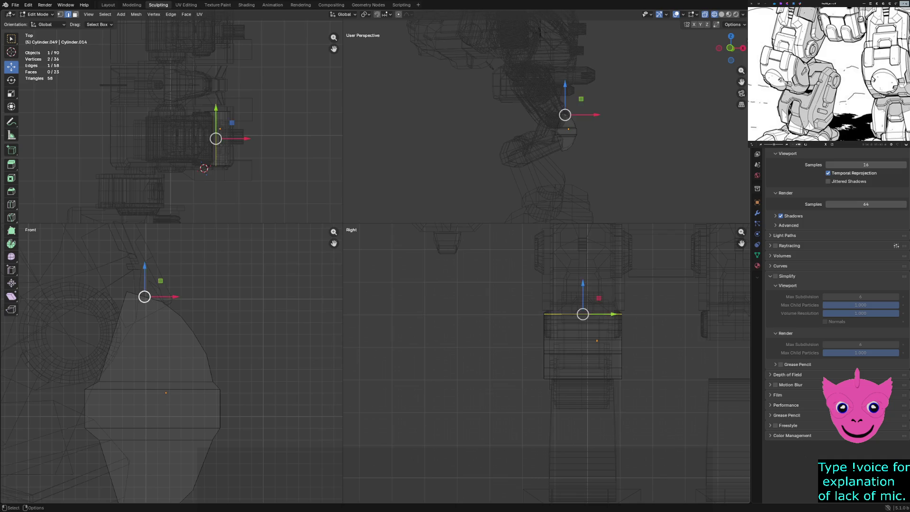
left_click_drag(145, 296, 147, 294)
scroll(147, 294, "up", 2)
left_click(147, 293)
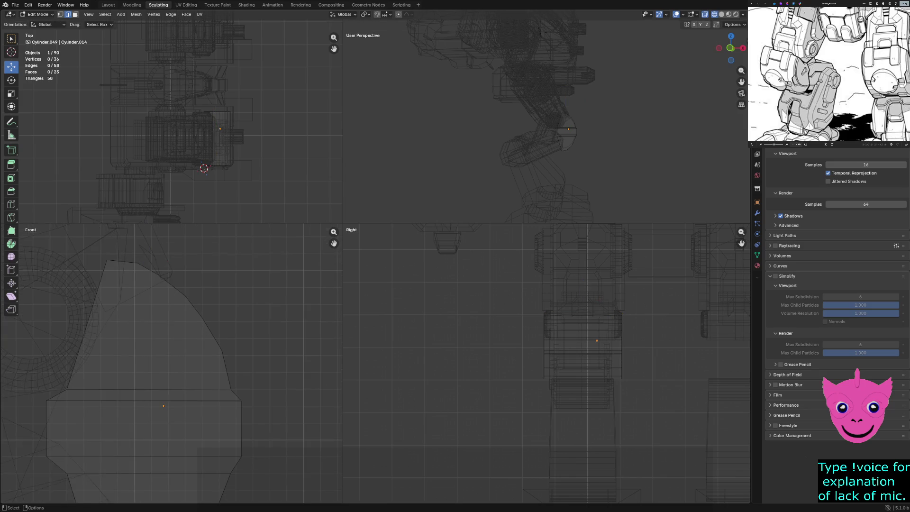
left_click(136, 264)
left_click_drag(136, 264, 137, 264)
key("alt+a")
- Select the cylinder's lower slanted outline edges in the Front view
middle_click_drag(171, 379, 183, 265, "shift")
left_click(226, 390)
left_click(192, 452, "shift")
left_click_drag(139, 475, 156, 495)
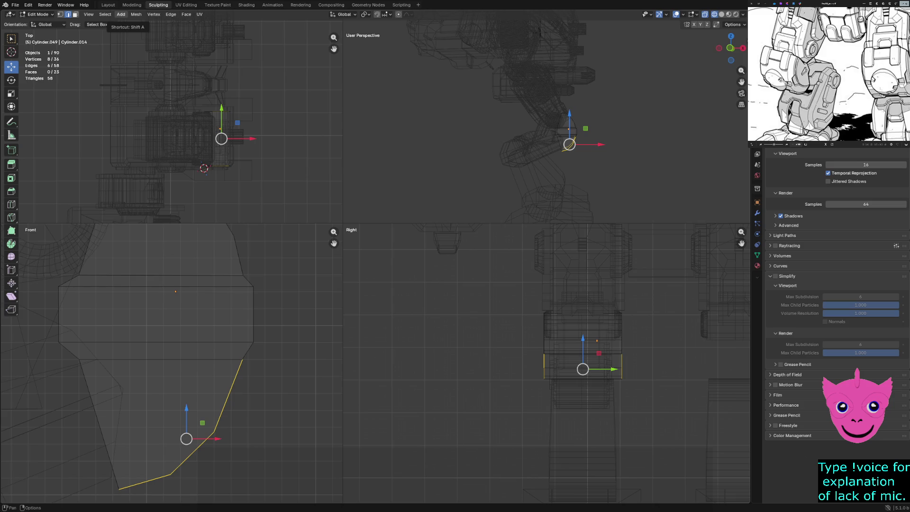
left_click(170, 14)
- Subdivide the lower slanted edges and slide the new lower edge up and outward in vertex mode
left_click(186, 56)
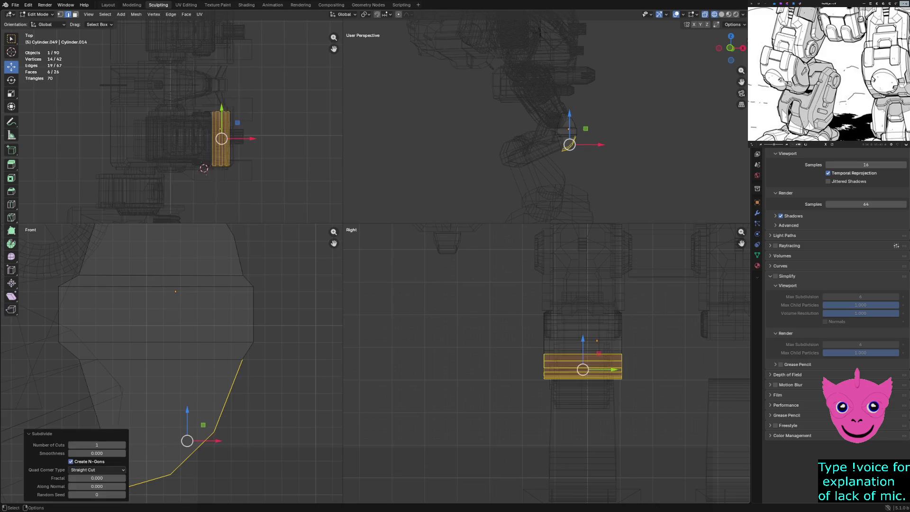
left_click(220, 414)
key("ctrl+Tab")
left_click(220, 413)
key("g")
key("g")
left_click(221, 414)
key("g")
key("g")
left_click(227, 395)
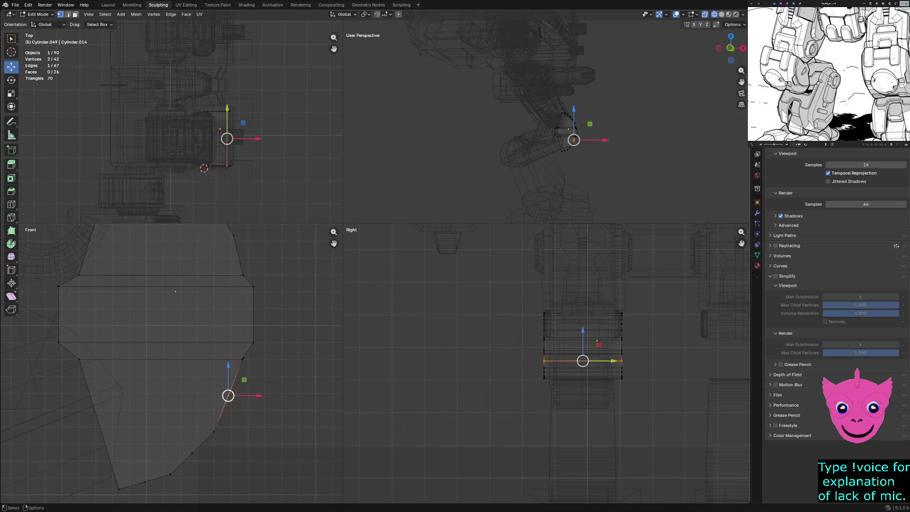
left_click_drag(244, 380, 247, 380)
- Reshape the lower outline, shifting the bottom edge about 0.029 m along X and slightly down
left_click(187, 447)
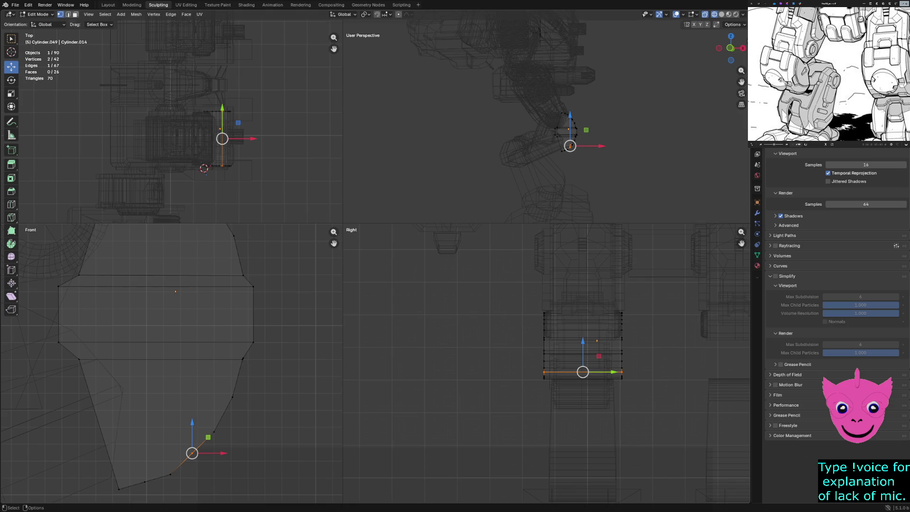
left_click_drag(191, 453, 150, 453)
scroll(150, 453, "down", 1)
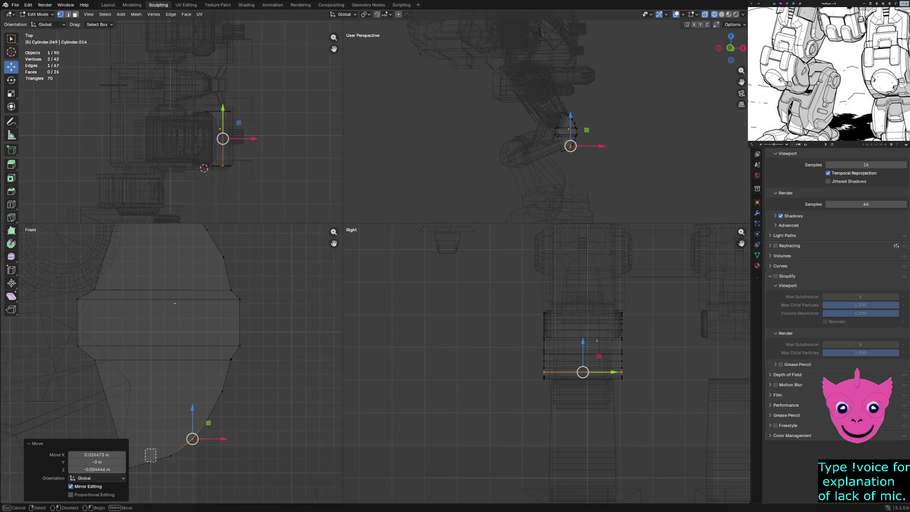
left_click(149, 460)
left_click_drag(162, 446, 166, 449)
- Clear the selection, zoom out, and recentre the mesh in the Front view
key("alt+a")
scroll(166, 449, "down", 1)
scroll(166, 449, "down", 1)
scroll(166, 449, "down", 1)
middle_click_drag(166, 449, 171, 497, "shift")
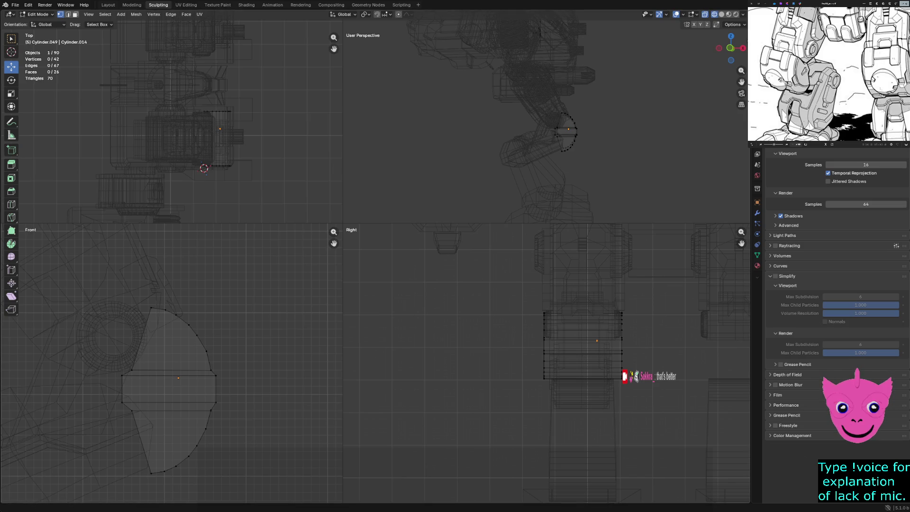
- Orbit the User Perspective view to face the mech's legs and switch to Solid shading
scroll(799, 69, "up", 3)
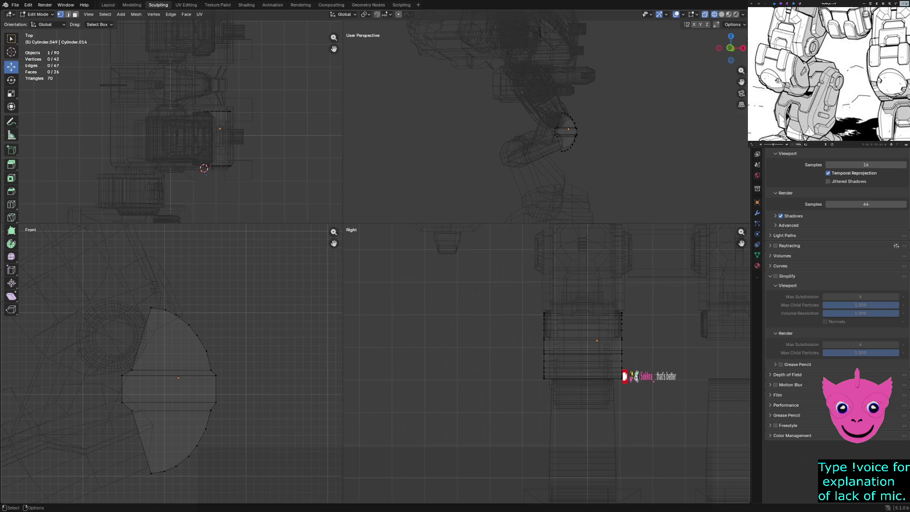
middle_click_drag(545, 123, 521, 119)
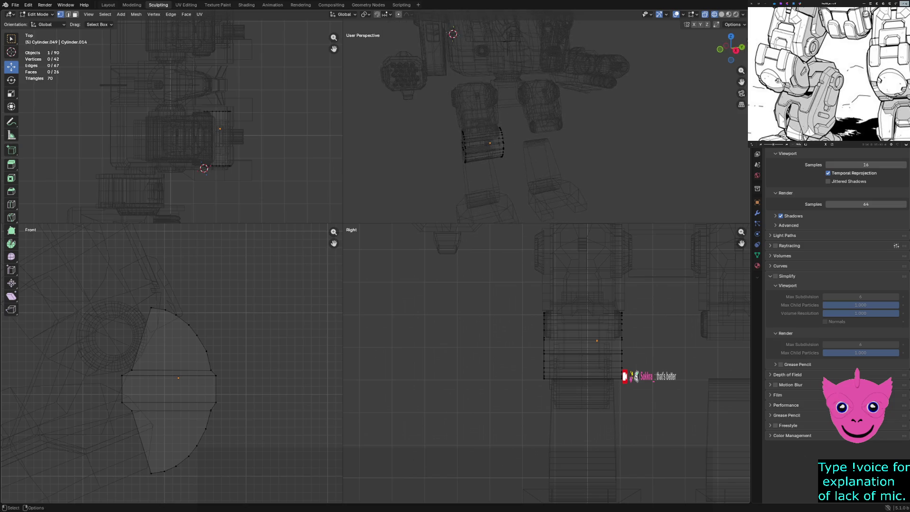
key("z")
left_click(643, 163)
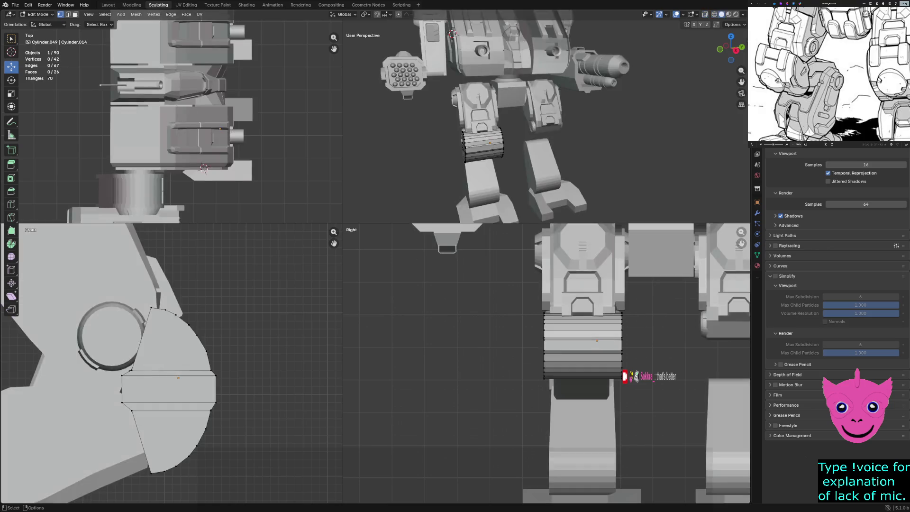
- Orbit toward the legs' front, box-select the knee's right-end vertices, and return to wireframe
scroll(483, 142, "up", 5)
middle_click_drag(521, 142, 541, 142)
scroll(644, 15, "down", 3)
middle_click_drag(644, 14, 643, 15)
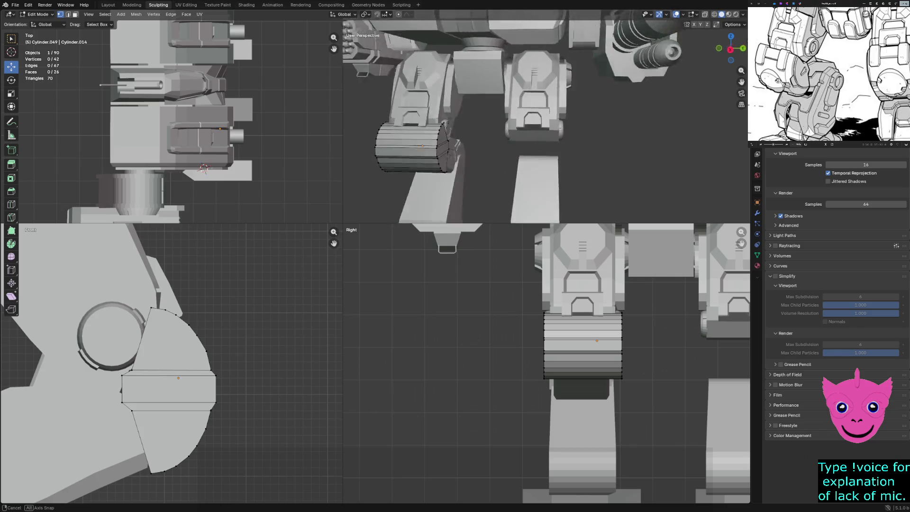
middle_click_drag(545, 119, 545, 119)
scroll(171, 363, "up", 2)
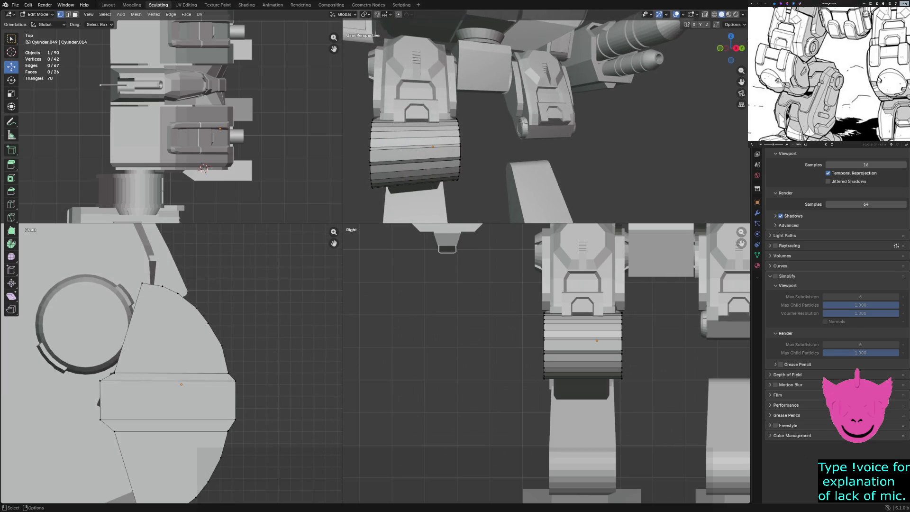
left_click_drag(222, 369, 240, 385)
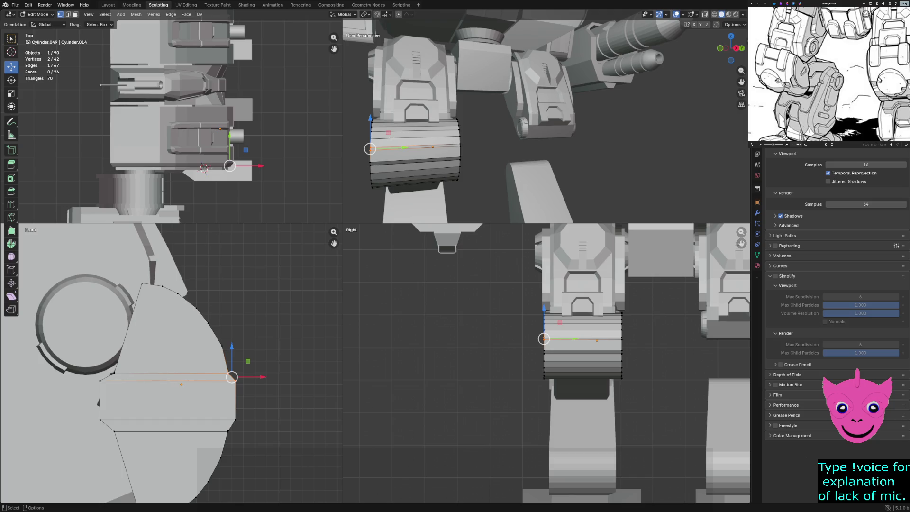
left_click_drag(240, 424, 216, 443, "shift")
key("z")
left_click(170, 428)
- Push the right rim vertices outward along X and nudge the lower and side vertices along Z
left_click_drag(223, 364, 238, 376, "shift")
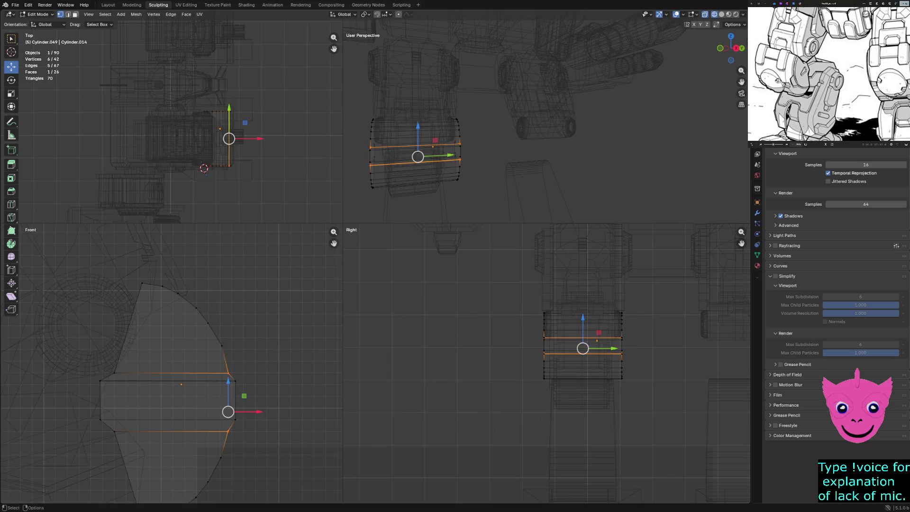
left_click_drag(245, 411, 247, 411)
key("alt+a")
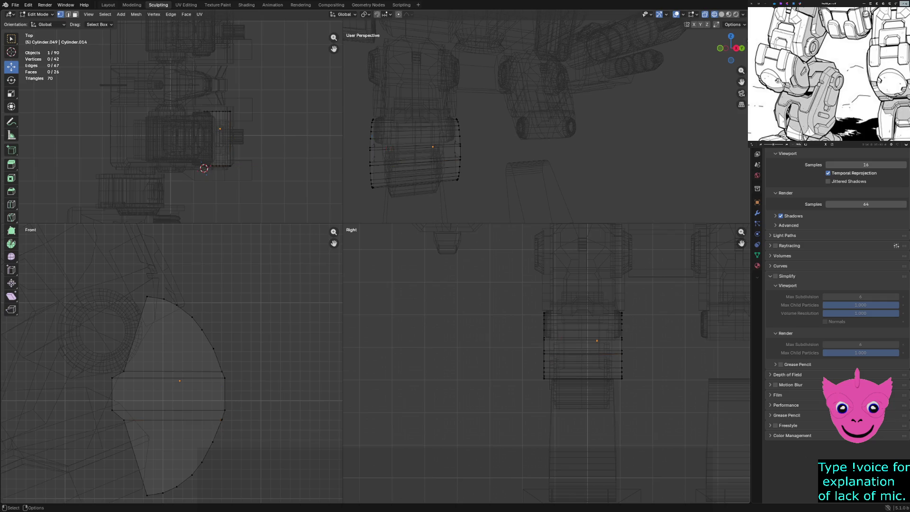
left_click_drag(223, 423, 242, 438)
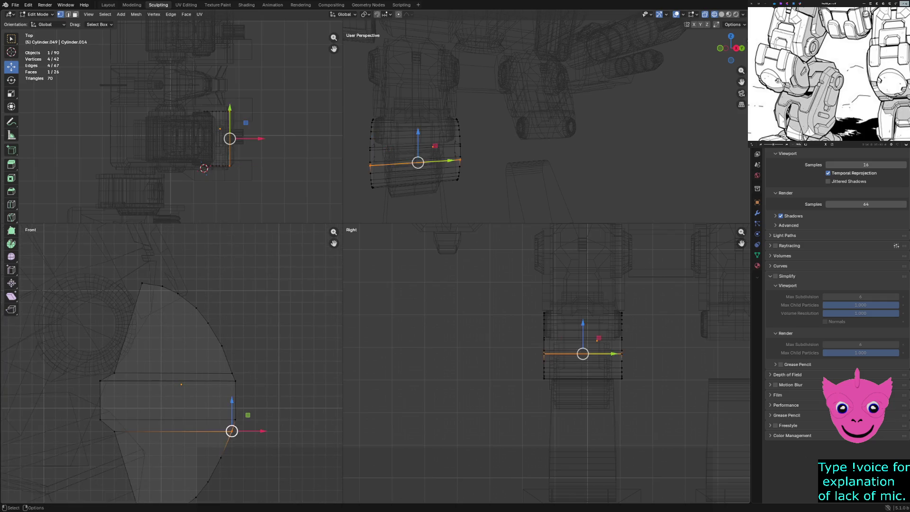
left_click_drag(231, 401, 232, 405)
key("alt+a")
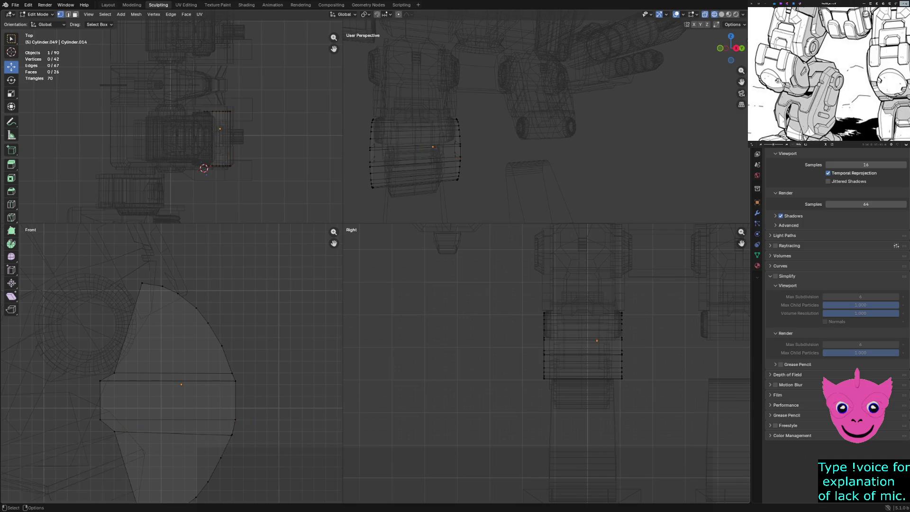
left_click_drag(222, 364, 241, 380)
left_click_drag(232, 343, 232, 342)
key("alt+a")
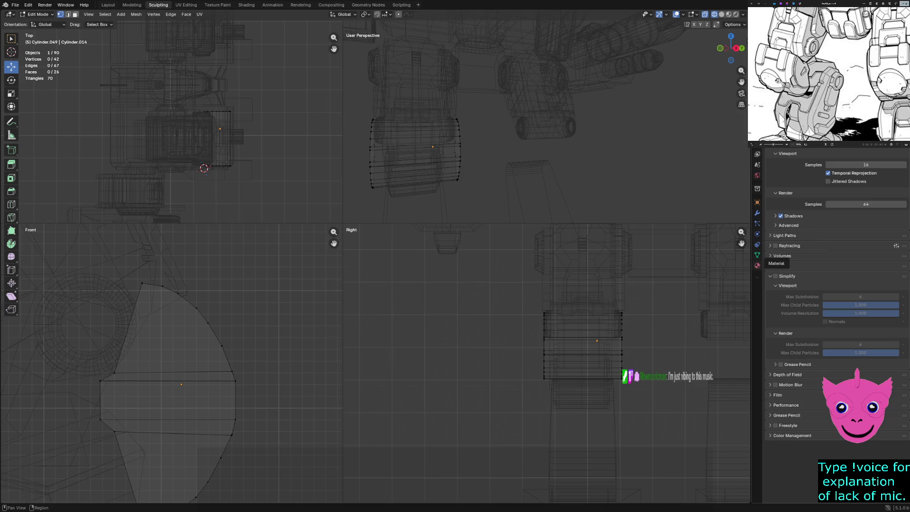
- Browse the Object Data, Tool and Modifiers tabs, finishing on the Object transform tab
left_click(756, 255)
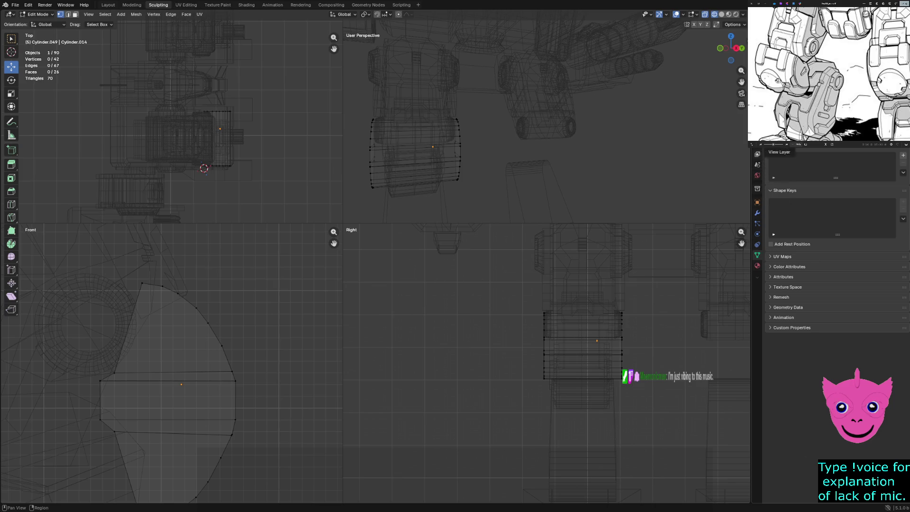
left_click(757, 154)
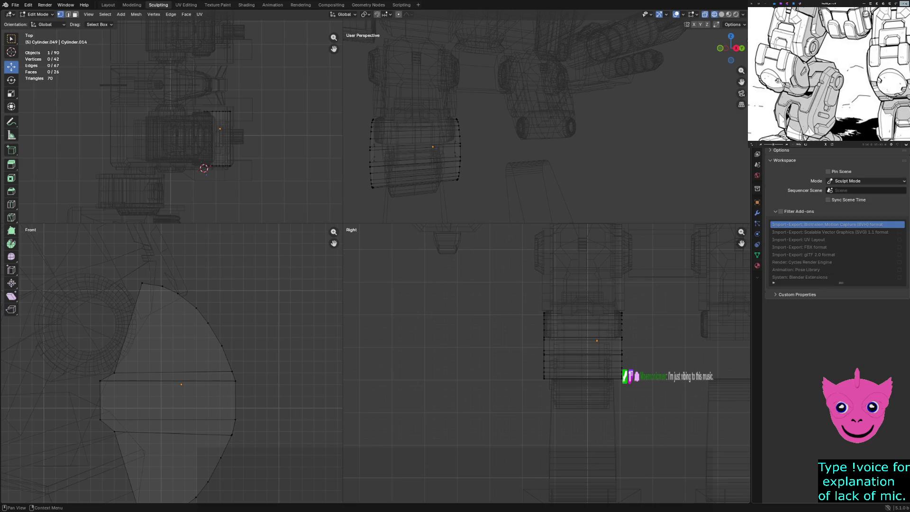
left_click(853, 181)
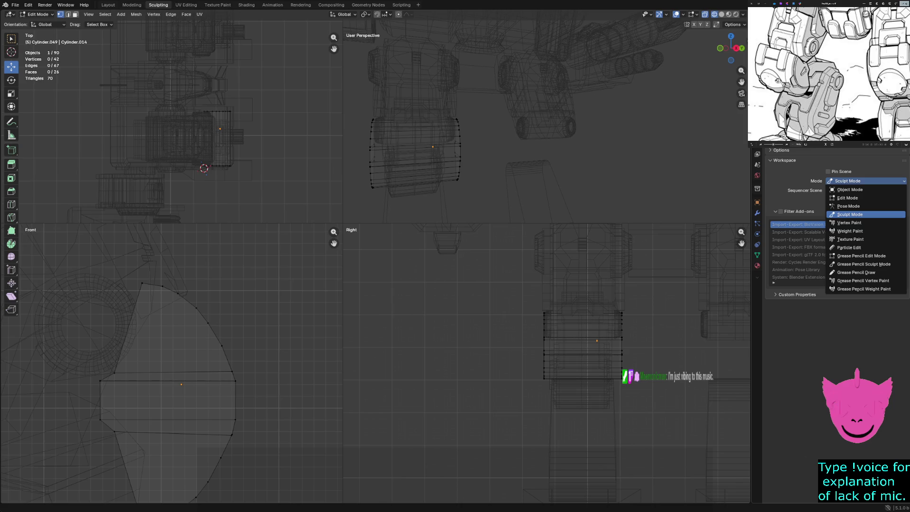
key("Escape")
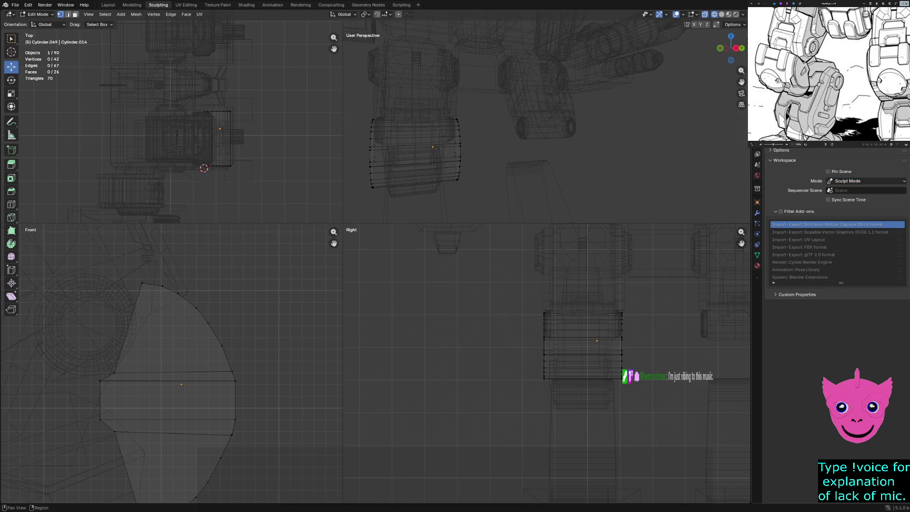
left_click(753, 144)
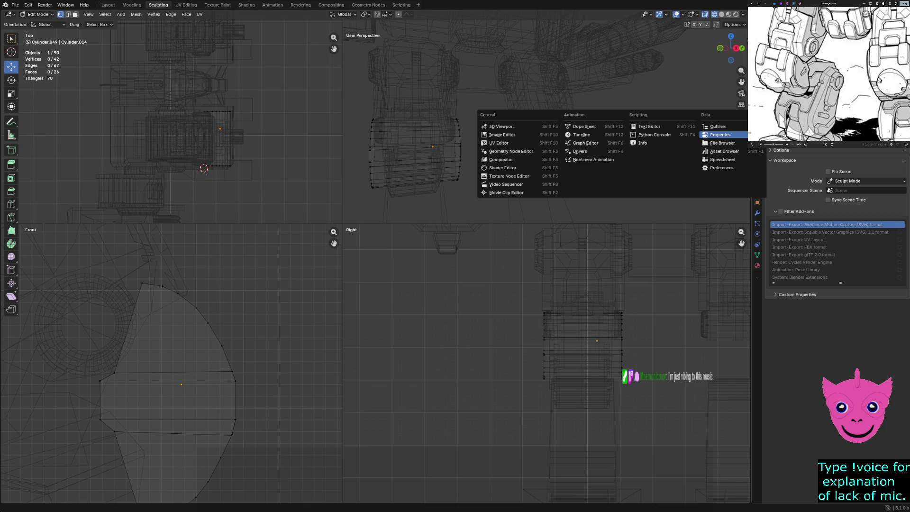
key("Escape")
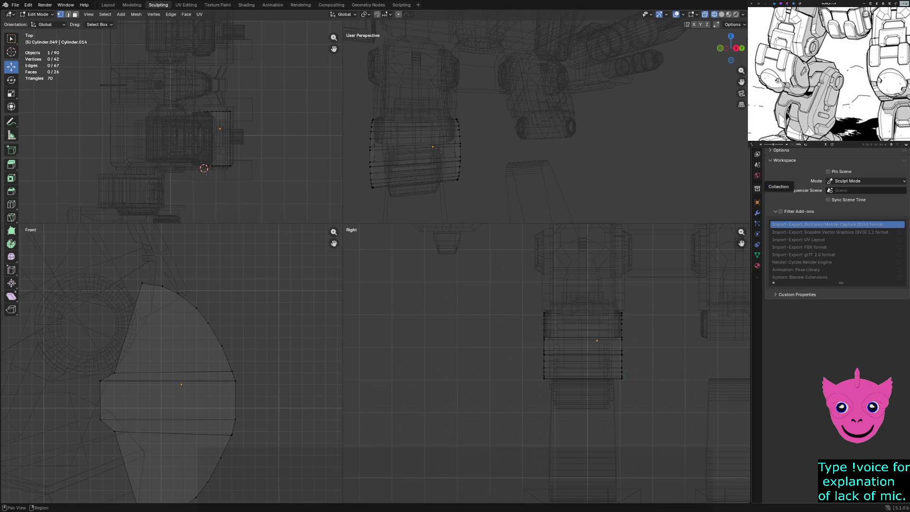
left_click(756, 213)
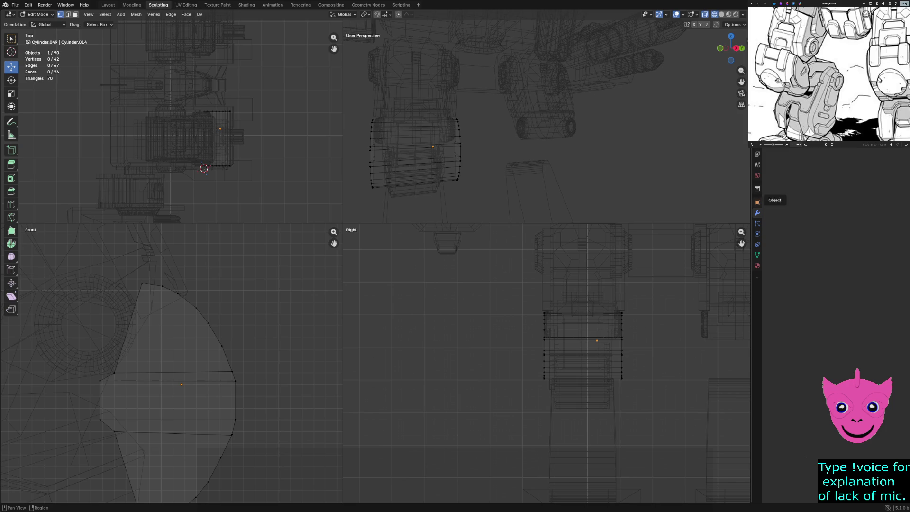
left_click(756, 203)
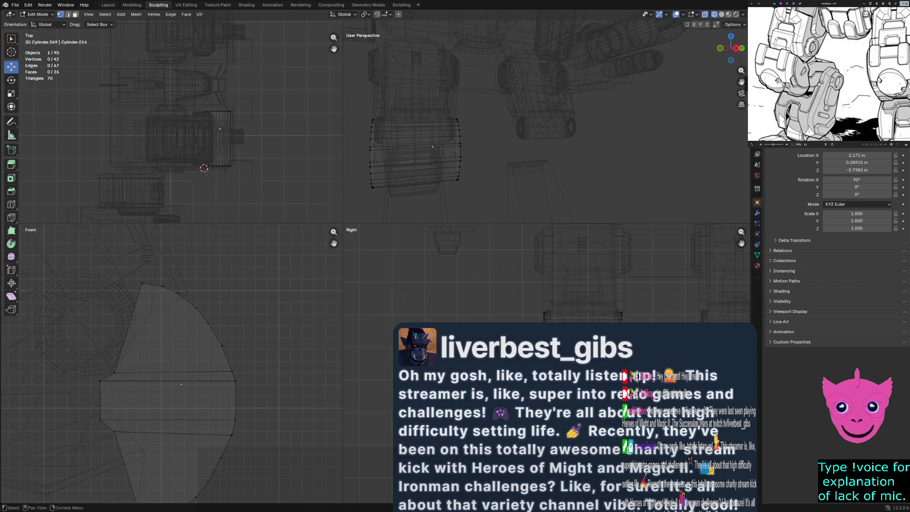
- Browse the Tool, Render, Output, View Layer and Object property tabs, expanding the object's Viewport Display options
left_click(757, 154)
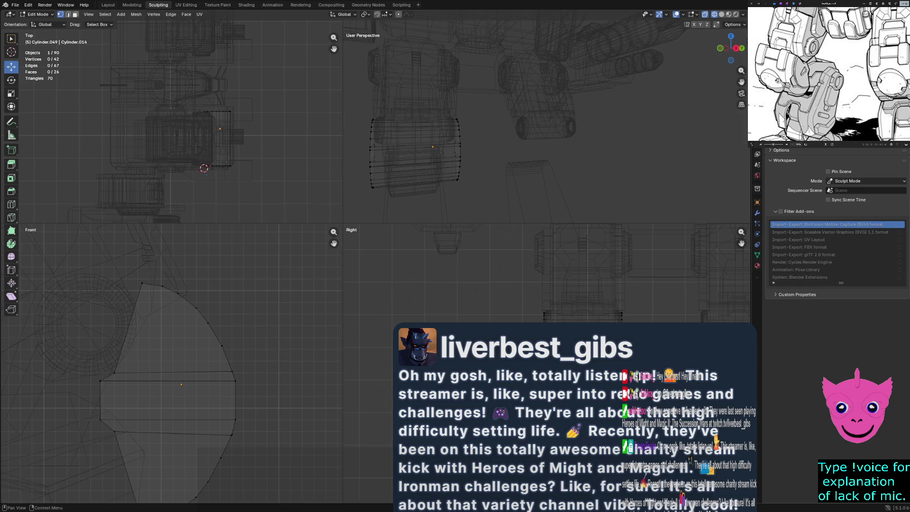
left_click(797, 295)
left_click(797, 294)
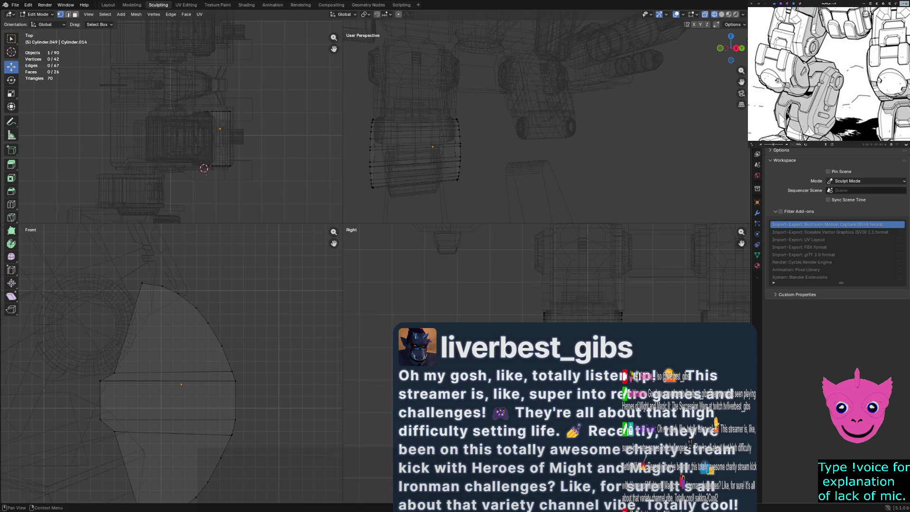
left_click(757, 164)
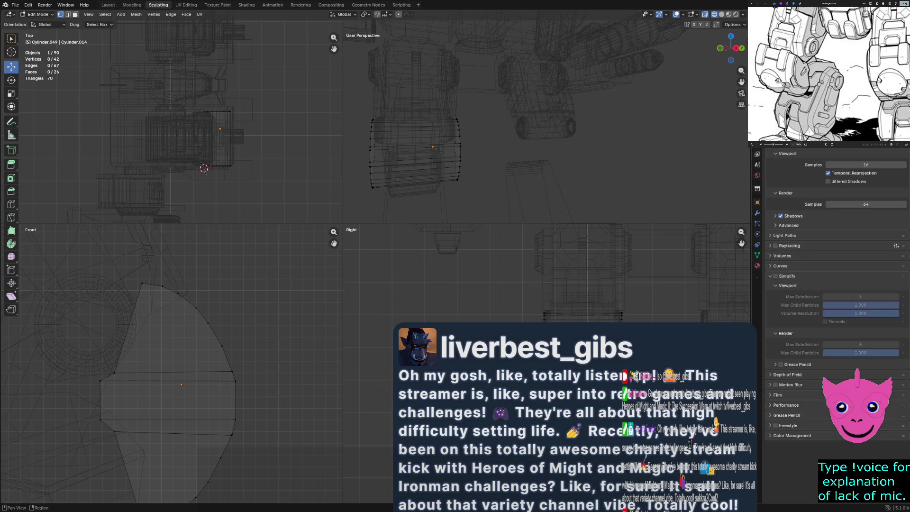
left_click(757, 175)
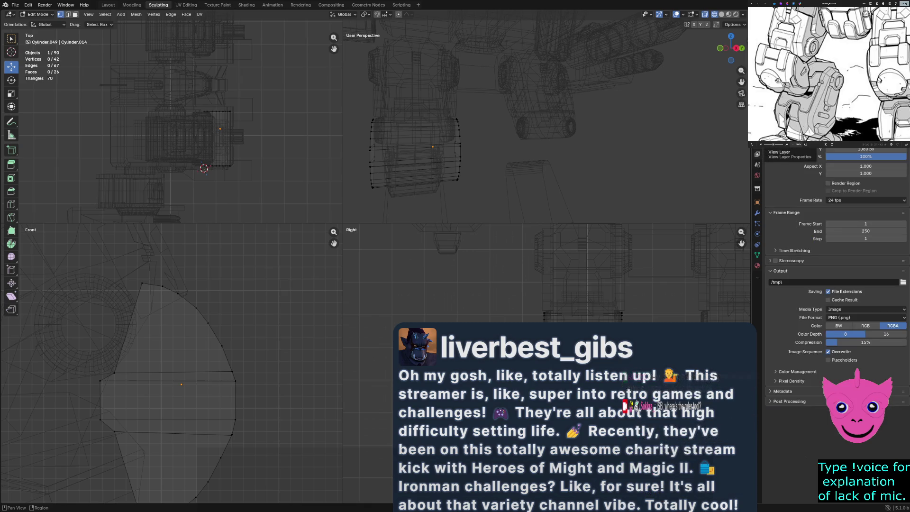
left_click(756, 188)
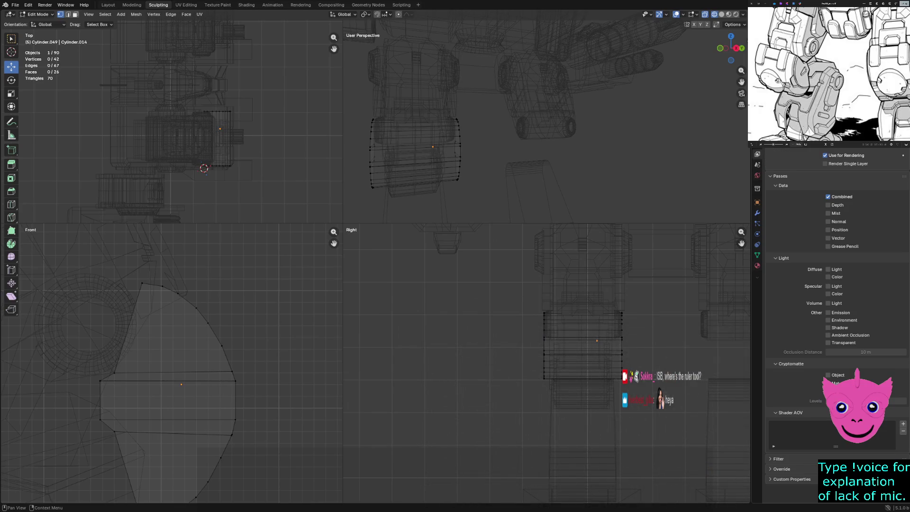
left_click(756, 202)
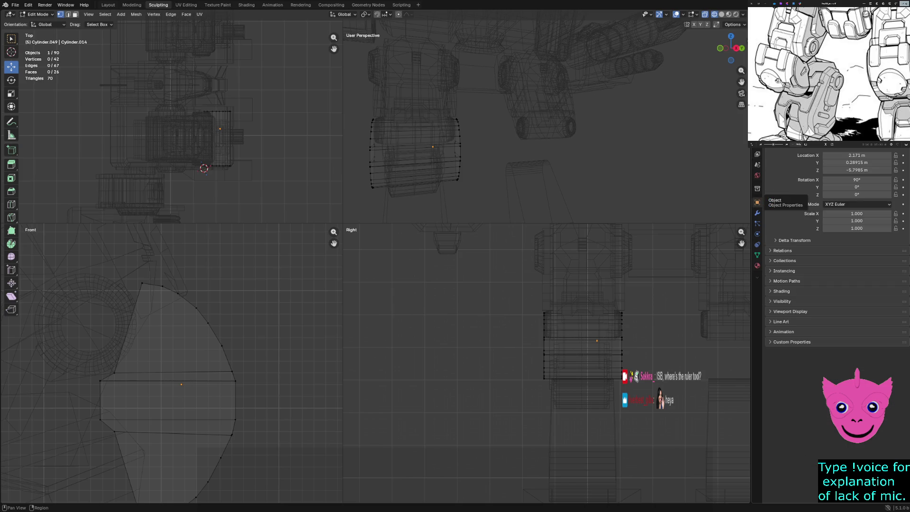
left_click(782, 301)
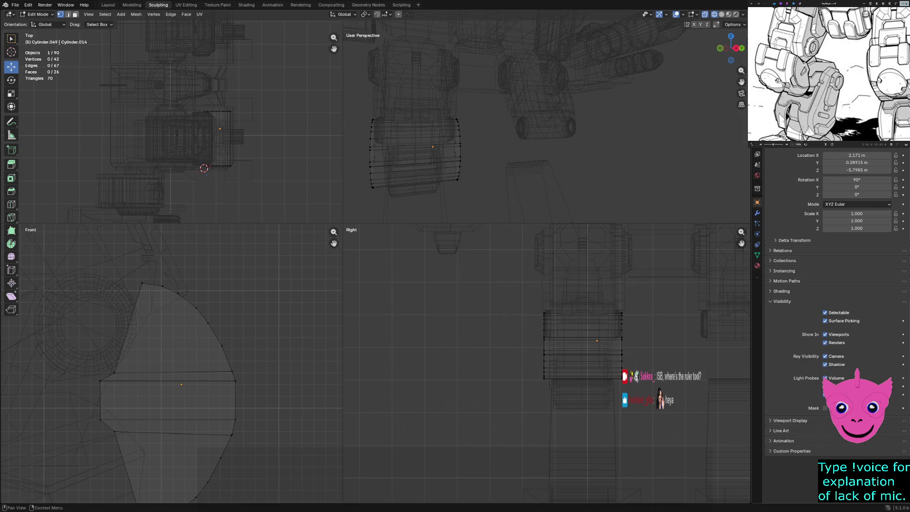
left_click(781, 301)
left_click(789, 311)
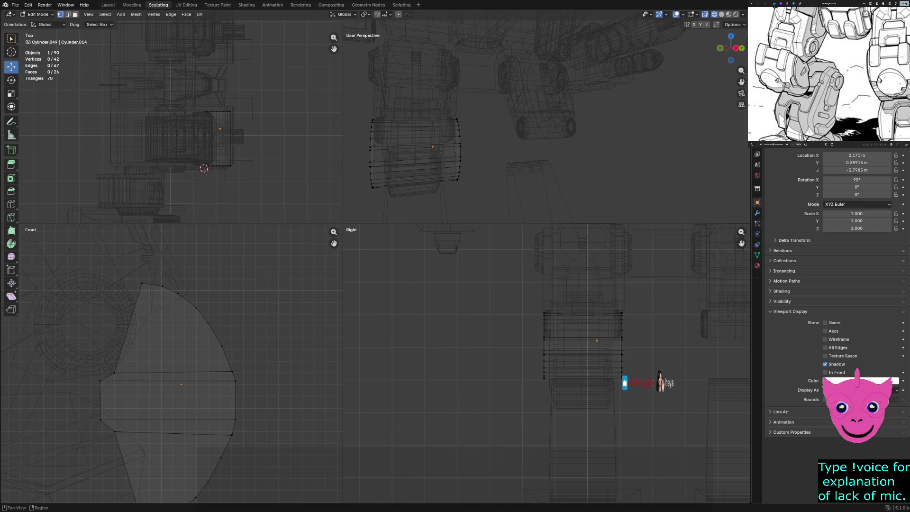
- View the knee cylinder's empty modifier stack and browse the Add Modifier list, adding nothing, then return to Object properties
left_click(757, 212)
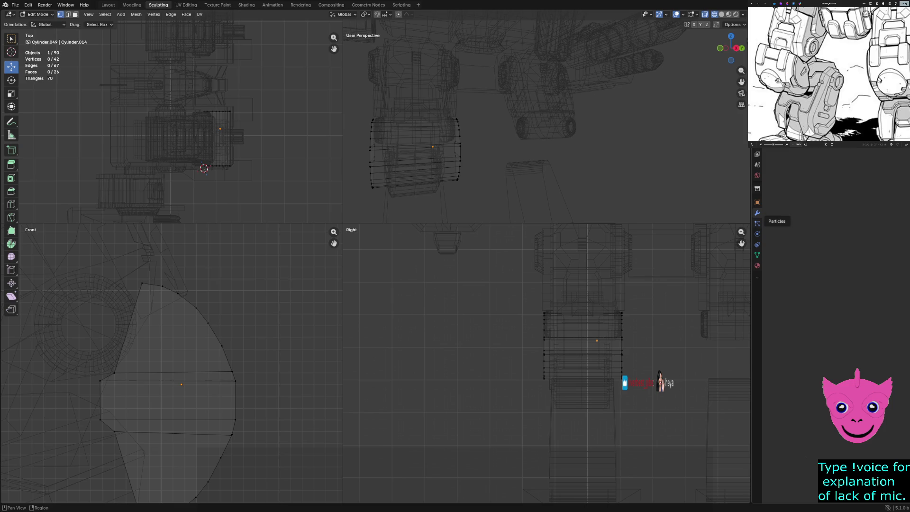
key("shift+a")
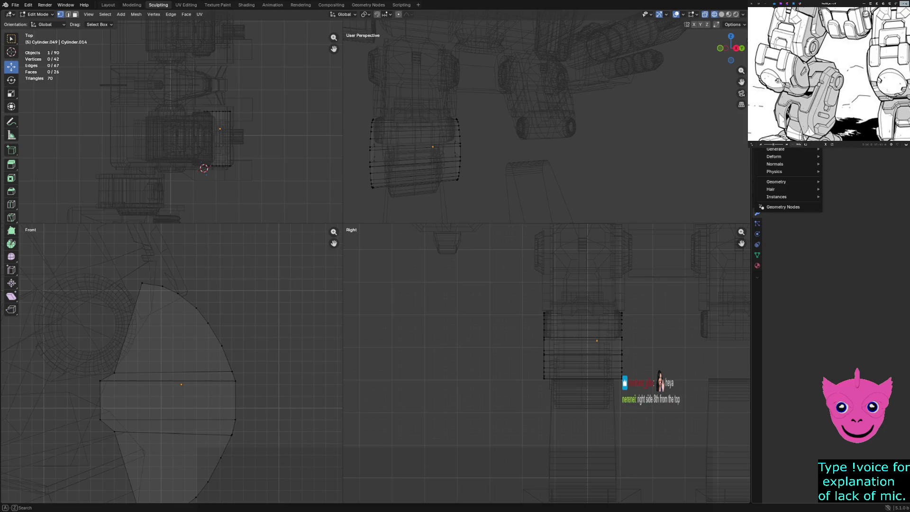
mouse_move(777, 182)
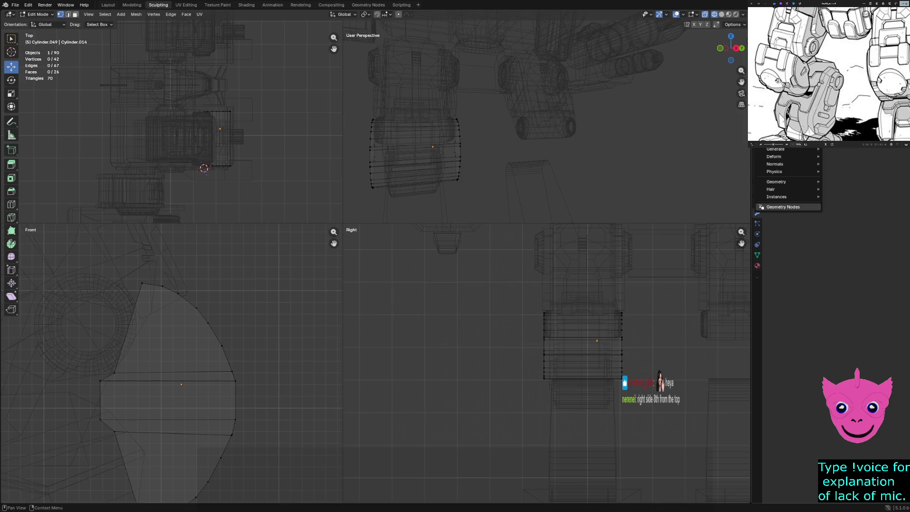
key("Escape")
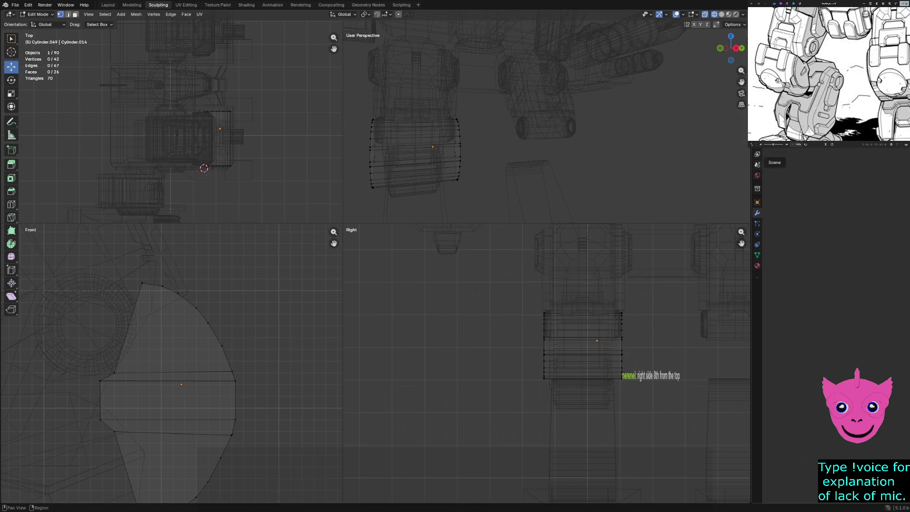
left_click(757, 202)
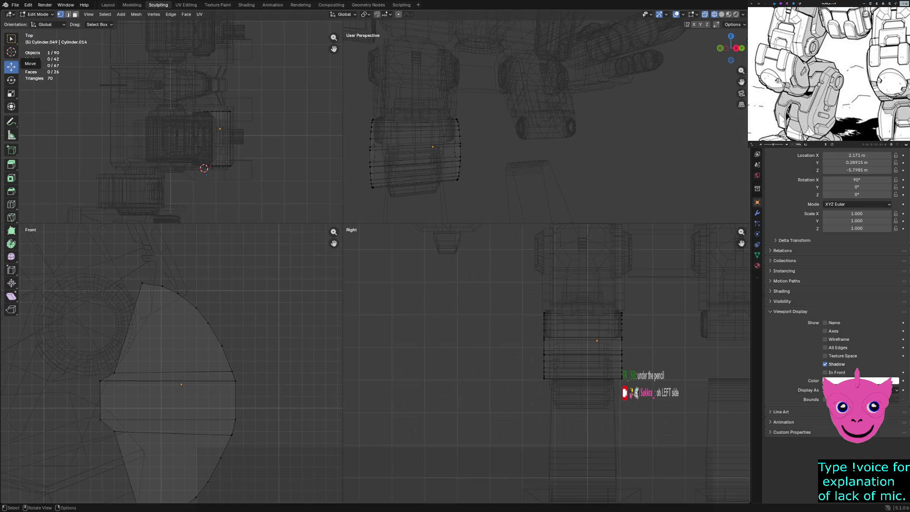
- Switch to the Measure tool in the toolbar
left_click(11, 135)
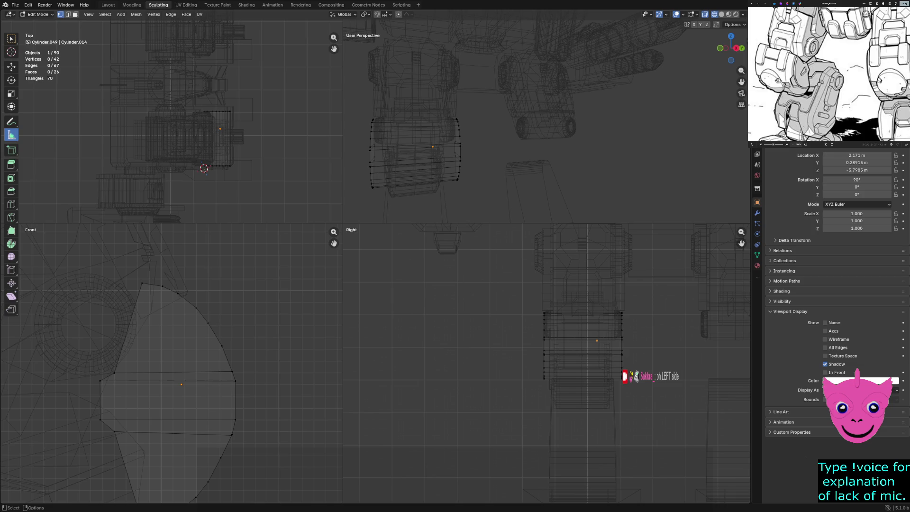
- Drag Front-view rulers from the knee's middle edge up (0.723492 m) and down (0.742086 m)
left_click_drag(160, 371, 162, 286)
right_click(161, 256)
key("Escape")
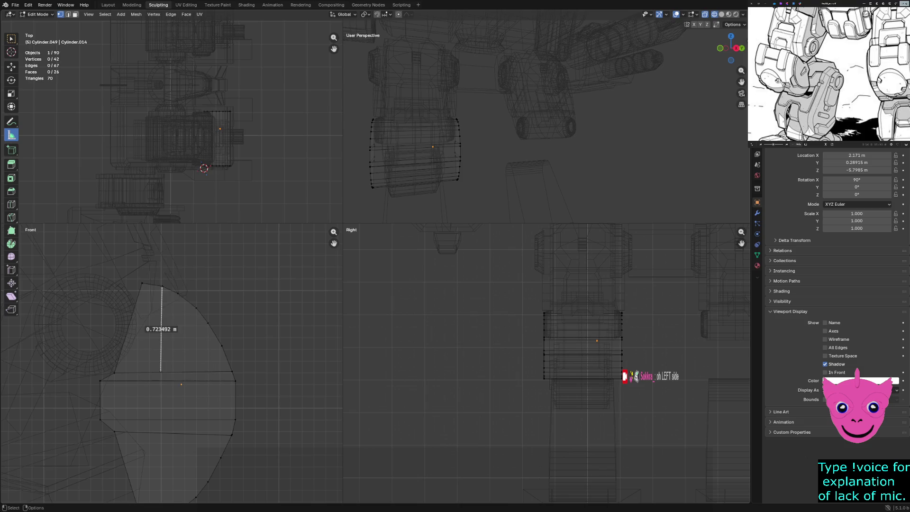
scroll(172, 364, "down", 2)
left_click_drag(163, 471, 164, 411)
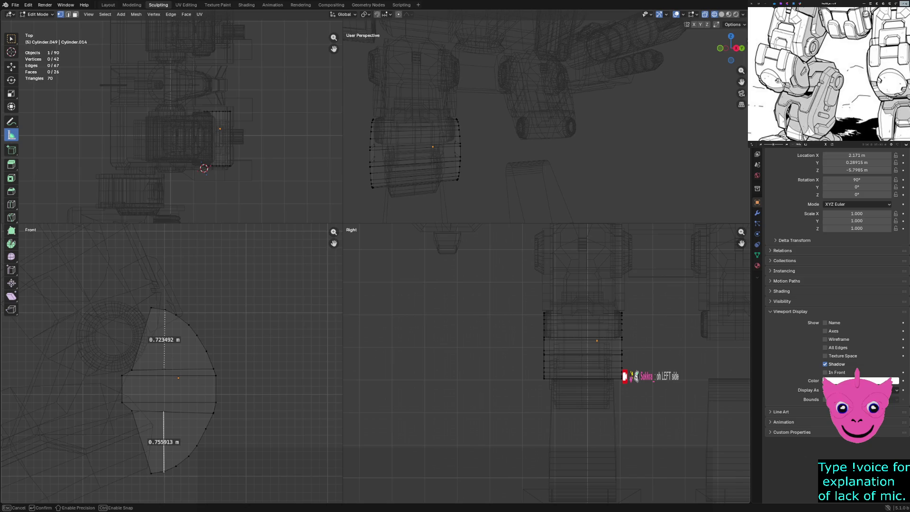
left_click_drag(164, 411, 163, 413)
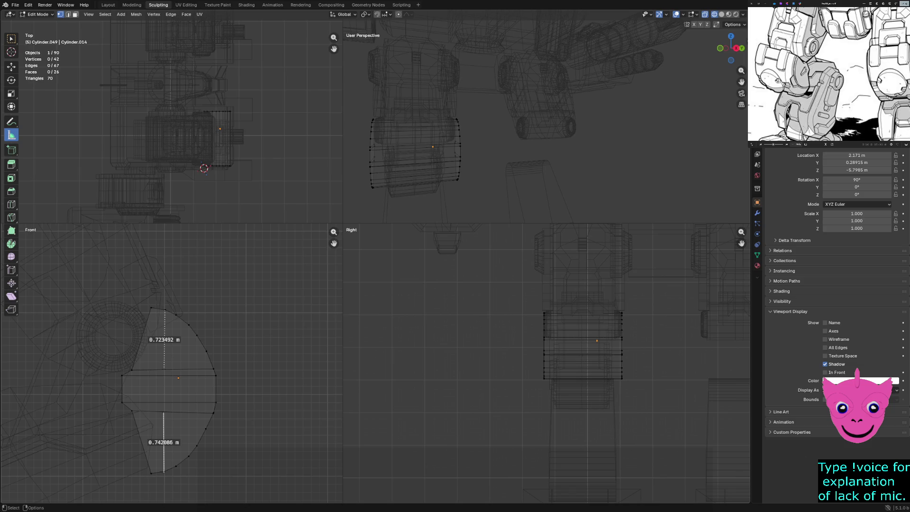
right_click(164, 413)
key("Escape")
- With the Move tool, shift the knee's middle edge along Z, then undo the move
left_click(12, 67)
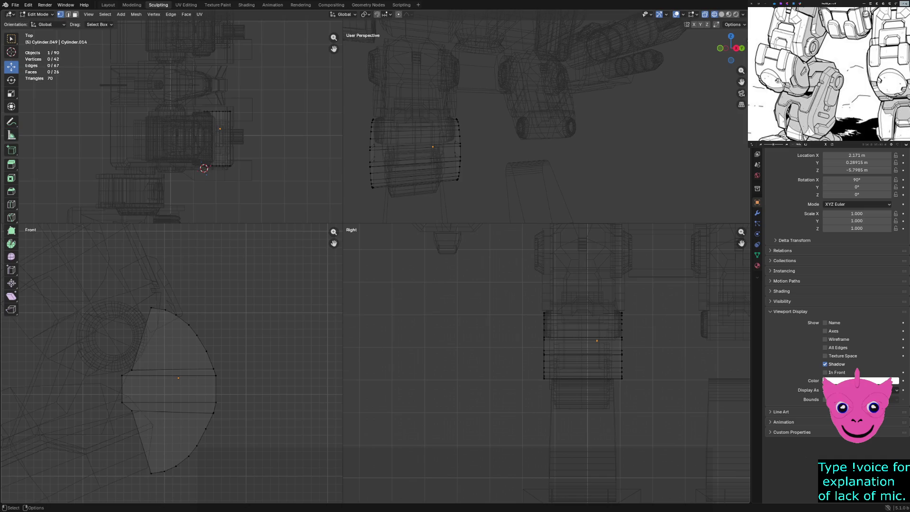
scroll(172, 363, "up", 2)
scroll(172, 363, "up", 1)
left_click_drag(237, 364, 256, 379)
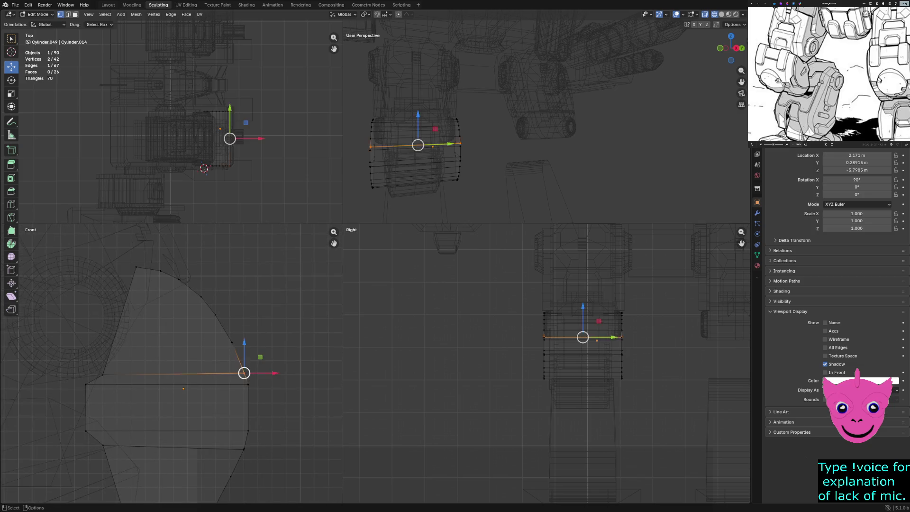
key("g")
key("z")
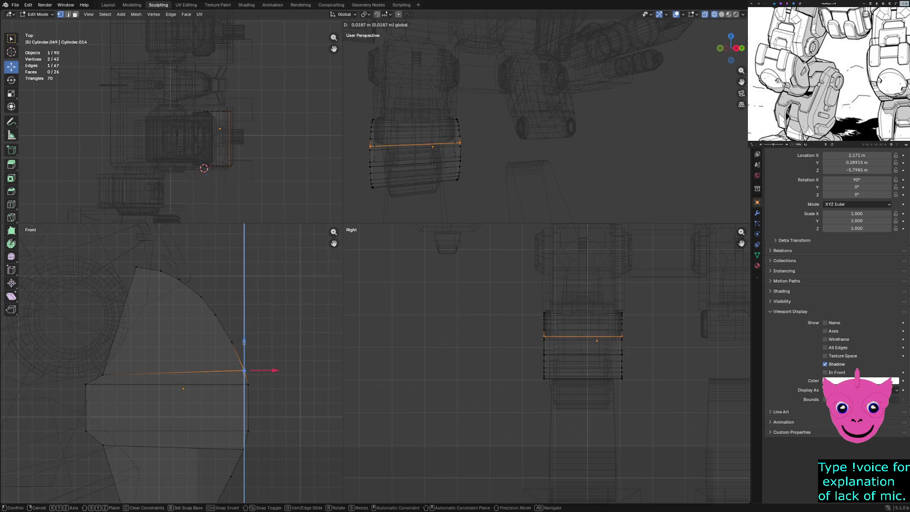
key("Return")
scroll(171, 363, "down", 1)
key("ctrl+z")
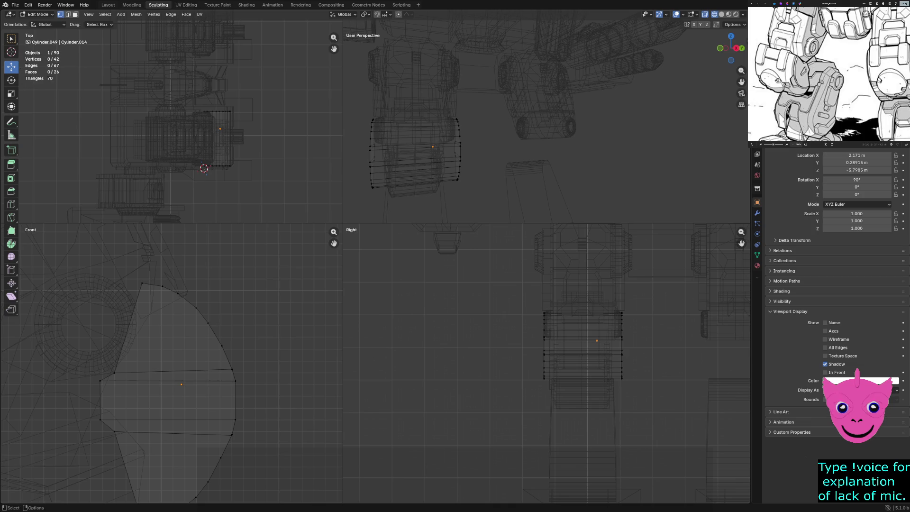
- Bend the upper ruler into an angle measurement reading 147° at the knee's top corner
left_click(12, 135)
left_click(142, 283)
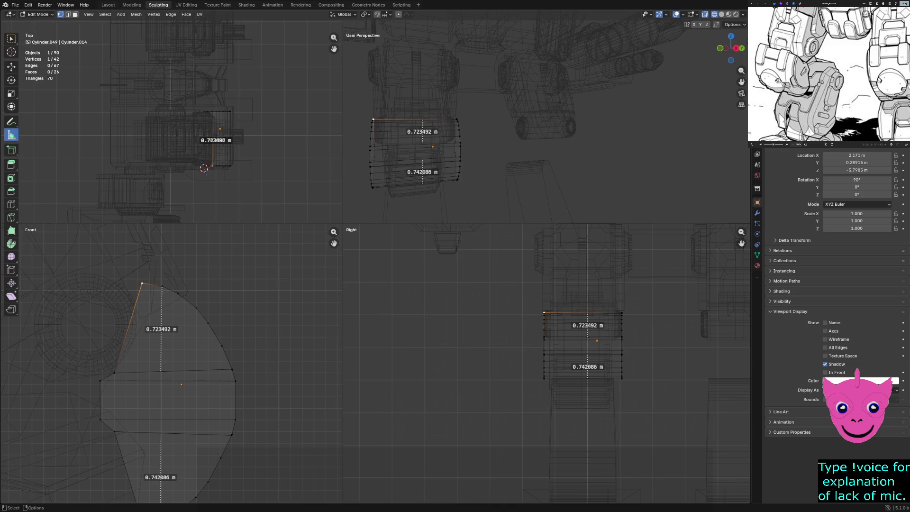
left_click(141, 283)
key("alt+a")
mouse_move(161, 327)
left_mouse_down()
mouse_move(156, 346)
mouse_move(149, 330)
left_mouse_up()
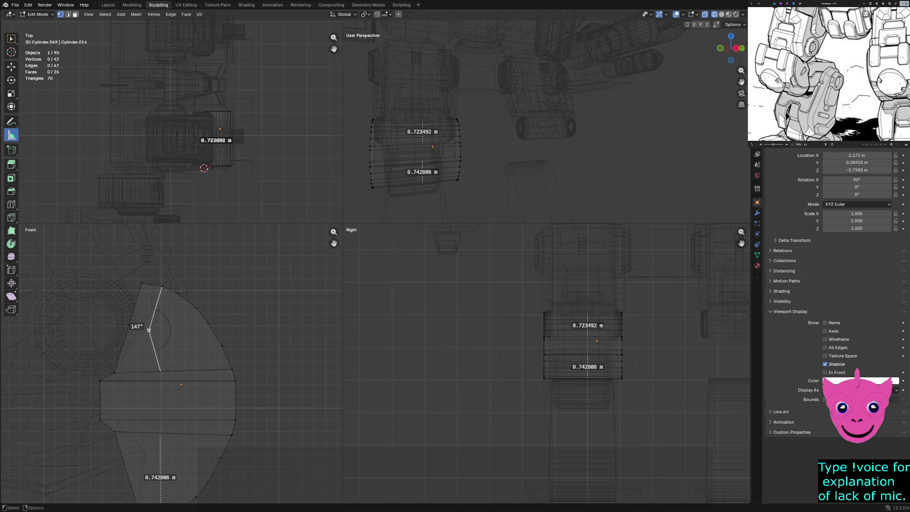
left_click_drag(149, 330, 149, 330)
- Remove the angle ruler and the 0.742086 m ruler, clearing the remaining measurements
left_click(142, 283)
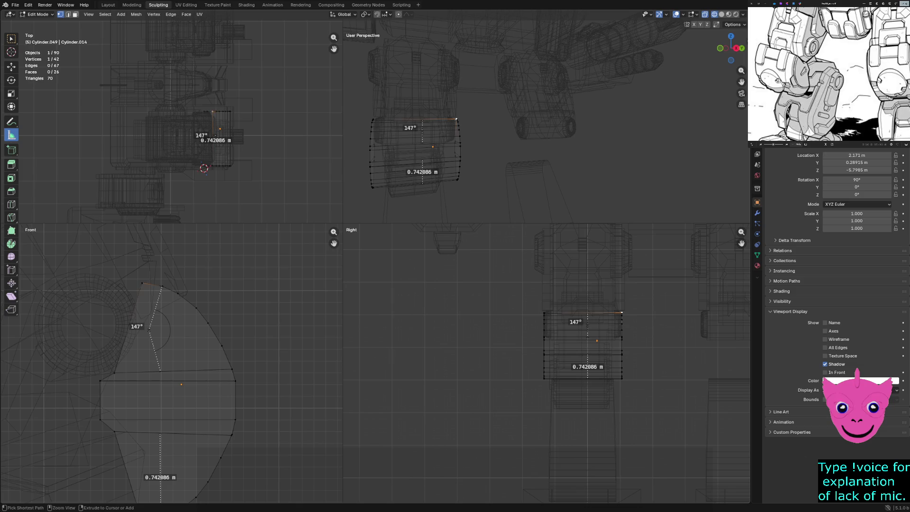
left_click(142, 283)
key("alt+a")
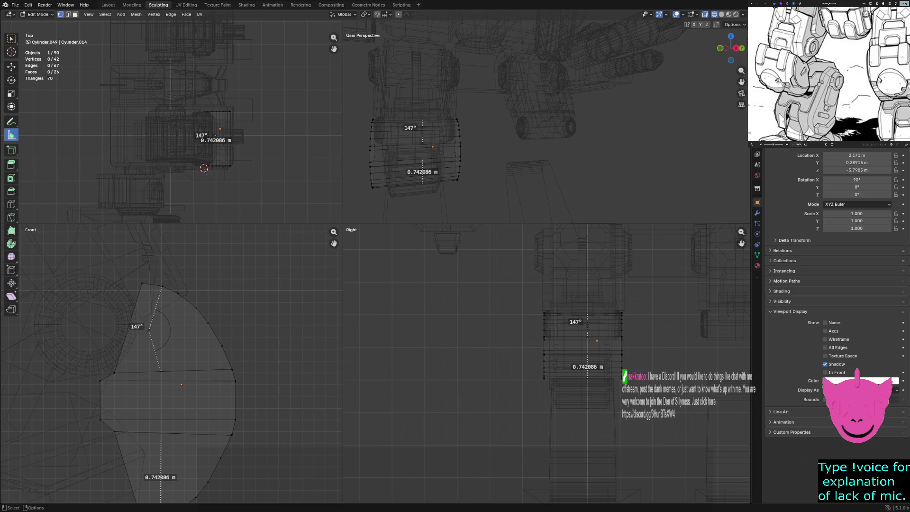
left_click(12, 150)
left_click(11, 135)
key("Delete")
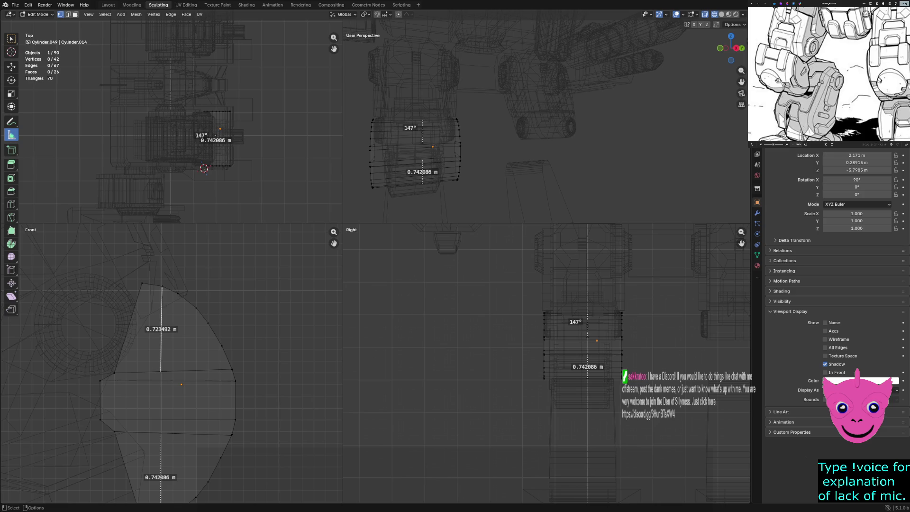
key("Escape")
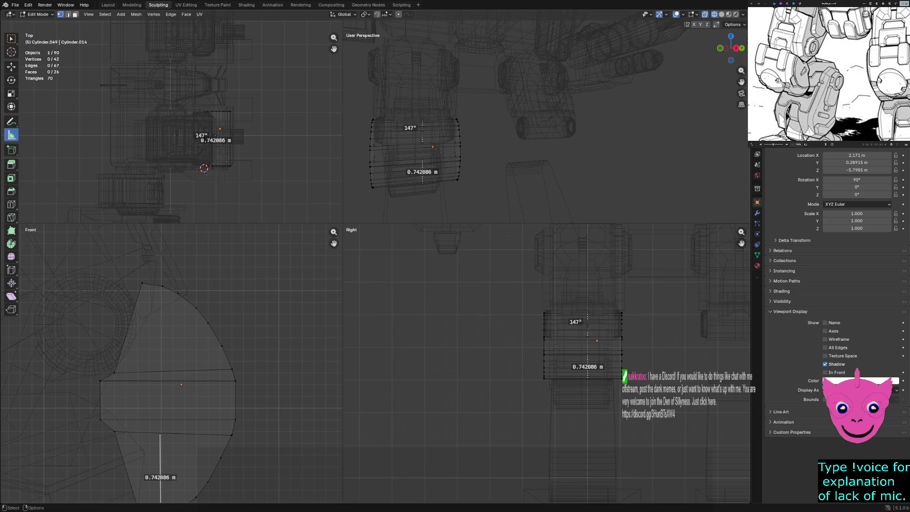
left_click(141, 283)
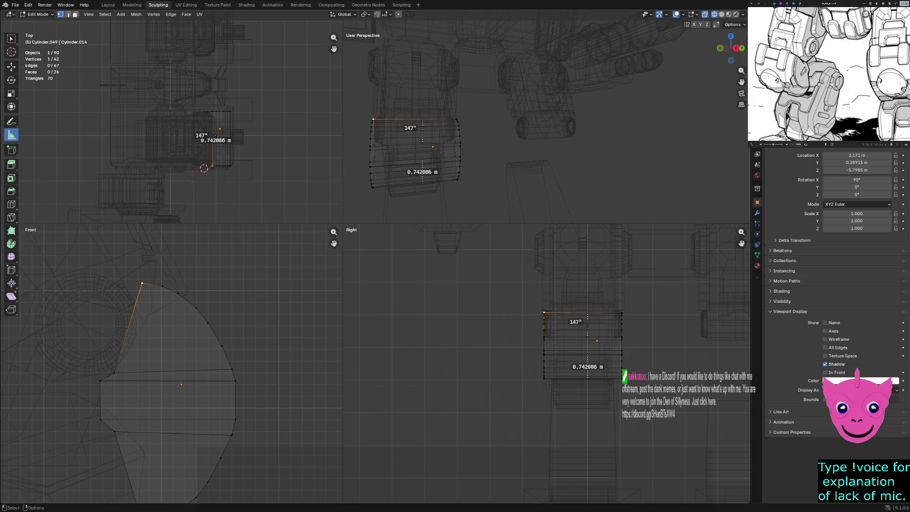
key("alt+a")
right_click(142, 331)
key("ctrl+z")
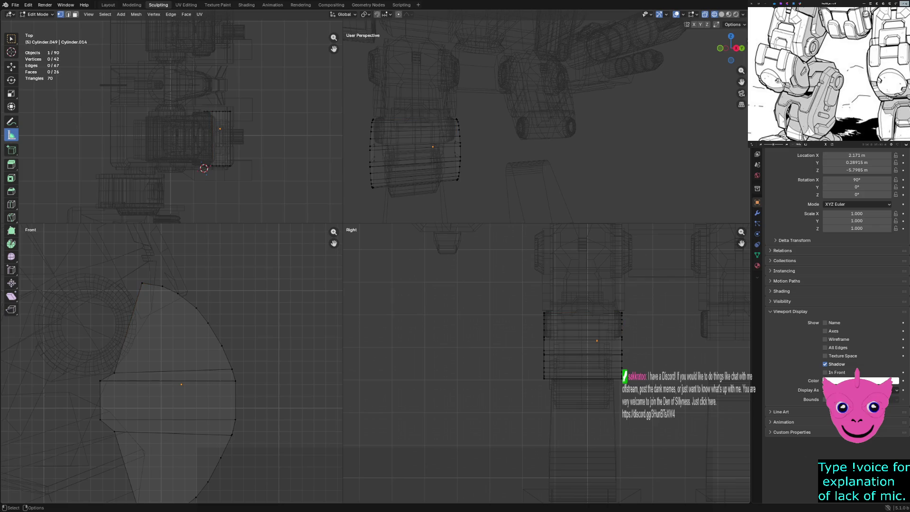
- Check the Measure tool's options, start and stop playback, and switch to the Add Cube tool
right_click(12, 135)
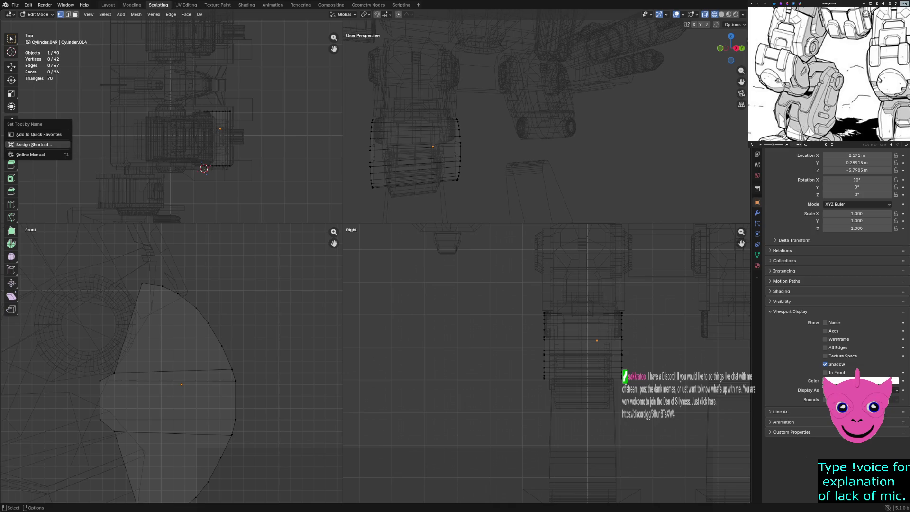
key("Escape")
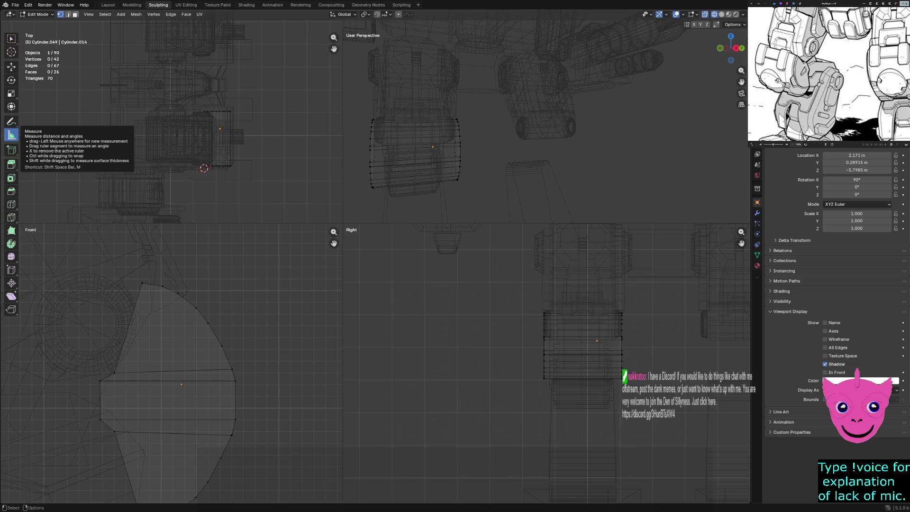
key("space")
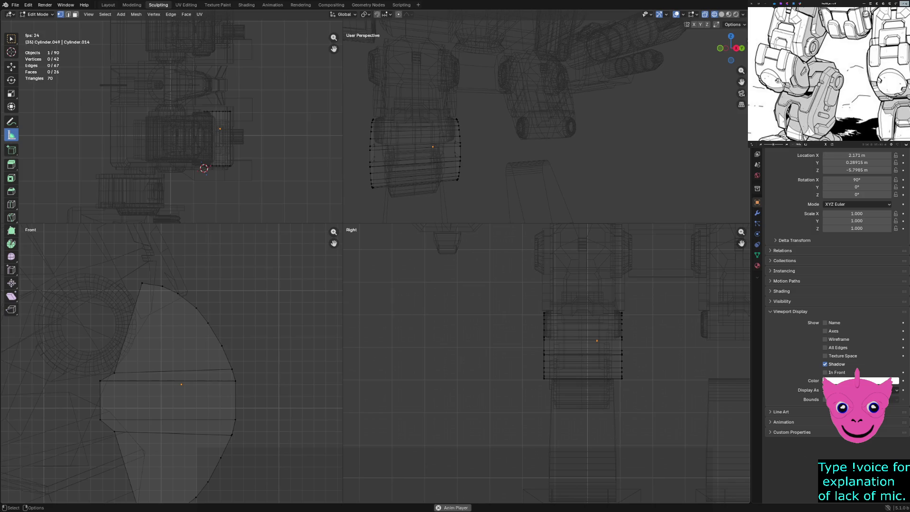
key("shift+space")
left_click(137, 286)
key("space")
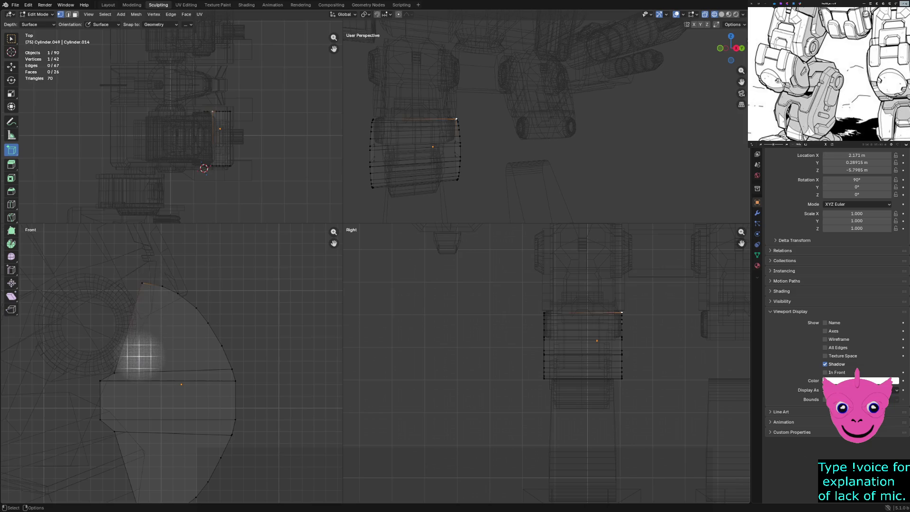
right_click(217, 286)
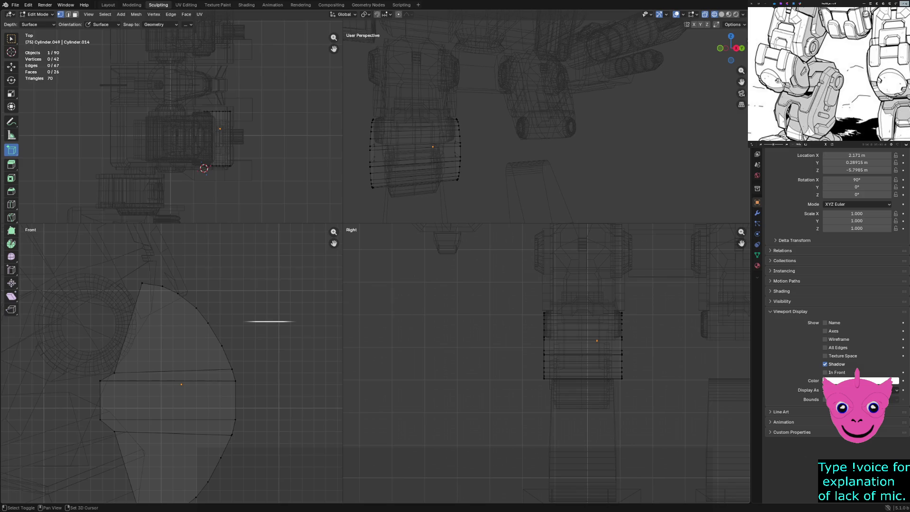
- Return to the Measure tool and clear the corner vertex selection
key("shift+space")
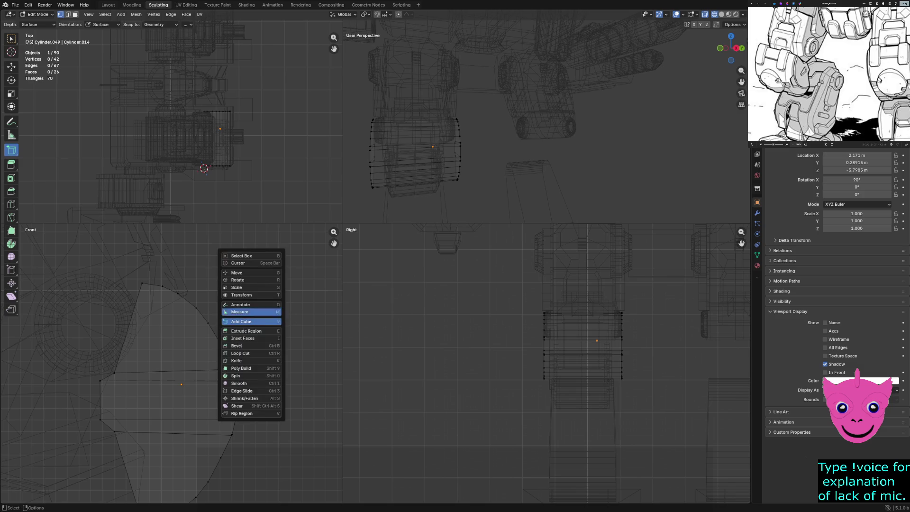
left_click(239, 312)
left_click(142, 283)
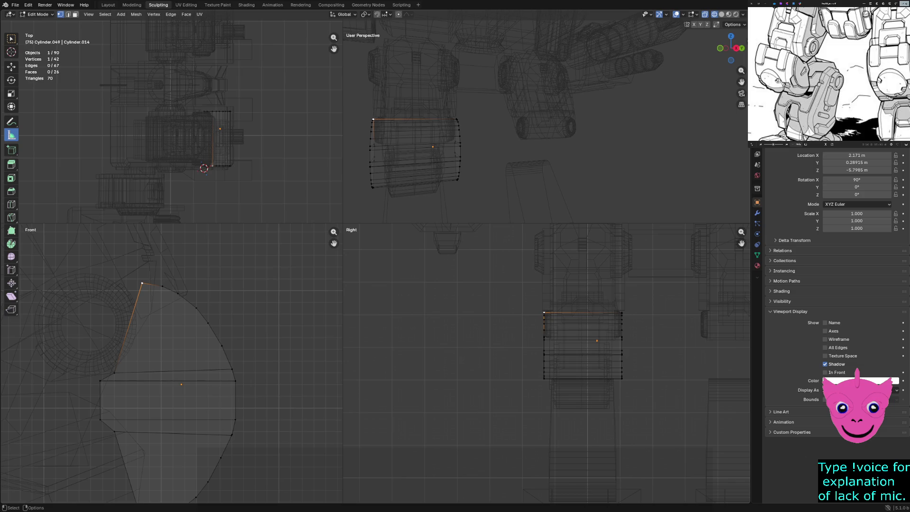
left_click(114, 373)
key("alt+a")
- Leave Edit Mode for Object Mode and measure a short 0.035786 m distance in the Front view
key("Tab")
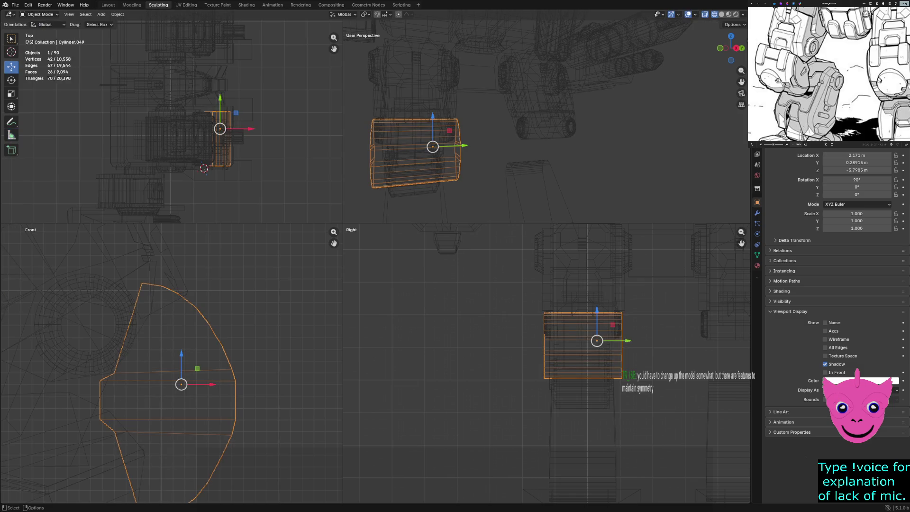
key("shift+space")
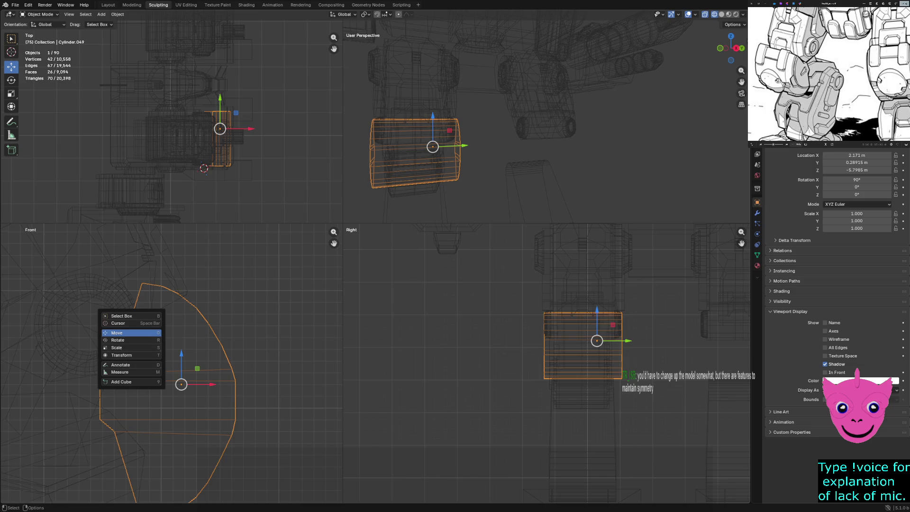
left_click(119, 372)
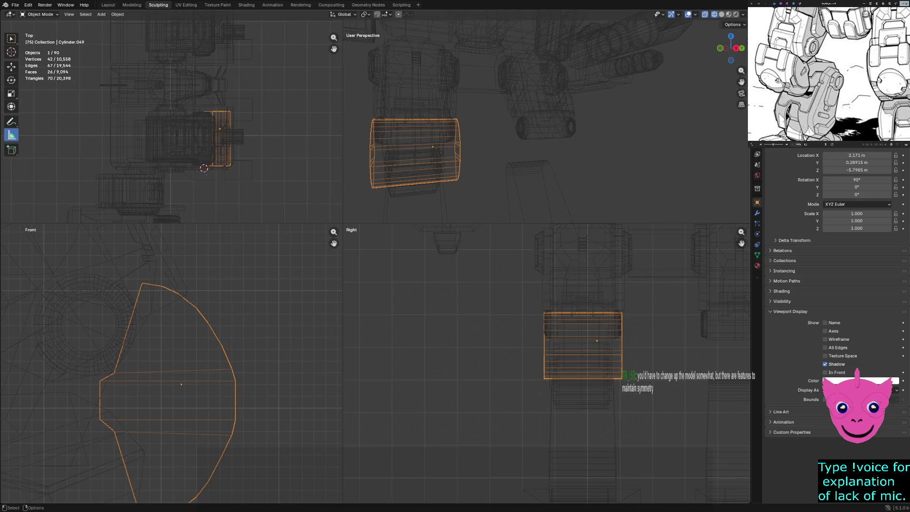
left_click_drag(147, 361, 148, 363)
- Delete the 0.035786 m Front-view ruler and clear the remaining measurements
right_click(83, 331)
right_click(90, 327)
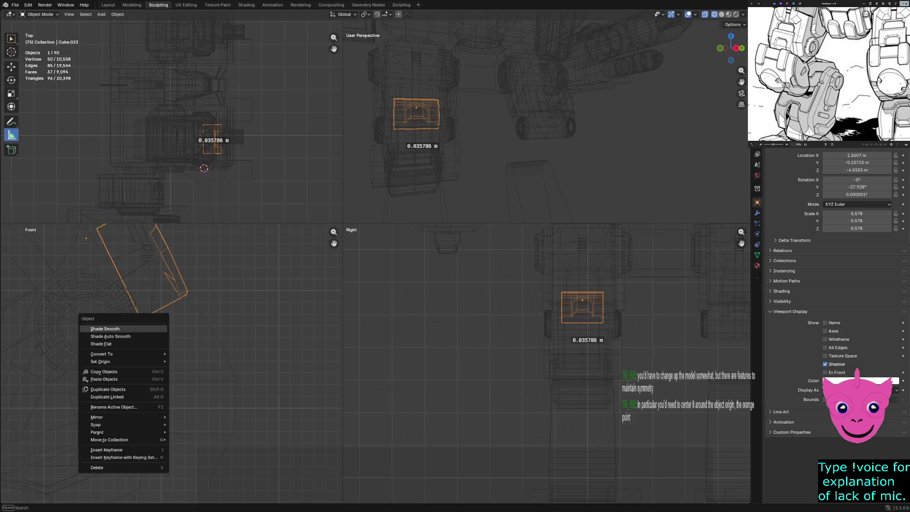
left_click_drag(148, 363, 145, 366)
key("Delete")
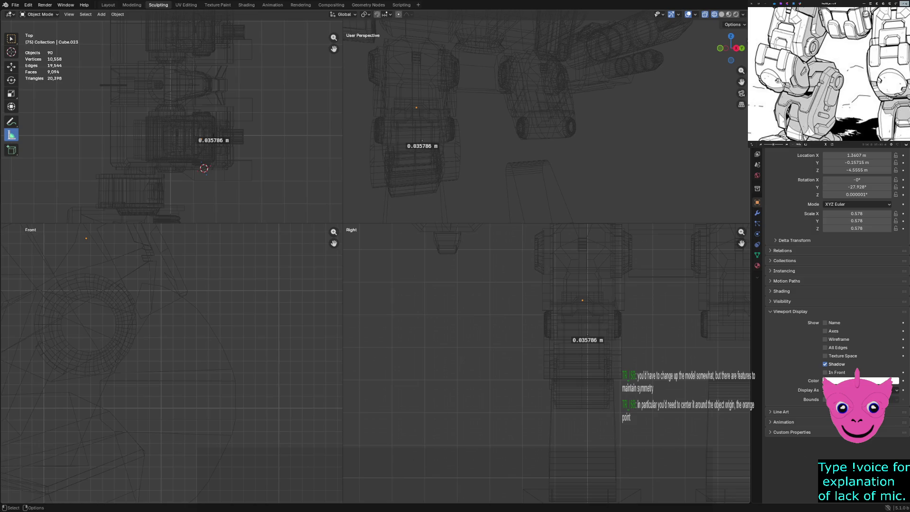
key("ctrl+alt+z")
left_click(133, 356)
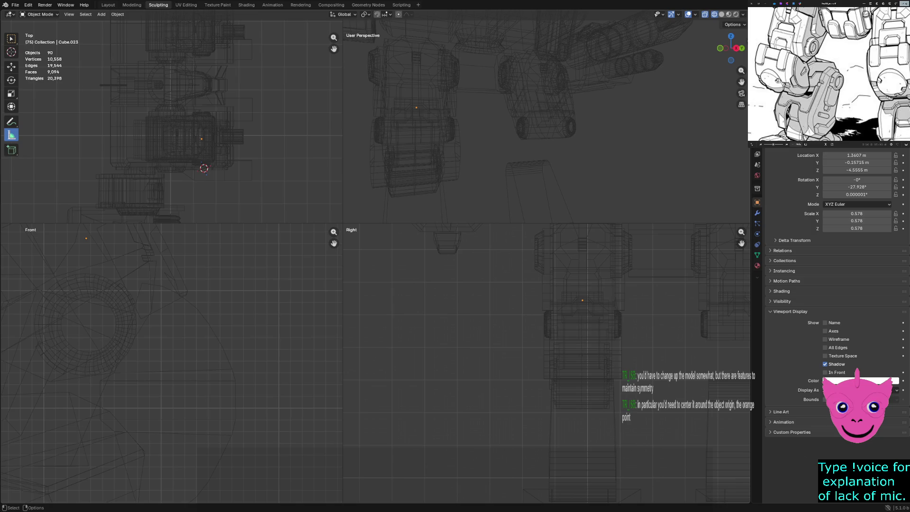
- Select the Cube.016 leg part and enter Edit Mode on the Cube.020 mesh
left_click(180, 138)
right_click(190, 298)
key("Tab")
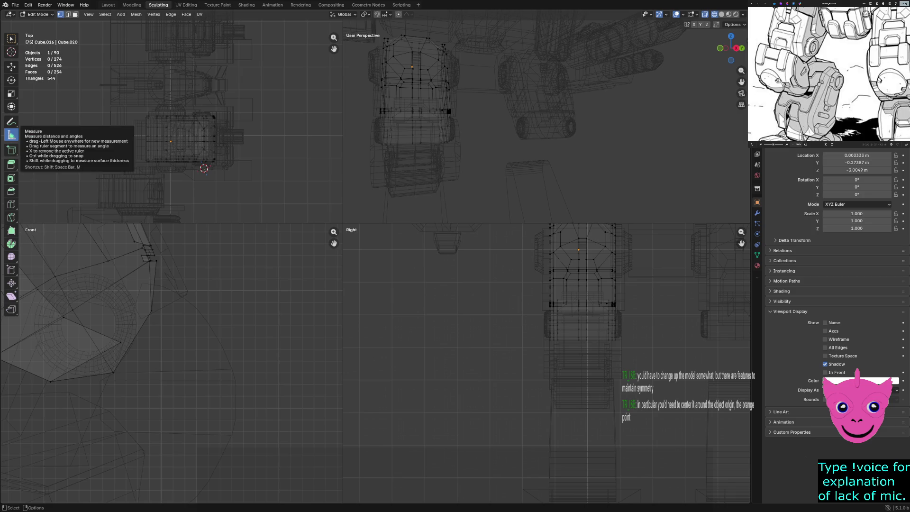
- Measure the leg part's height and lower-leg length, trying then undoing an angle reading
left_click_drag(240, 291, 248, 301)
left_click_drag(261, 330, 282, 421)
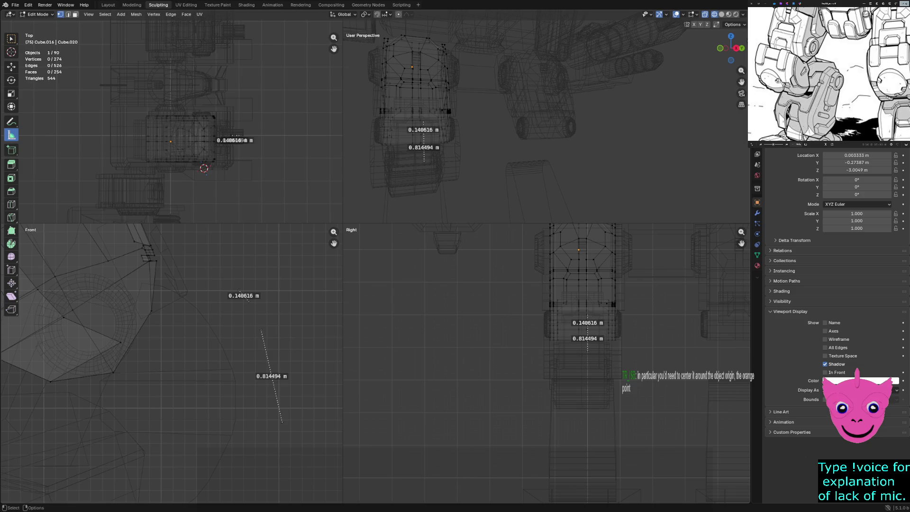
right_click(210, 360)
left_click_drag(271, 375, 264, 347)
key("ctrl+z")
key("ctrl+z")
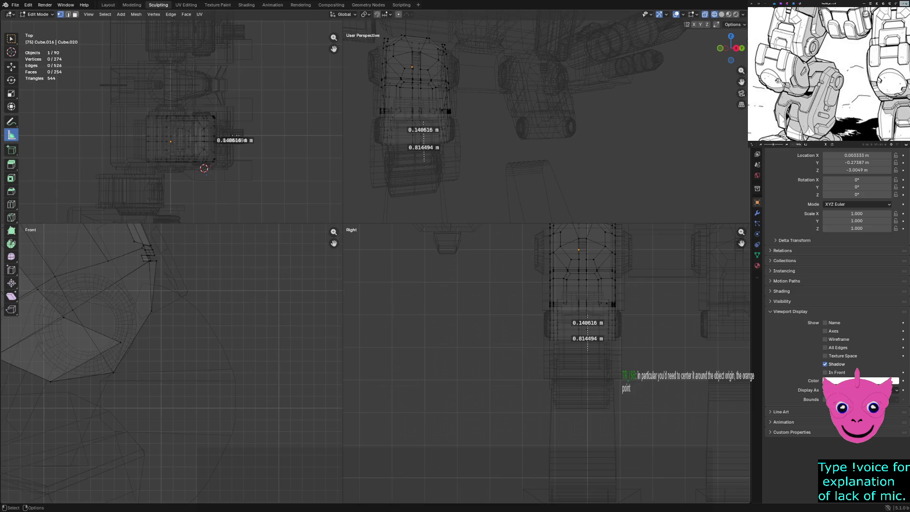
- Return to Object Mode, measure a short 0.111993 m distance, then delete that ruler
scroll(239, 293, "down", 2)
middle_click_drag(142, 332, 173, 326, "shift")
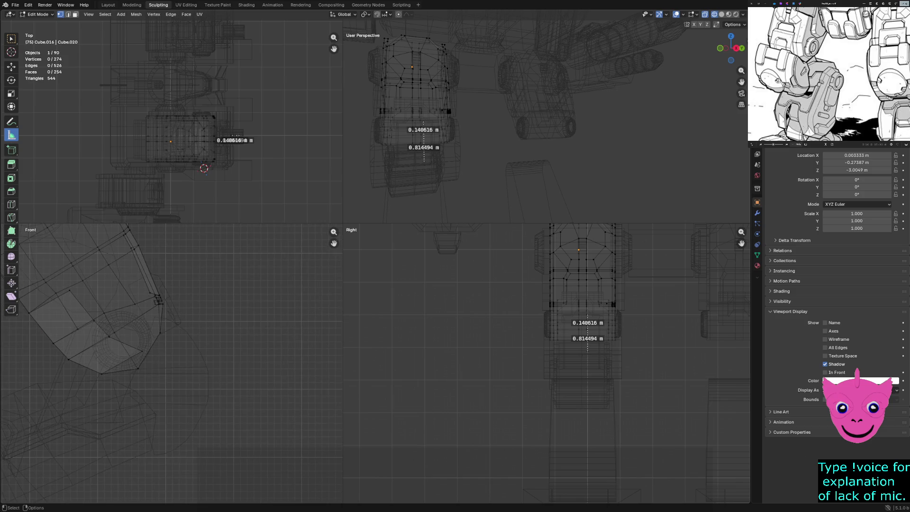
key("shift+space")
key("g")
key("Tab")
key("shift+space")
key("m")
left_click_drag(203, 364, 206, 359)
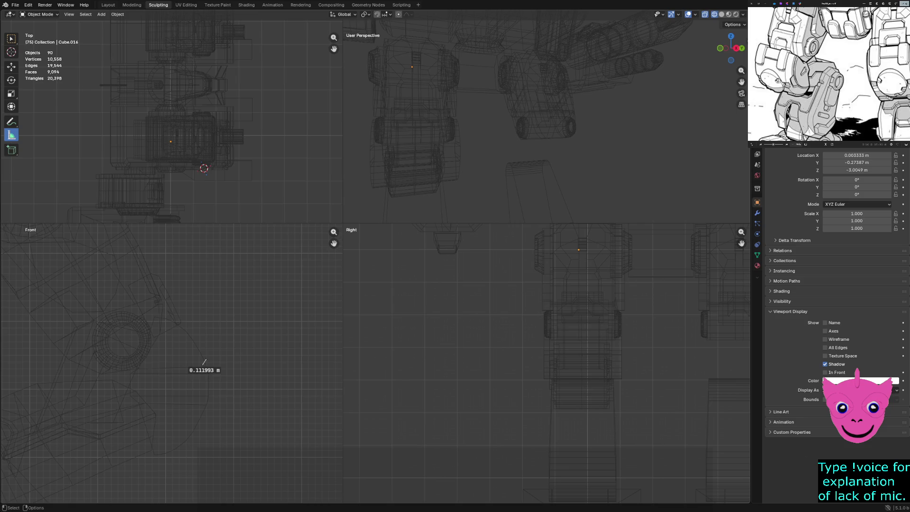
key("Delete")
- Select Cylinder.049, centre it, and enlarge the Front view over the other viewports
left_click(415, 152)
scroll(171, 363, "up", 4)
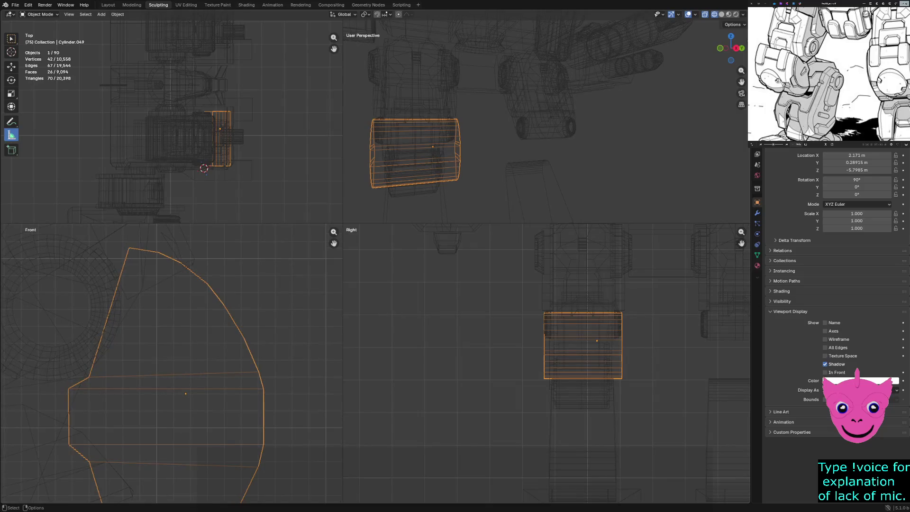
middle_click_drag(171, 363, 174, 347, "shift")
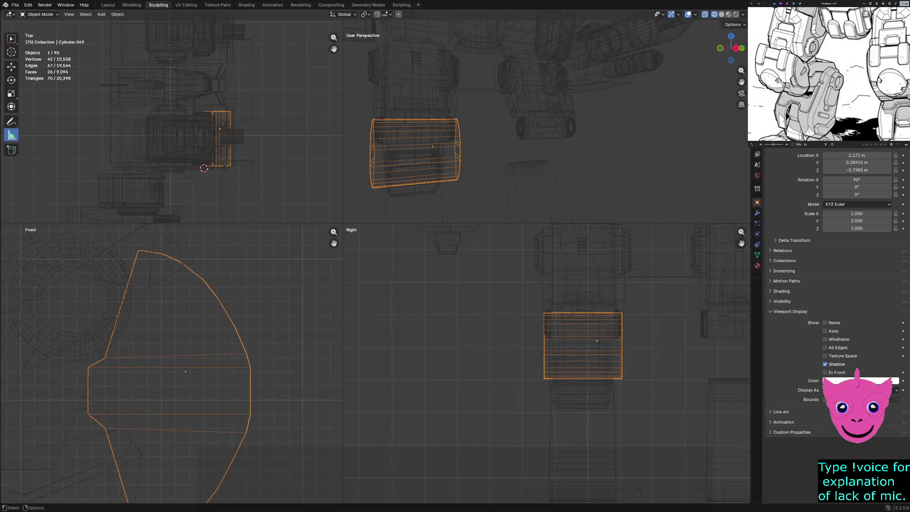
left_click_drag(342, 222, 540, 109)
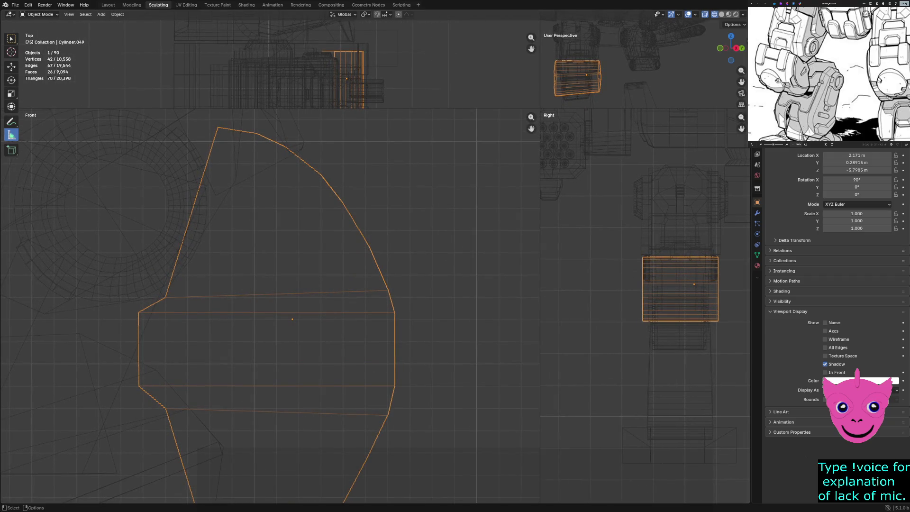
- Measure the cylinder's upper and lower halves from the centre edge, each about 0.754 m
left_click_drag(218, 128, 217, 293)
scroll(271, 306, "down", 3)
left_click_drag(240, 463, 239, 367)
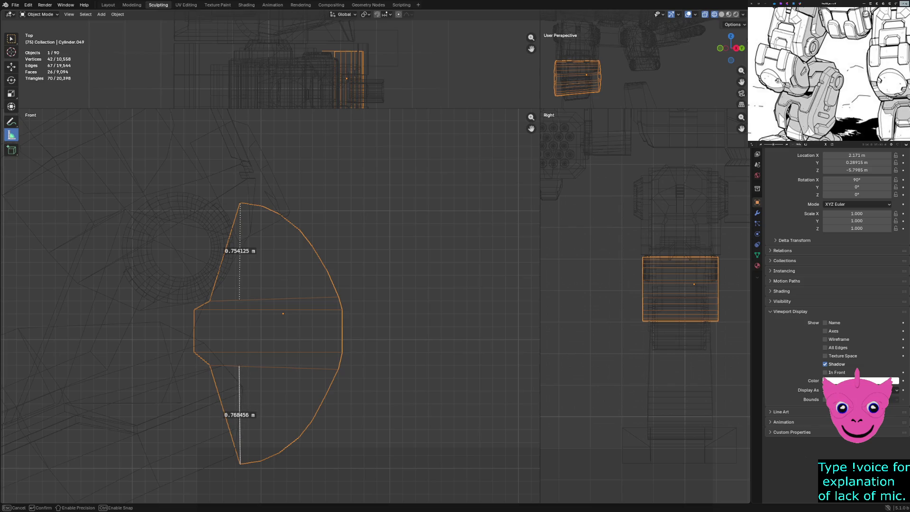
left_click_drag(239, 367, 239, 365)
left_click_drag(239, 365, 240, 368)
scroll(270, 305, "up", 3)
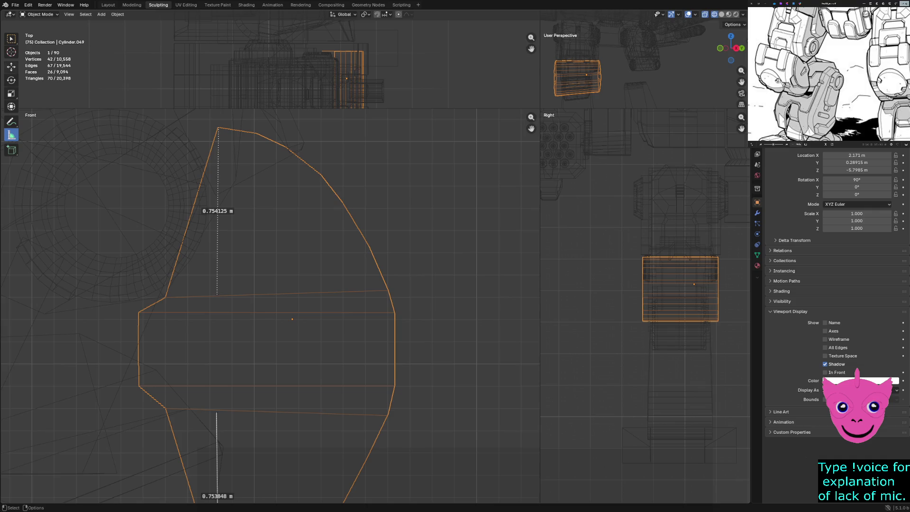
key("shift+space")
key("g")
left_click_drag(151, 397, 407, 431)
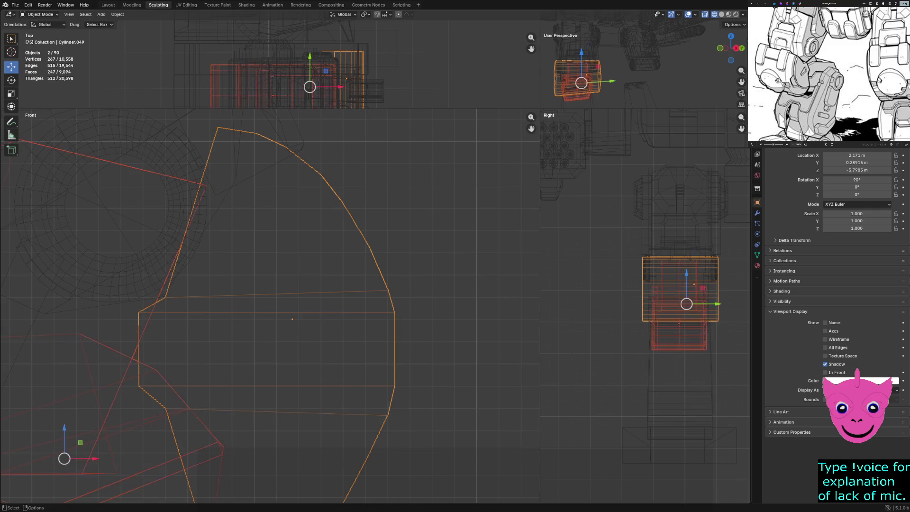
- In Edit Mode on the knee cylinder, nudge the lower edge loop and right end edge vertically
key("ctrl+z")
key("Tab")
left_click_drag(145, 406, 425, 435)
left_click_drag(313, 382, 313, 383)
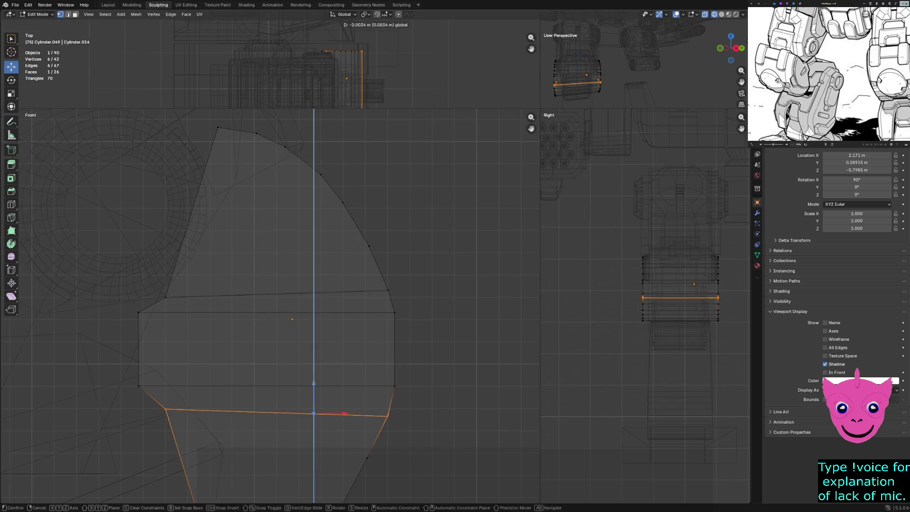
key("alt+a")
scroll(270, 306, "down", 2)
left_click(350, 295)
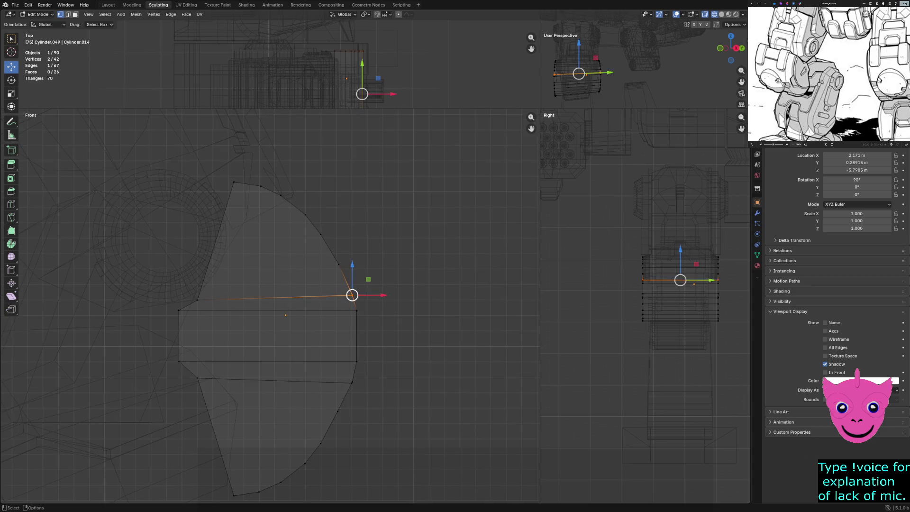
left_click_drag(352, 294, 351, 262)
key("alt+a")
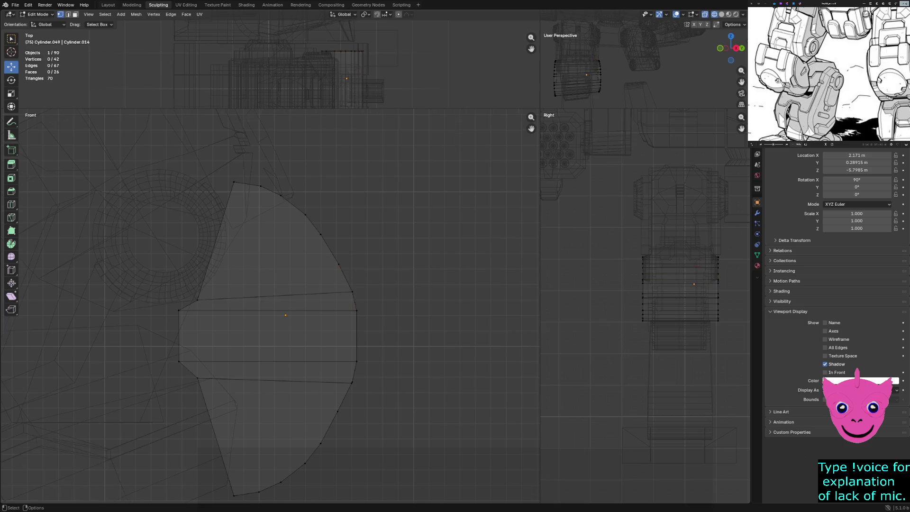
scroll(270, 305, "down", 3)
scroll(271, 305, "up", 3)
- Measure the lower-right and upper-right edge segments of the cylinder's profile
key("shift+space")
key("m")
left_click(351, 382)
left_click(356, 361)
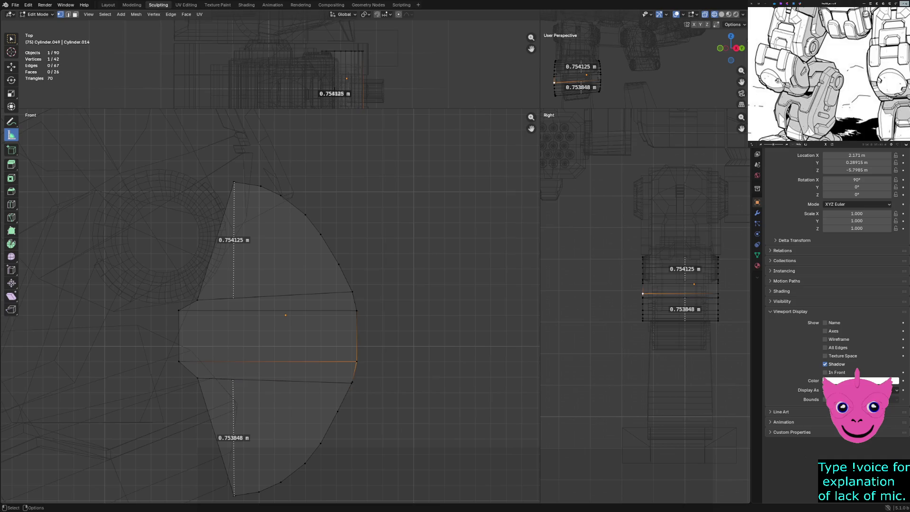
key("alt+a")
left_click_drag(352, 382, 356, 362)
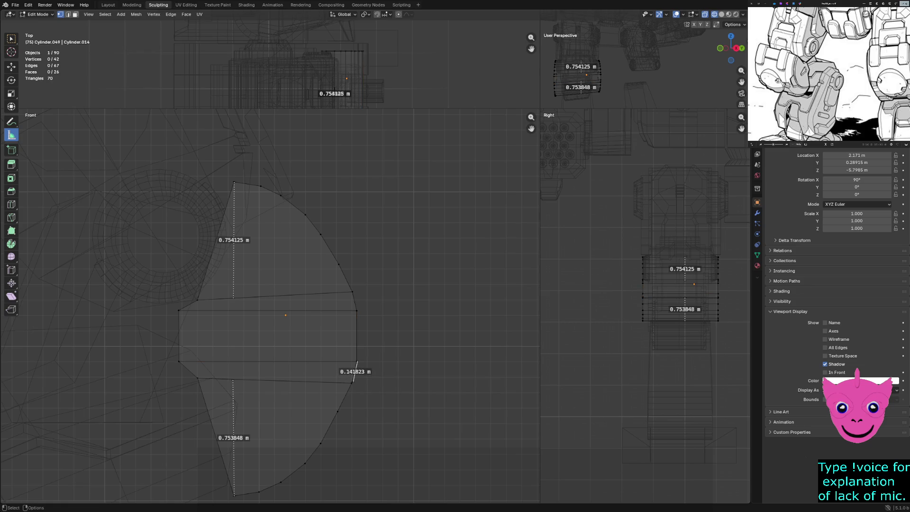
left_click_drag(356, 311, 352, 291)
right_click(379, 320)
key("Escape")
scroll(271, 304, "down", 2)
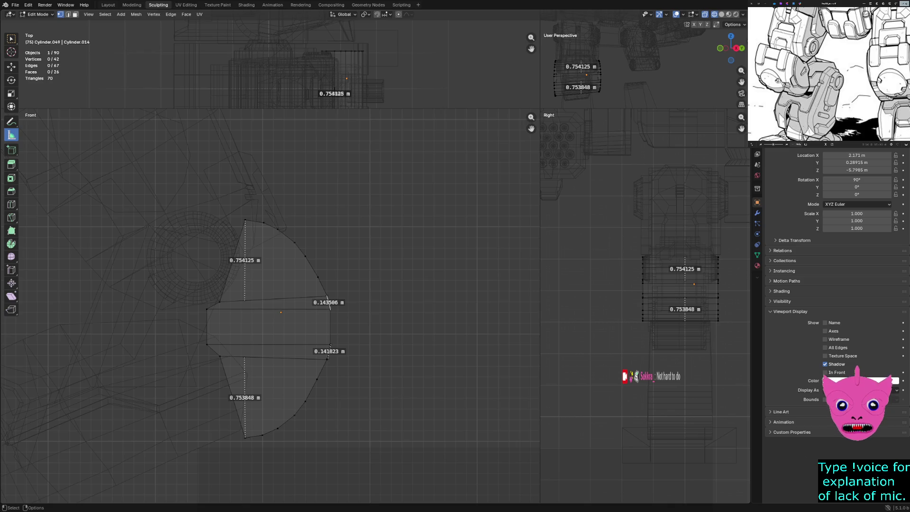
- Knife-cut a straight edge through the whole cylinder across its middle
key("k")
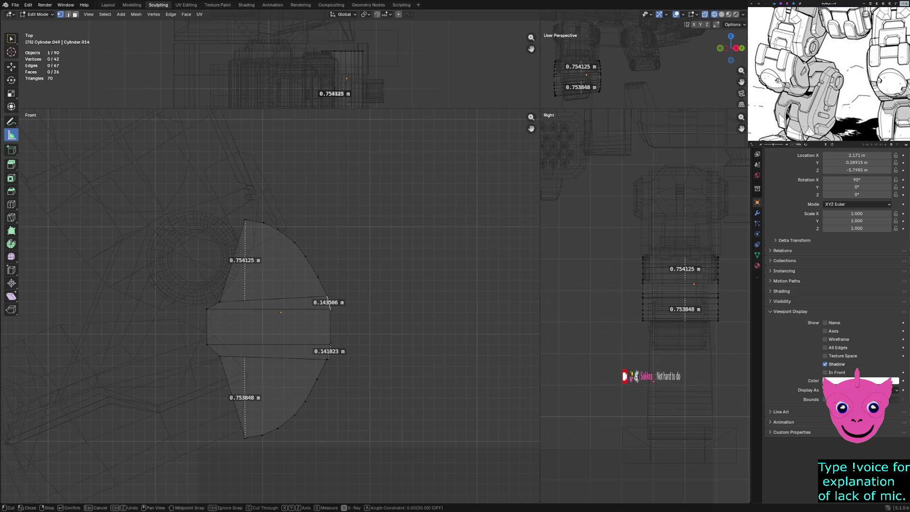
left_click(207, 330)
left_click(331, 329)
key("c")
key("Return")
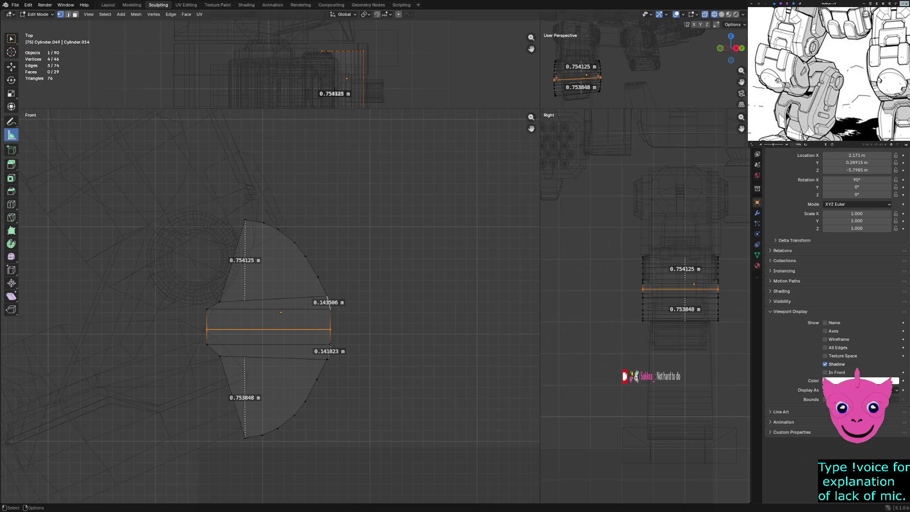
- Measure the cylinder's 1.16 m height, then select the whole fan-shaped mesh and move it up and right
left_click_drag(388, 472, 387, 348)
key("Delete")
key("shift+space")
key("g")
left_click_drag(151, 193, 385, 498)
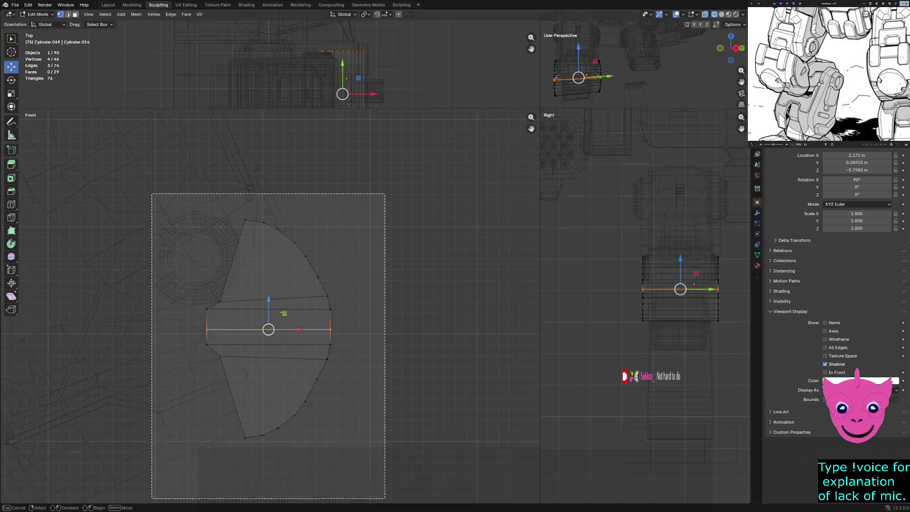
key("g")
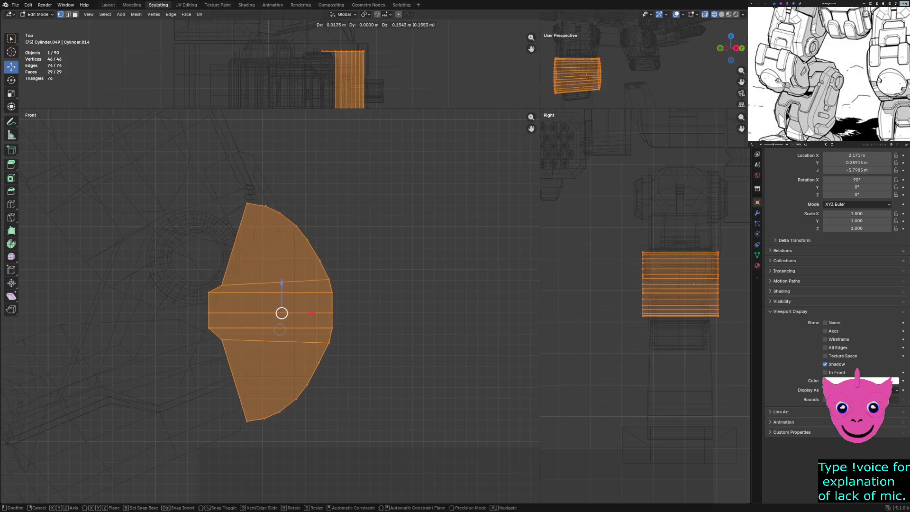
key("Return")
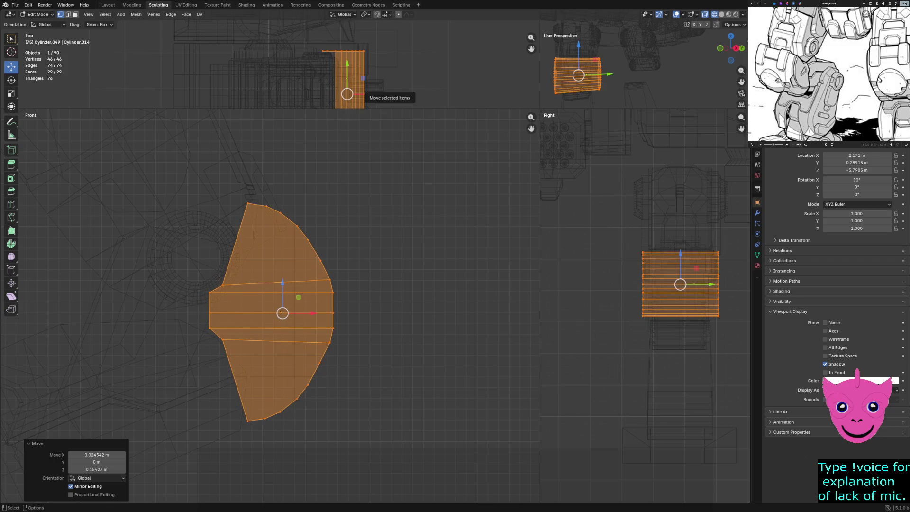
- Shift the whole knee mesh along the Y axis and nudge it slightly along X
scroll(360, 85, "up", 3)
scroll(403, 62, "up", 1)
scroll(403, 61, "up", 2)
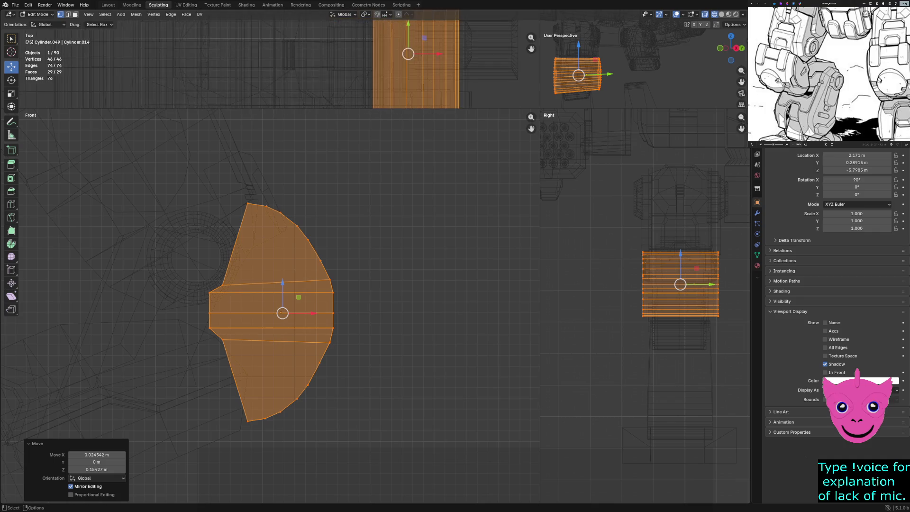
scroll(269, 59, "down", 2)
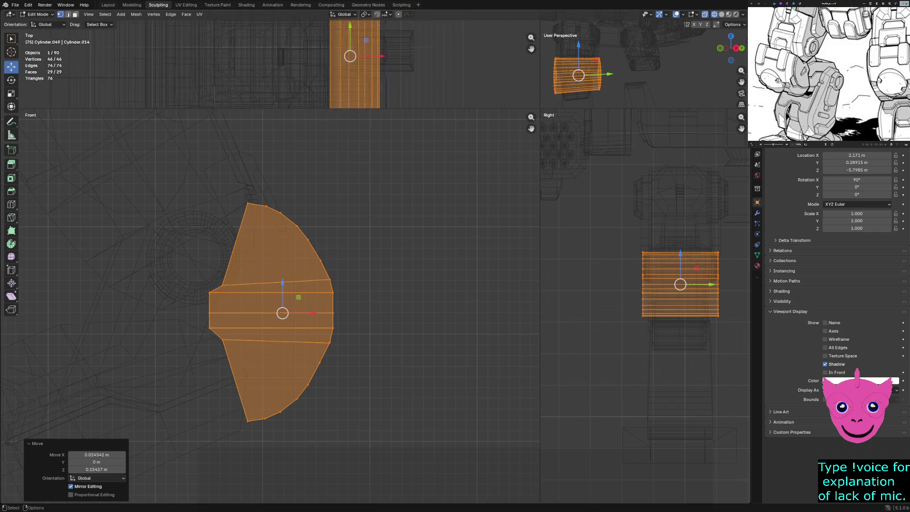
scroll(269, 59, "down", 4)
scroll(323, 62, "up", 2)
scroll(322, 62, "up", 2)
middle_click_drag(346, 62, 322, 62, "shift")
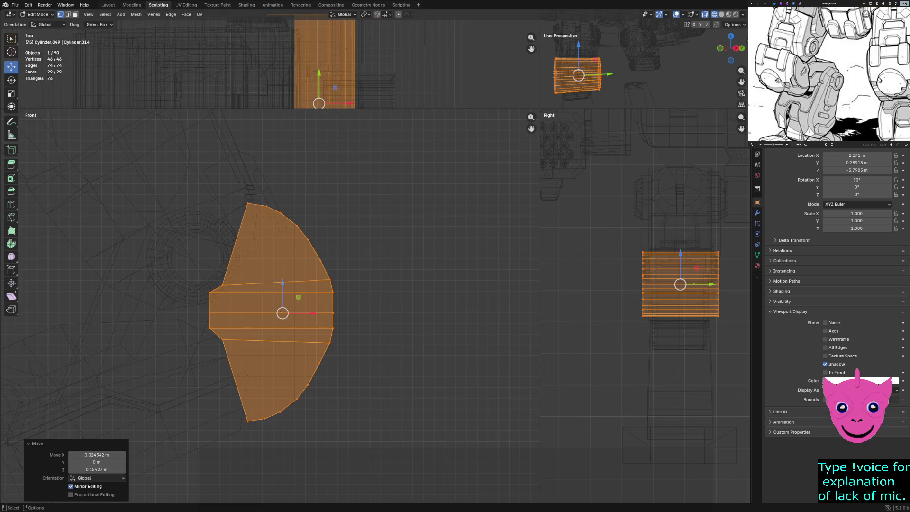
scroll(644, 306, "up", 2)
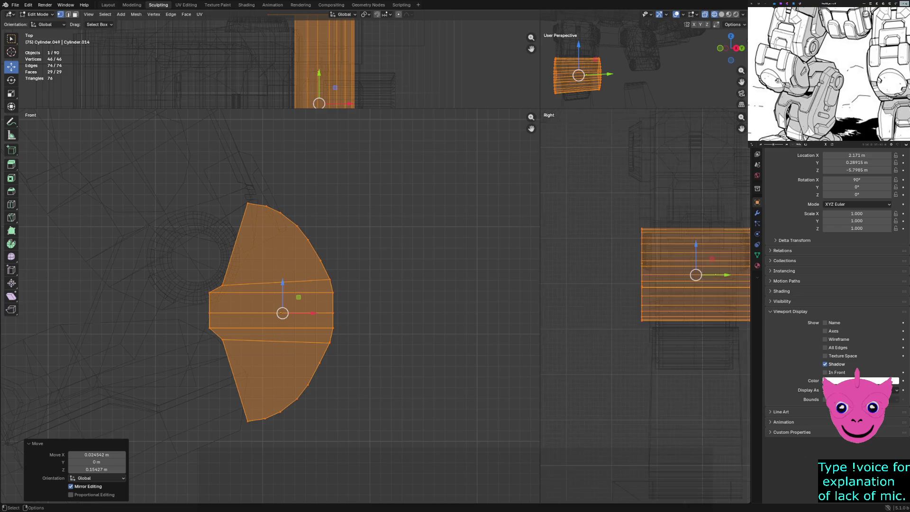
scroll(644, 306, "up", 3)
middle_click_drag(663, 261, 565, 272, "shift")
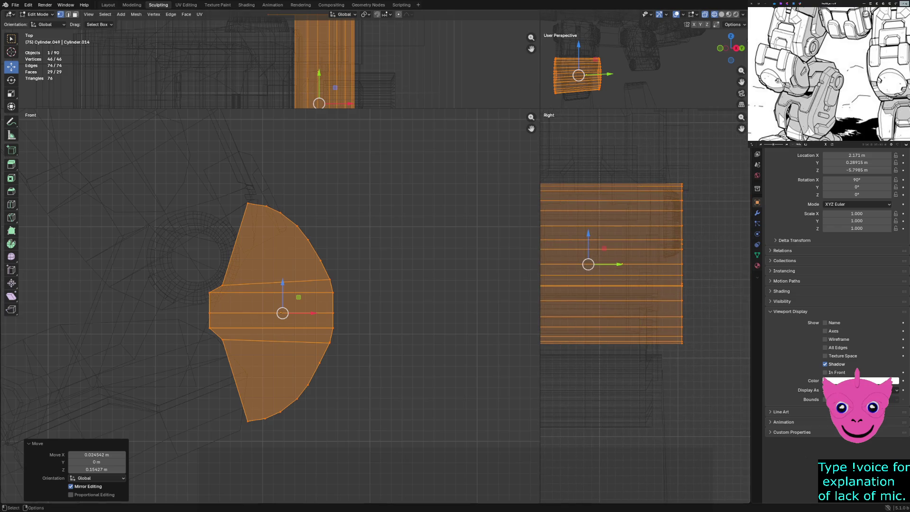
key("g")
key("y")
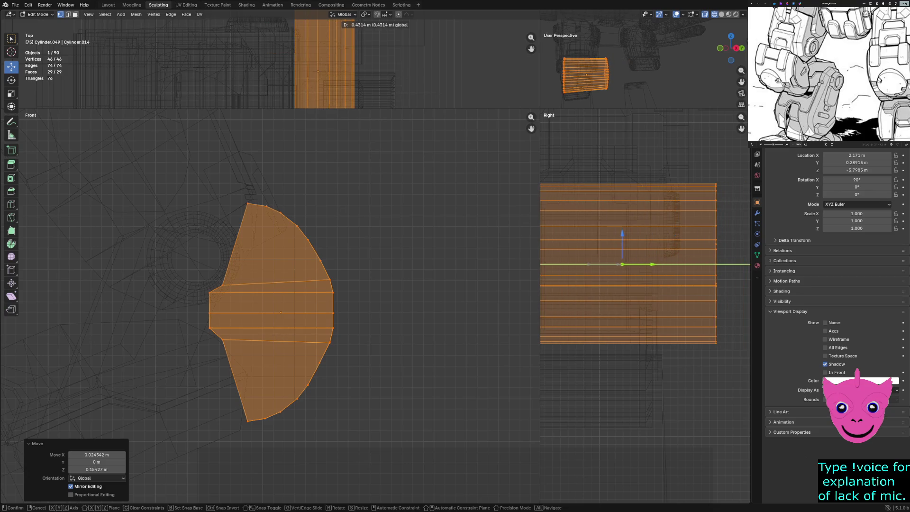
key("Return")
scroll(270, 305, "up", 2)
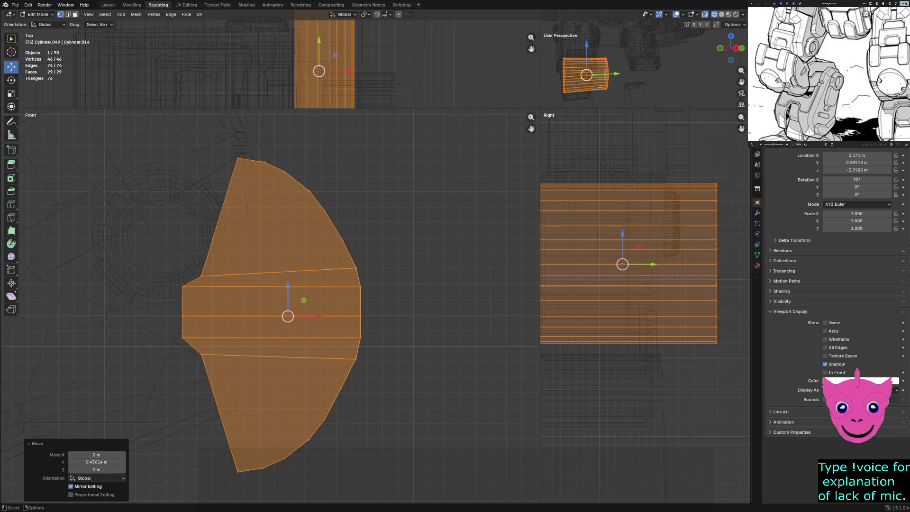
left_click_drag(303, 316, 301, 315)
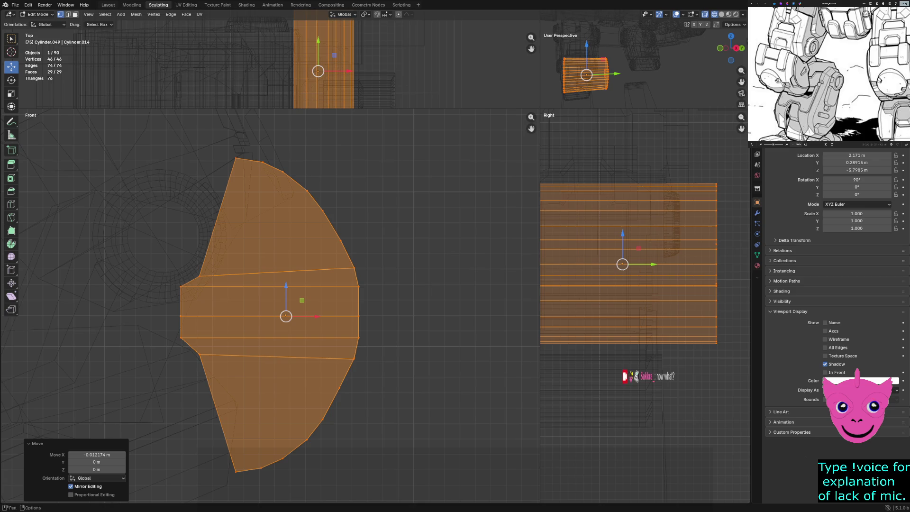
- Deselect all vertices, return to Object Mode, and switch to the Modeling workspace
key("alt+a")
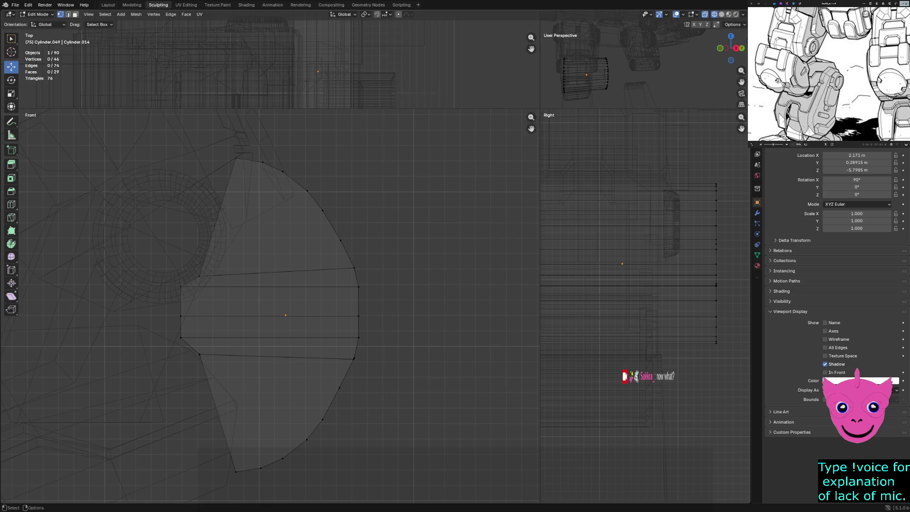
key("Tab")
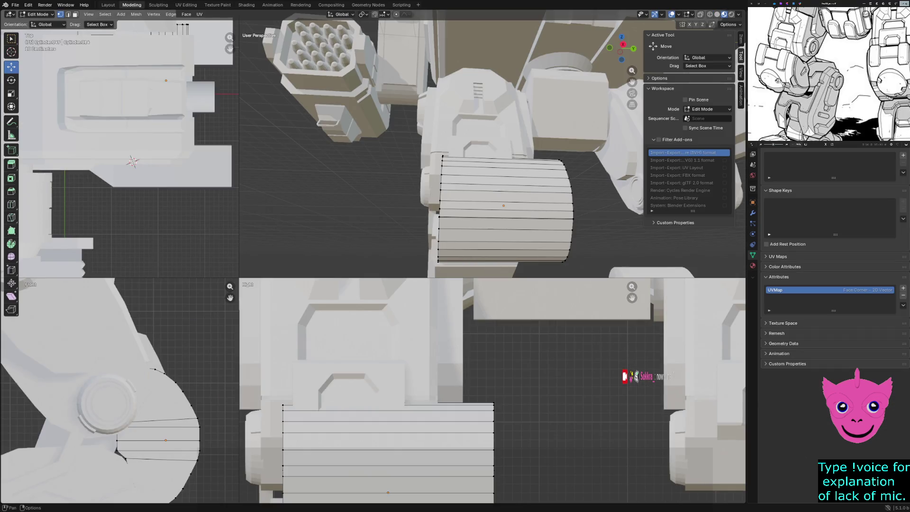
left_click(132, 5)
scroll(120, 146, "down", 5)
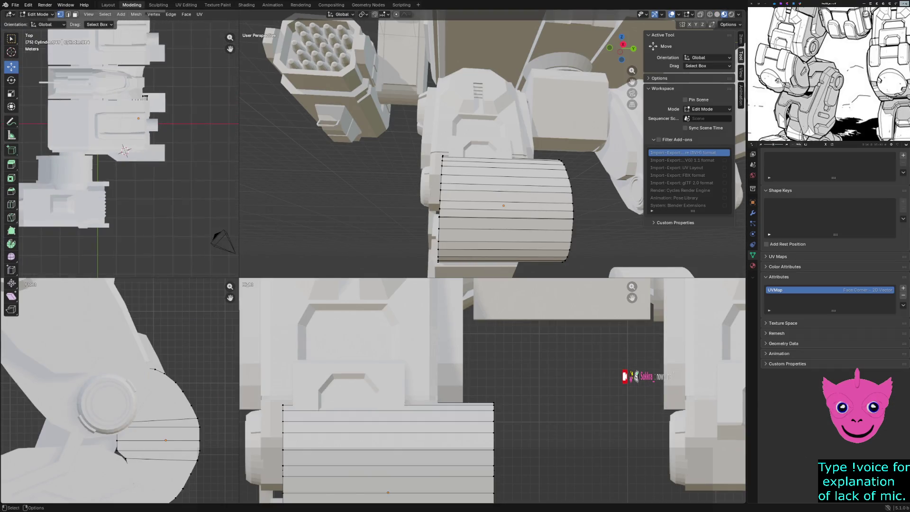
- Compare solid and wireframe shading while orbiting the legs, then set all viewports to wireframe
scroll(488, 147, "down", 3)
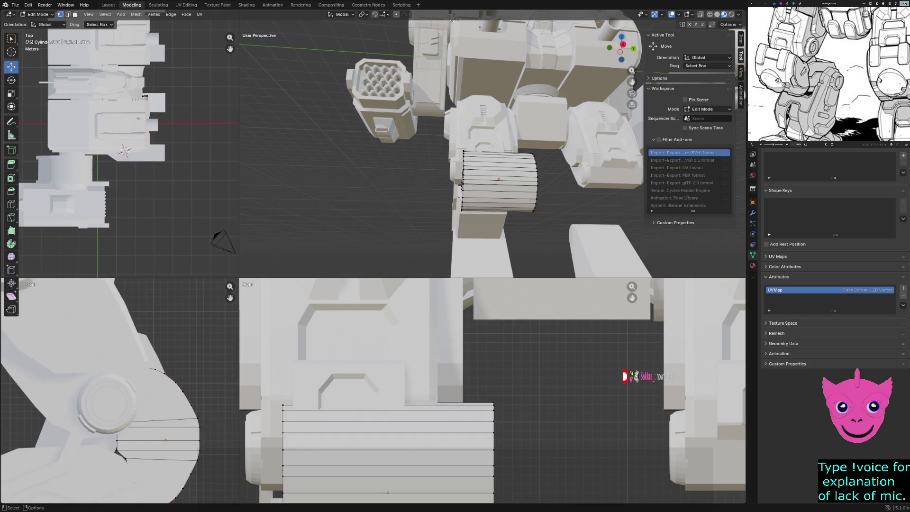
key("z")
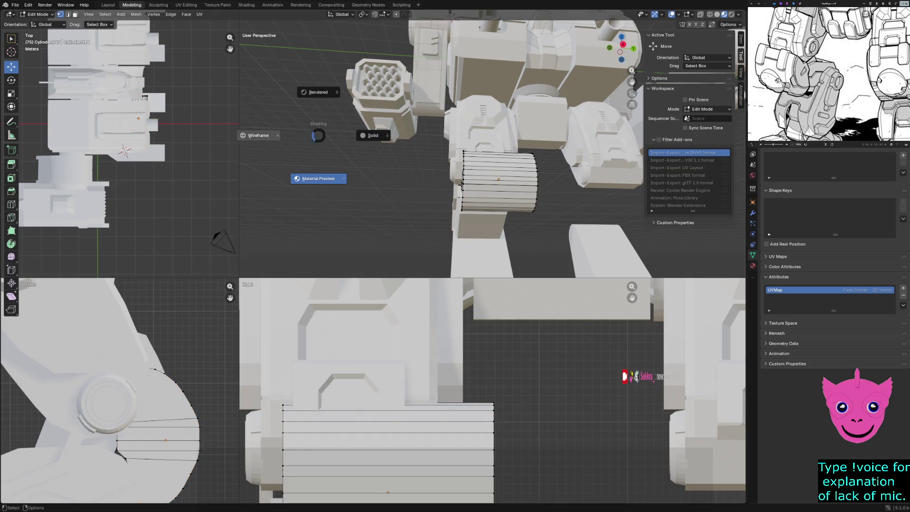
left_click(373, 135)
scroll(373, 135, "down", 3)
mouse_move(373, 135)
middle_mouse_down()
mouse_move(388, 157)
mouse_move(431, 176)
middle_mouse_up()
key("z")
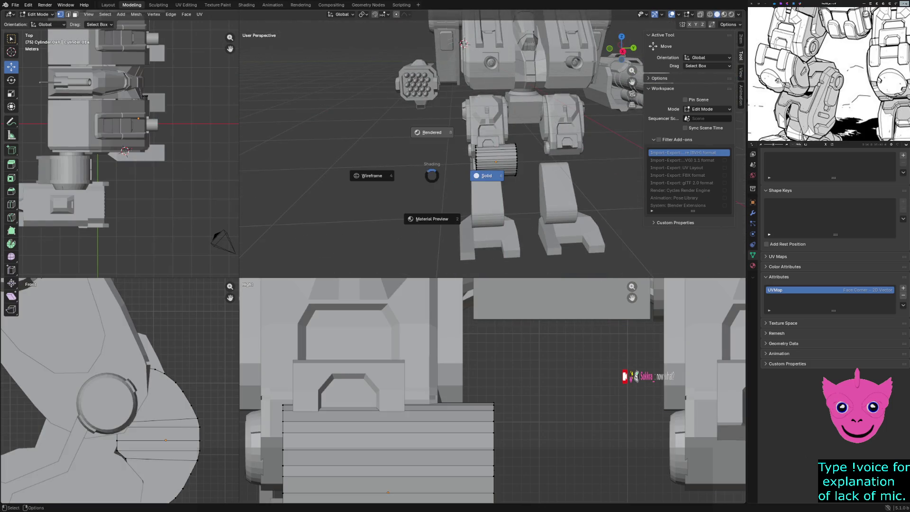
key("4")
key("z")
key("6")
middle_click_drag(431, 137, 457, 143)
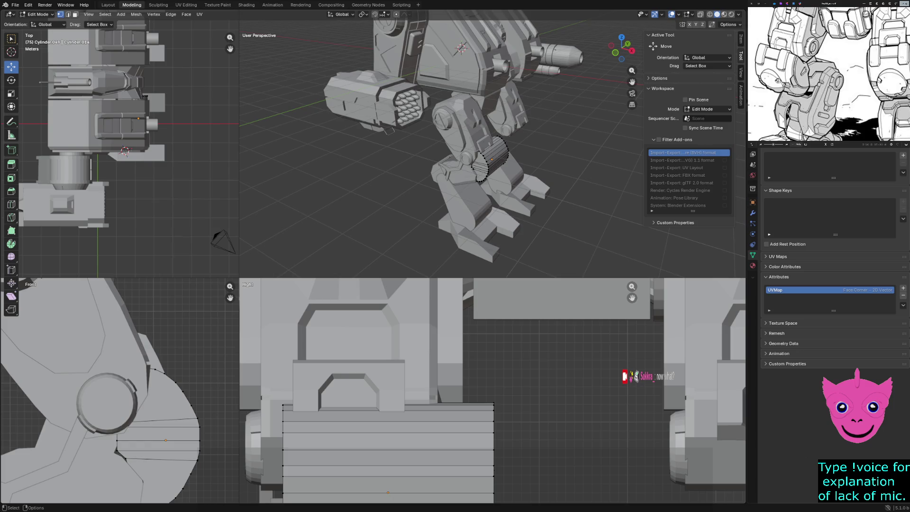
key("z")
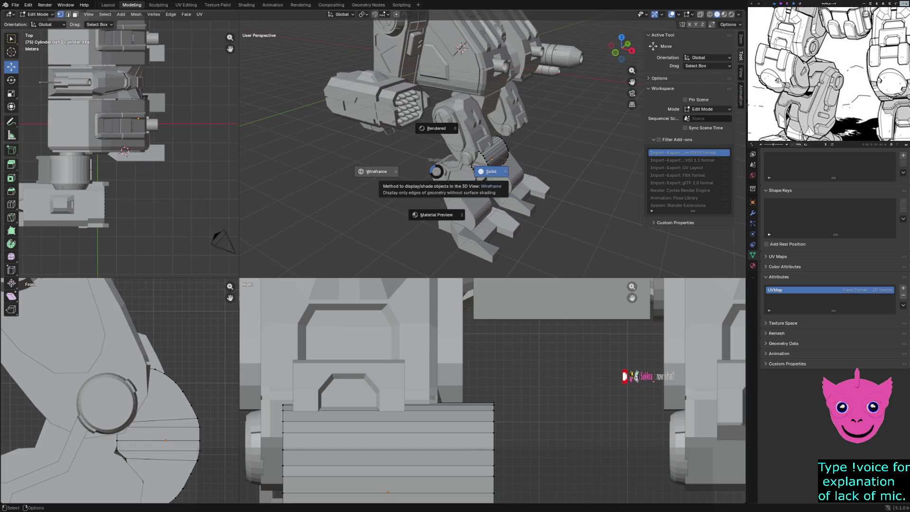
left_click(433, 172)
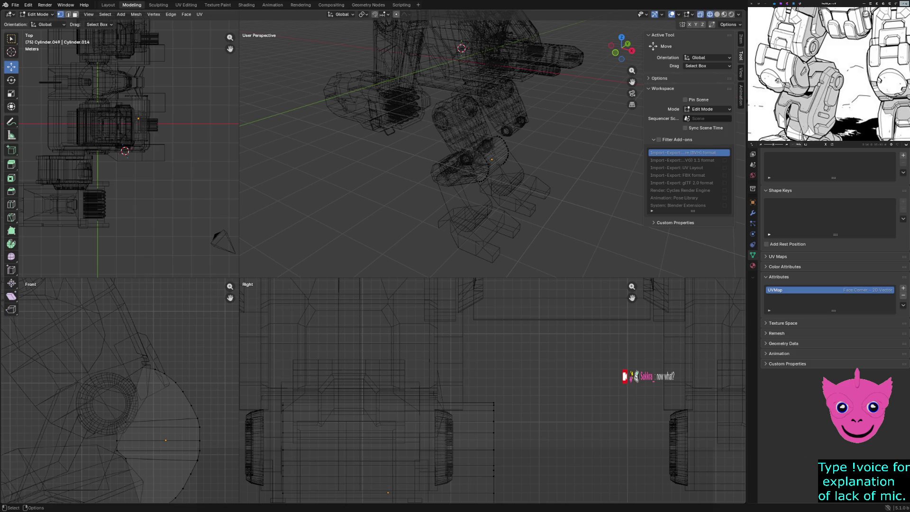
- Return Cylinder.049 to Object Mode and browse the Object menu's Set Origin and Modifiers entries
key("Tab")
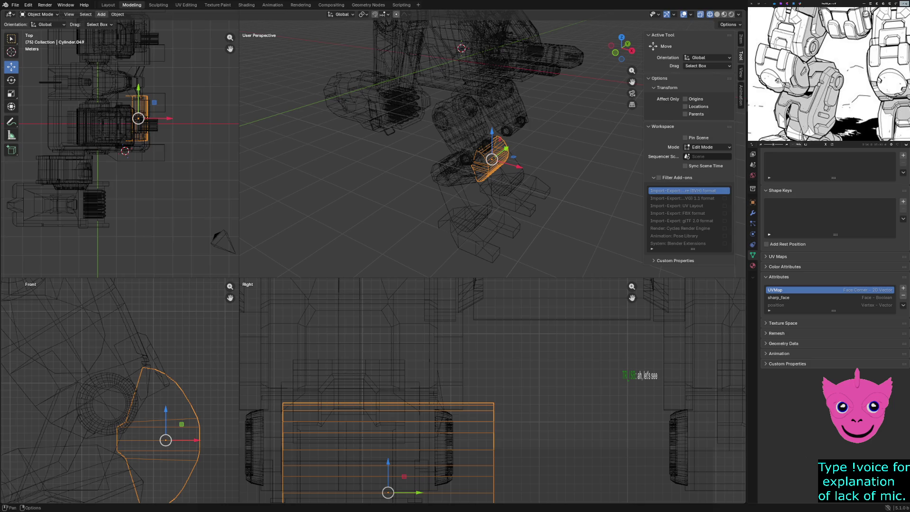
left_click(118, 14)
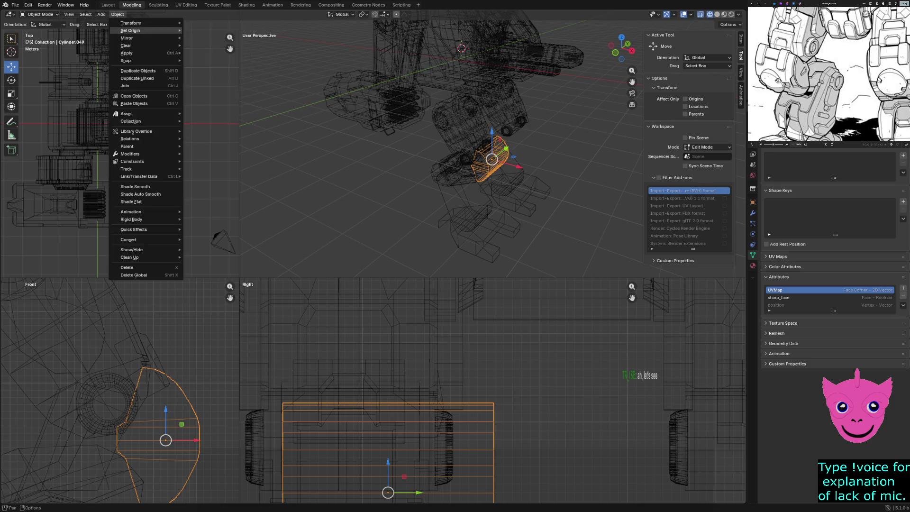
mouse_move(130, 30)
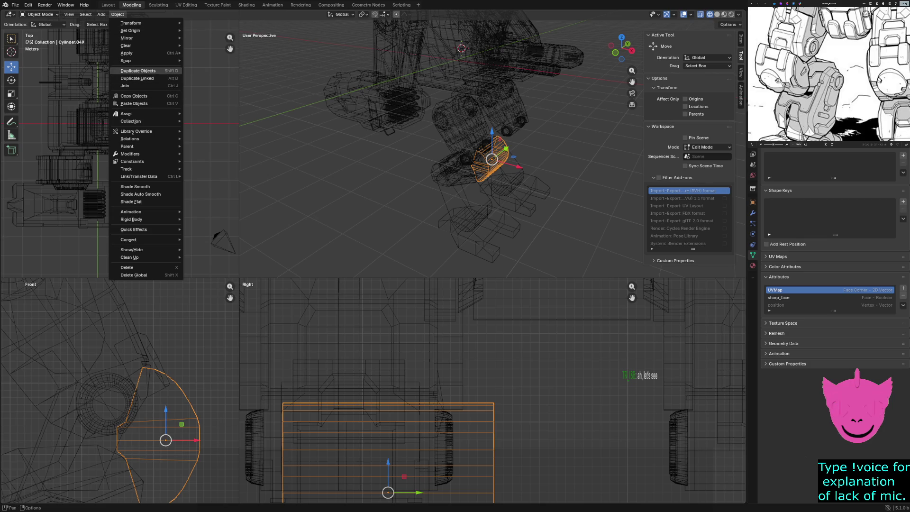
mouse_move(142, 154)
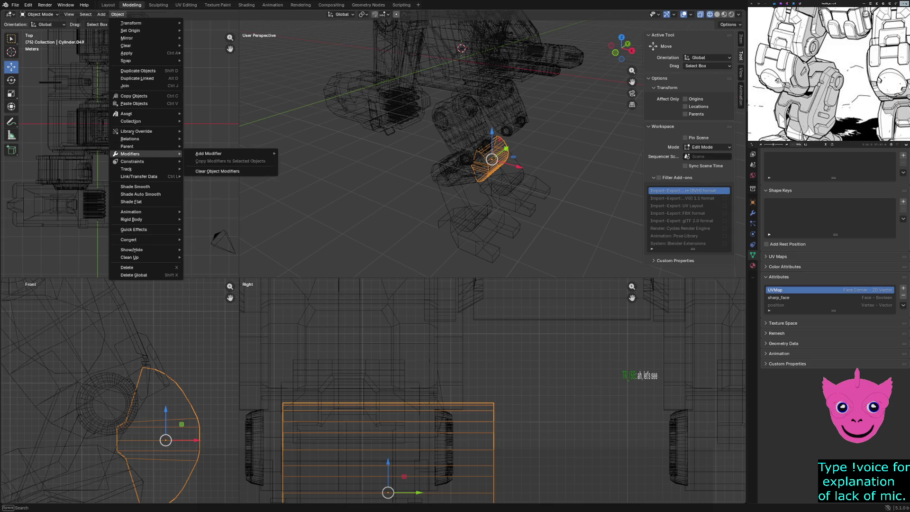
key("Escape")
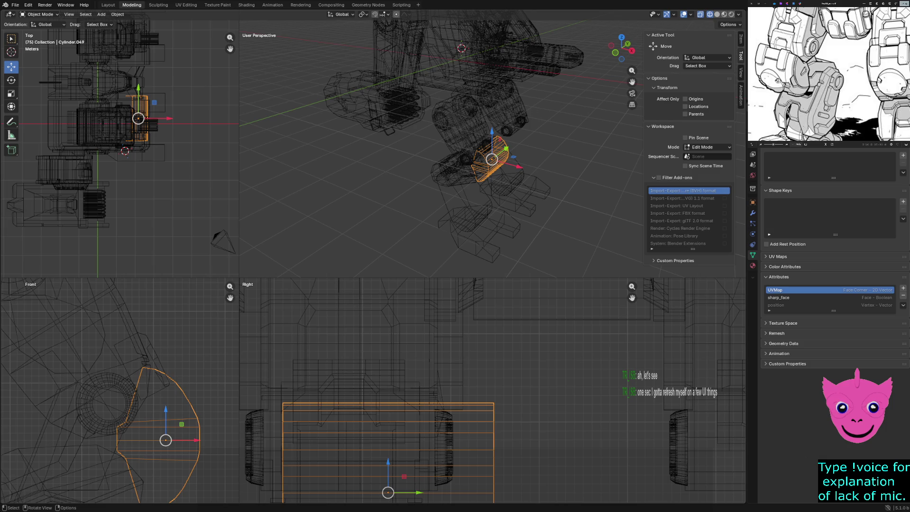
middle_click_drag(474, 143, 521, 142)
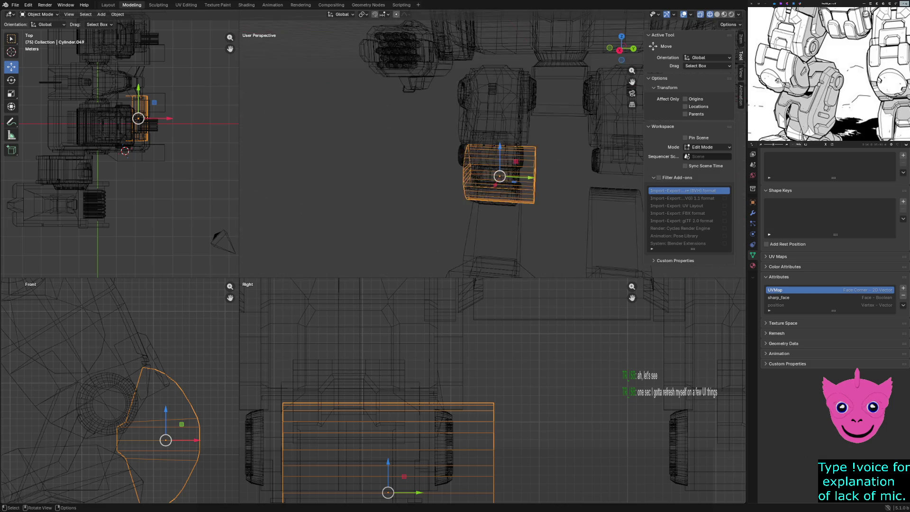
- Move the knee cylinder along Y and stretch it to 1.170 along Y
key("g")
key("y")
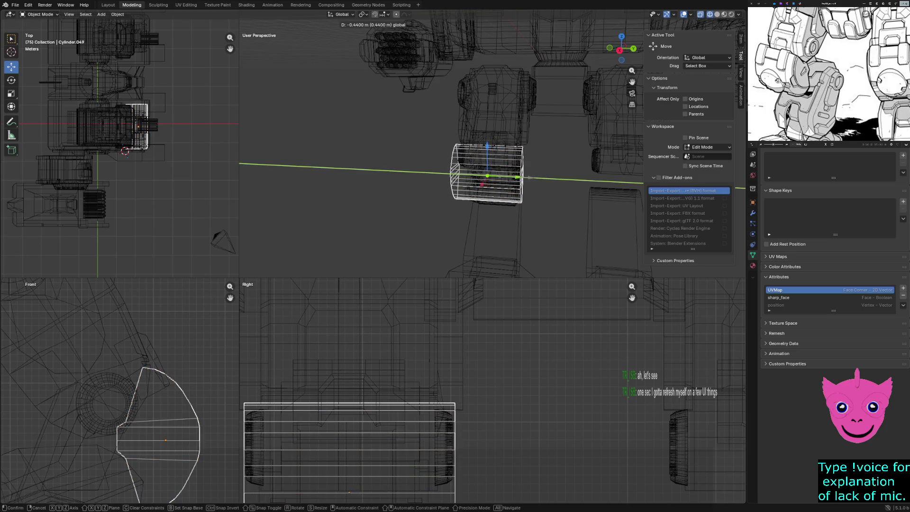
key("Return")
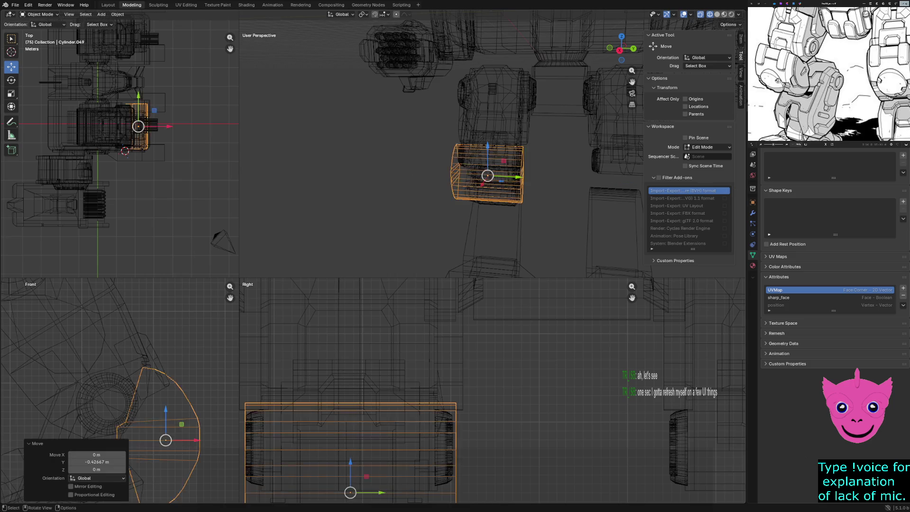
scroll(441, 147, "down", 1)
scroll(493, 390, "down", 2)
middle_click_drag(393, 460, 402, 378, "shift")
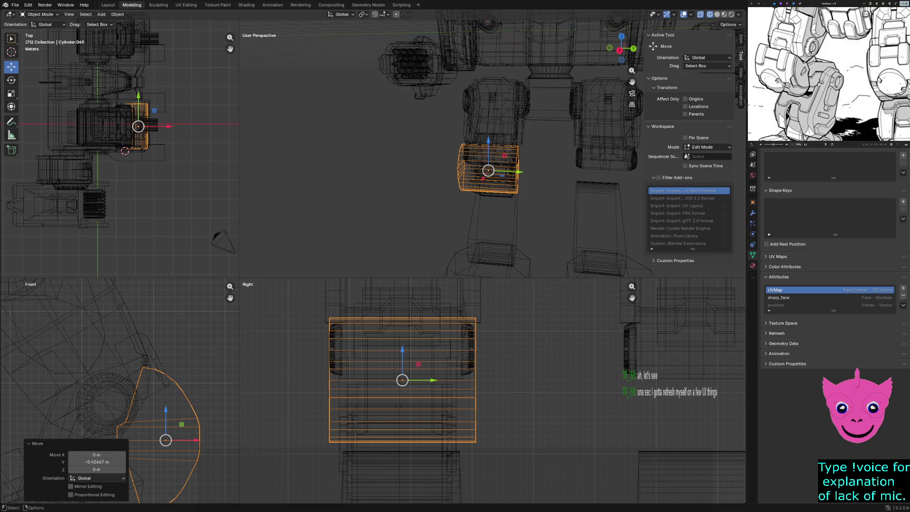
key("s")
key("x")
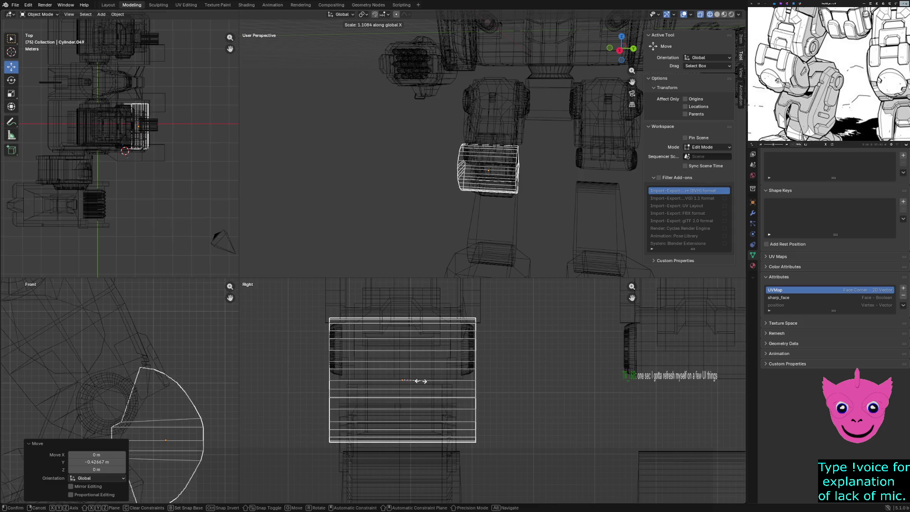
key("y")
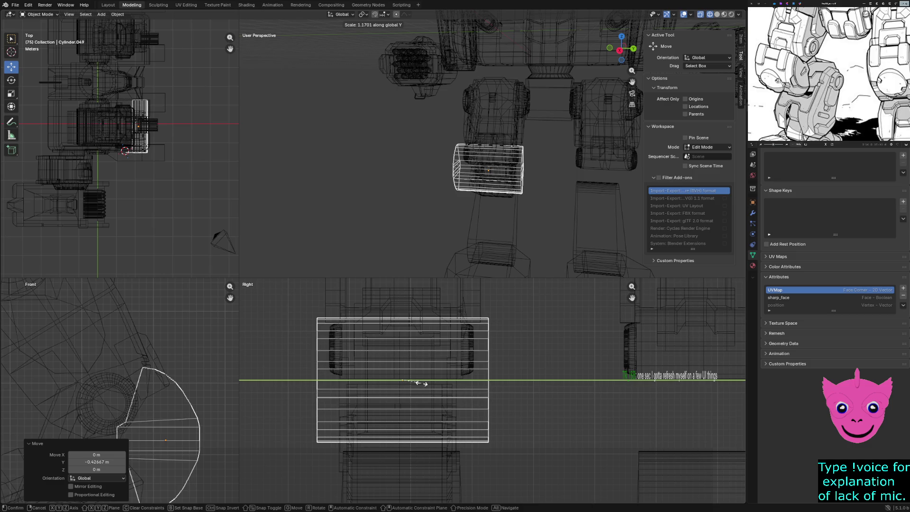
left_click(420, 381)
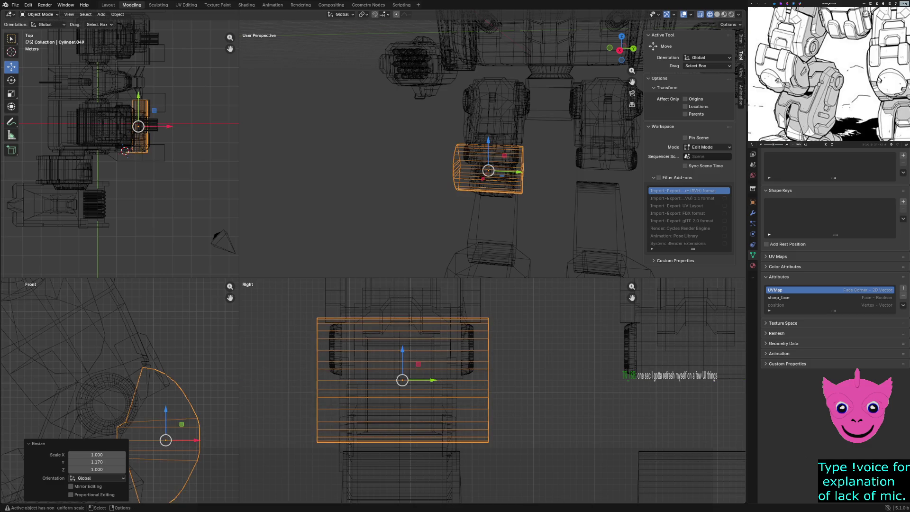
- Rescale the knee cylinder to 0.839 along Y and enter Edit Mode
scroll(821, 126, "down", 3)
scroll(821, 126, "down", 3)
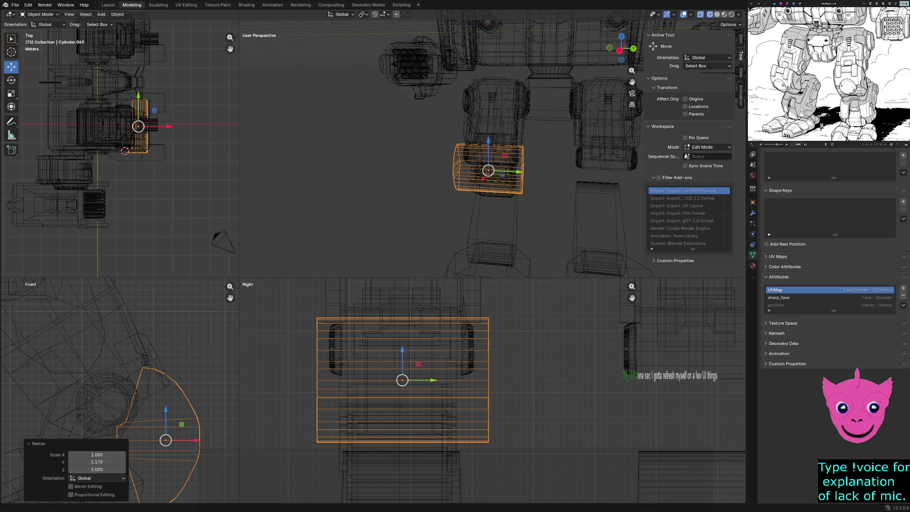
scroll(492, 389, "down", 4)
scroll(492, 389, "down", 2)
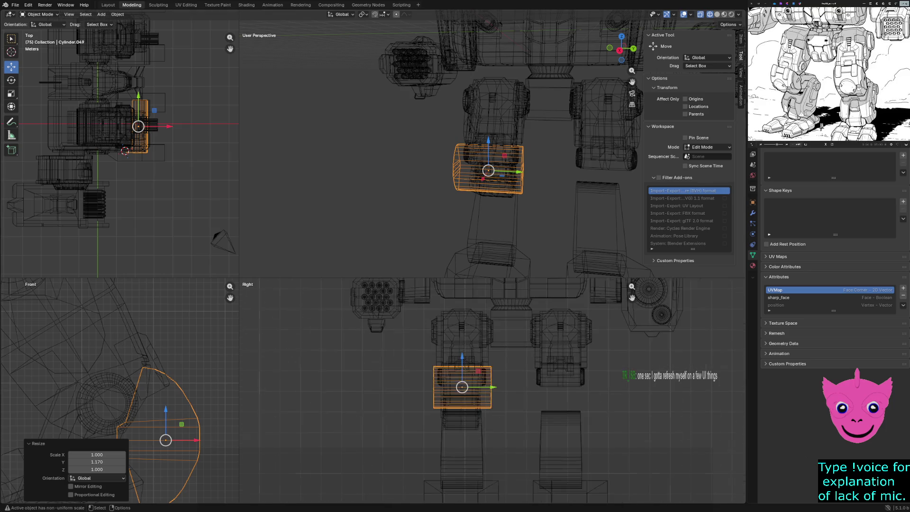
scroll(491, 389, "up", 4)
scroll(491, 389, "up", 1)
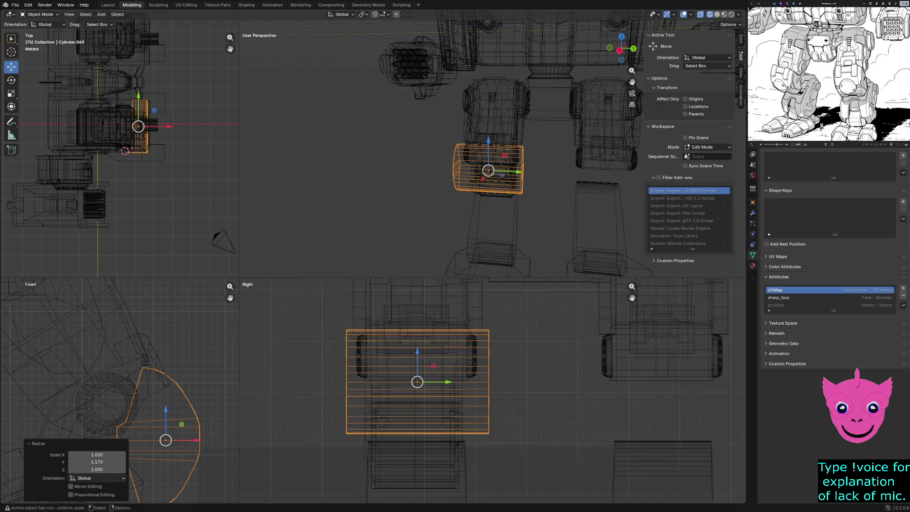
scroll(492, 390, "up", 1)
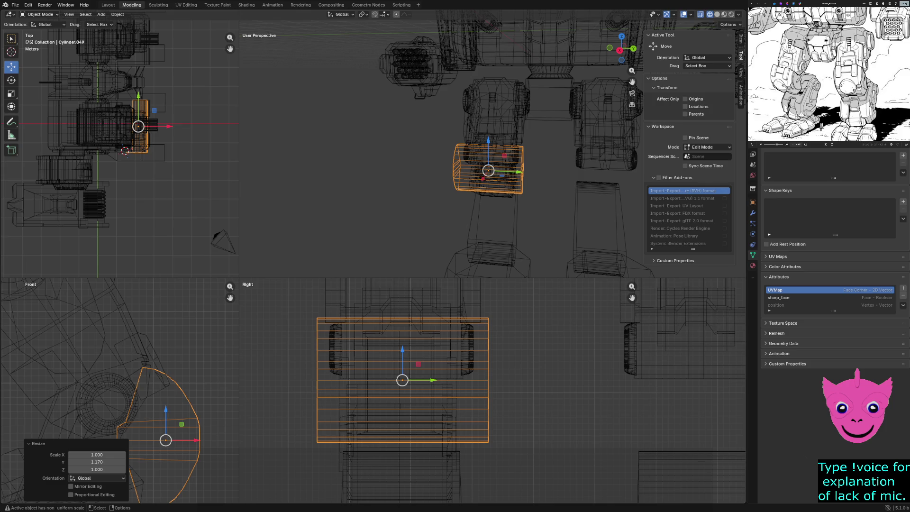
scroll(493, 390, "up", 1)
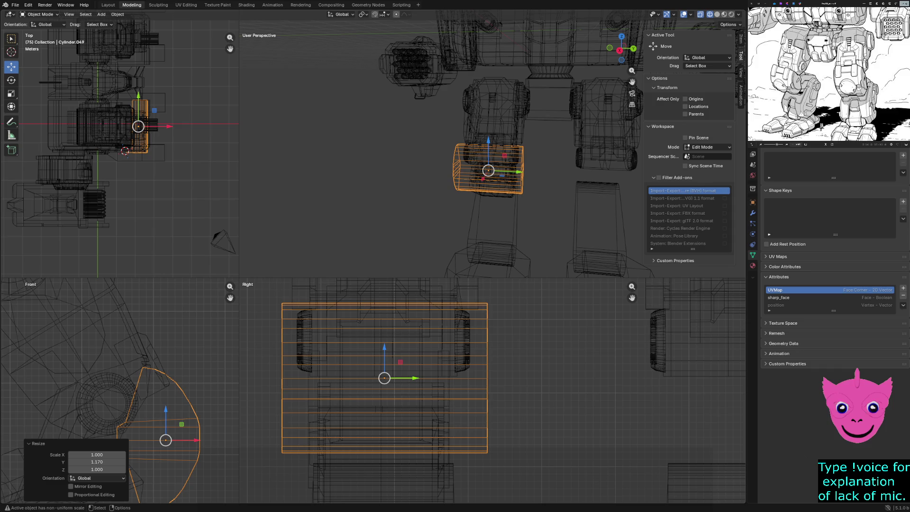
key("s")
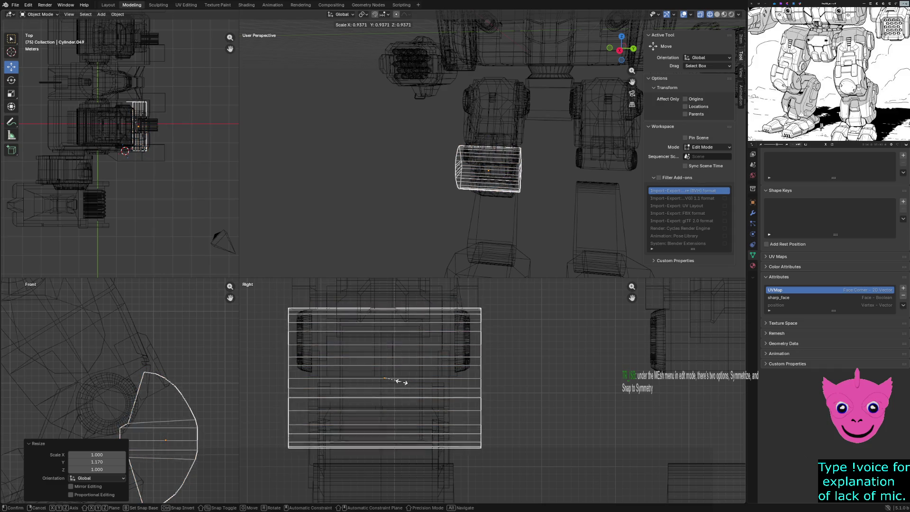
key("y")
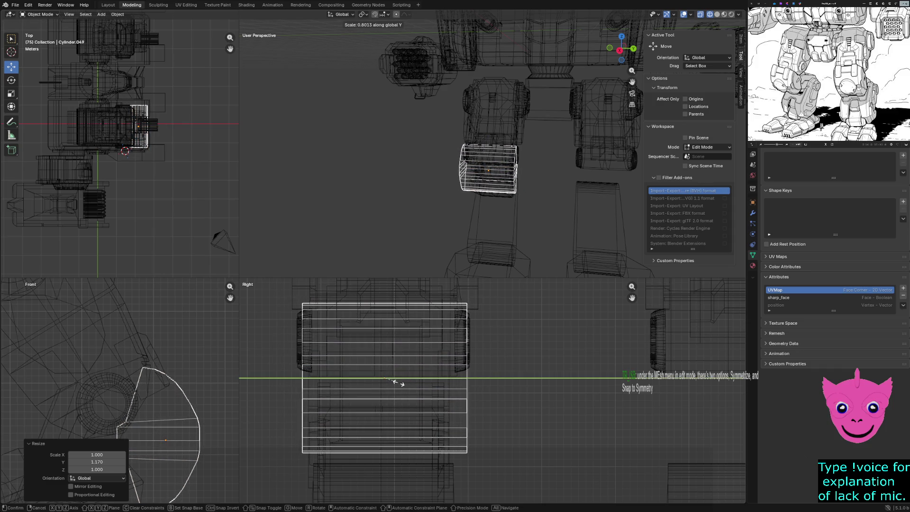
left_click(398, 380)
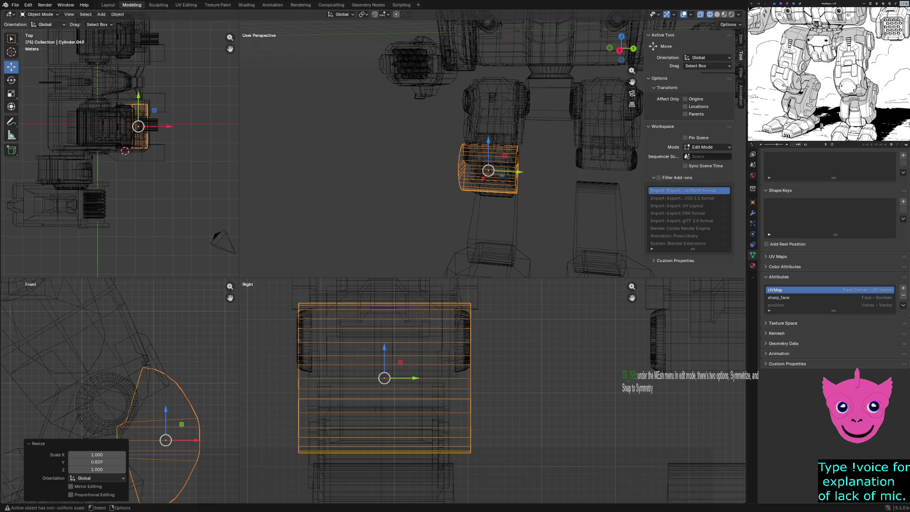
key("Tab")
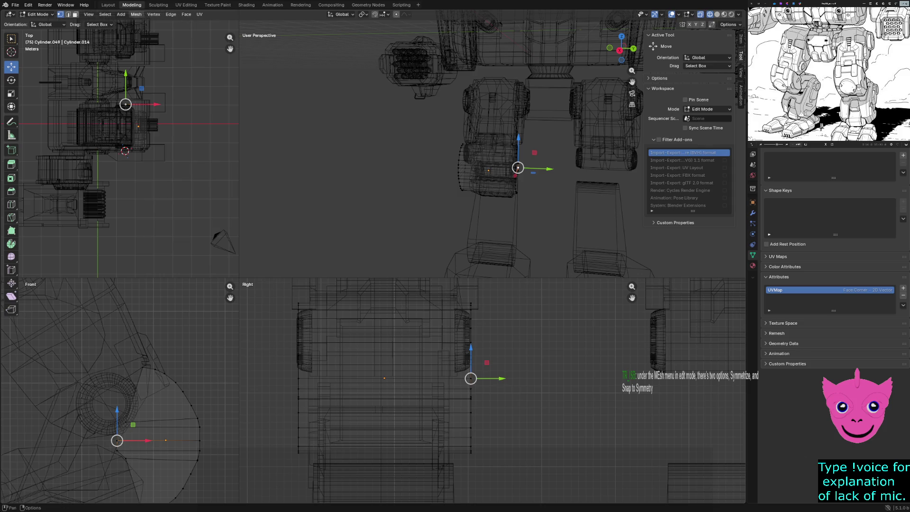
- Symmetrize the knee mesh across the X axis from the Mesh menu
left_click(136, 15)
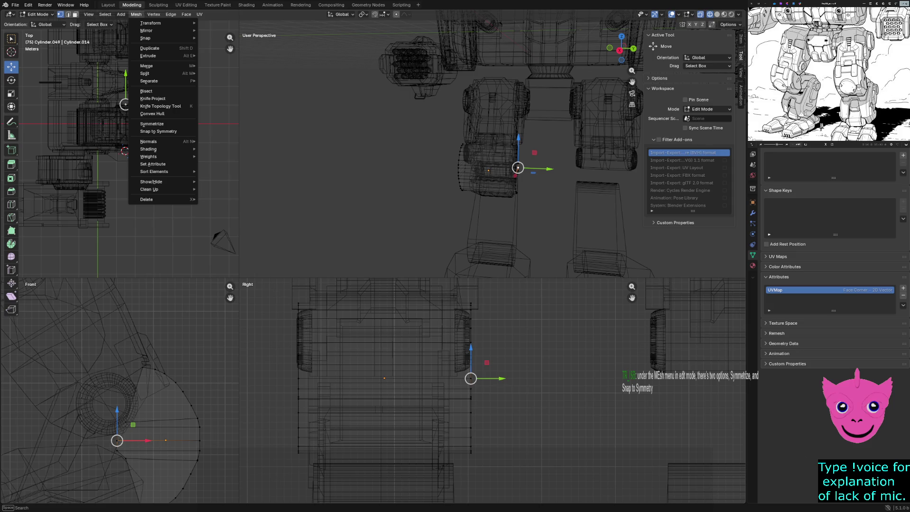
mouse_move(152, 81)
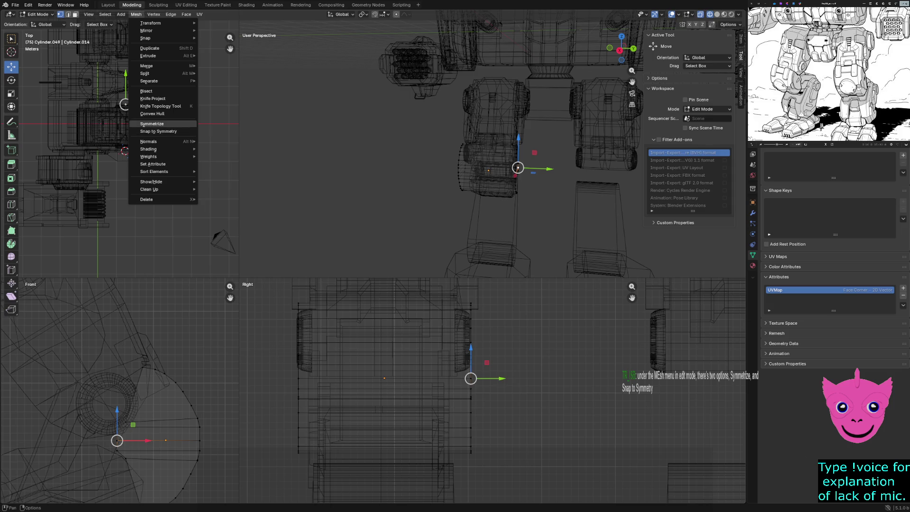
left_click(152, 124)
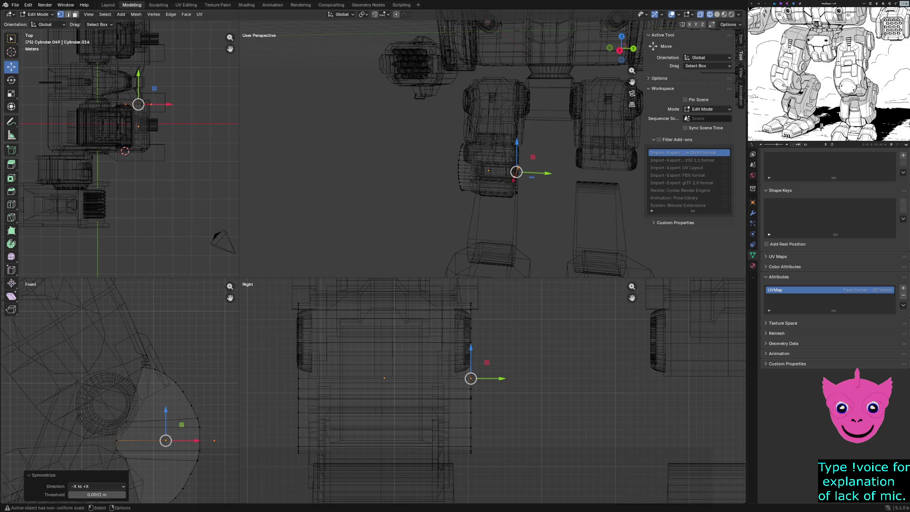
- Try moving a rim vertex along Y, undo it, and switch to the Sculpting workspace
key("alt+a")
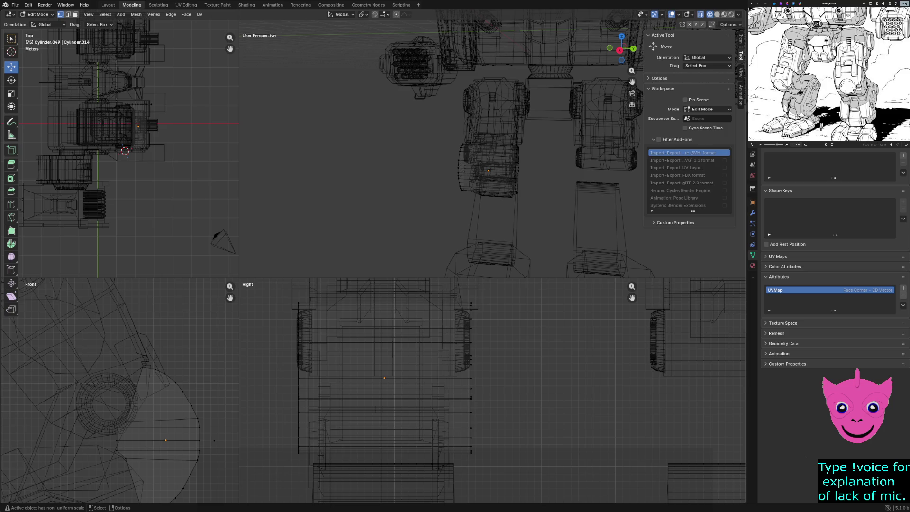
left_click(470, 388)
left_click_drag(501, 388, 588, 389)
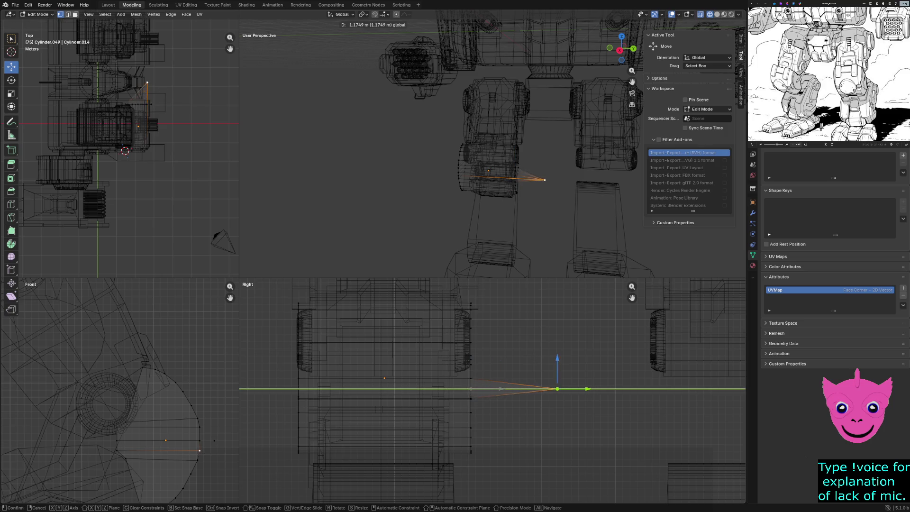
key("ctrl+z")
key("ctrl+shift+z")
key("ctrl+z")
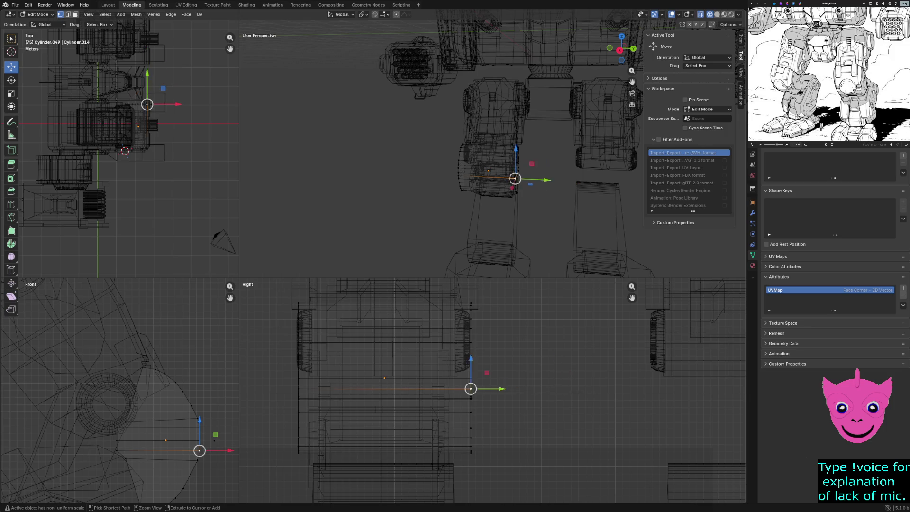
key("Tab")
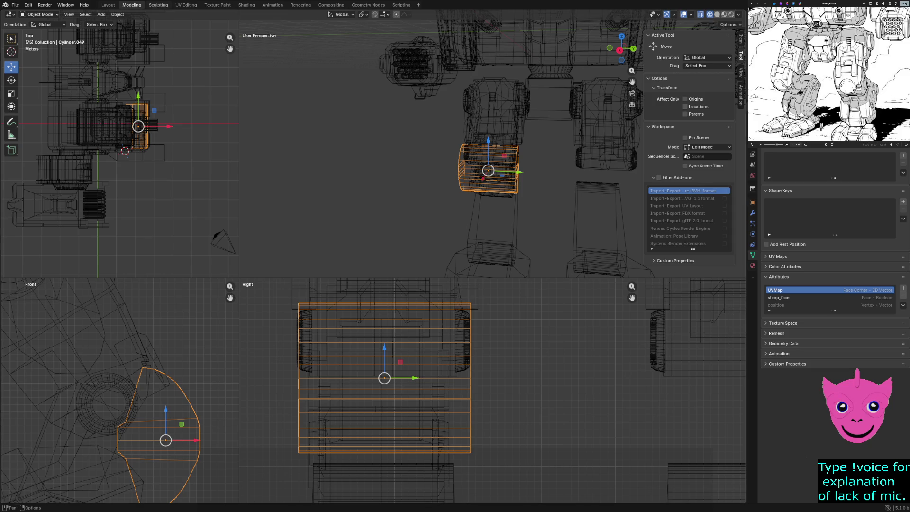
left_click(159, 4)
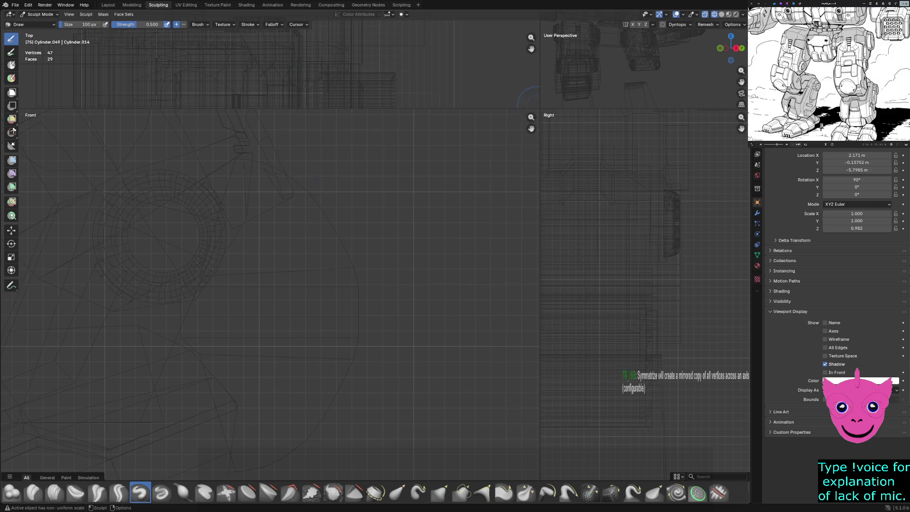
- Resize the viewports, check the brush size and strength settings, and return to the Modeling workspace
left_click_drag(540, 109, 341, 282)
right_click(293, 323)
right_click(293, 374)
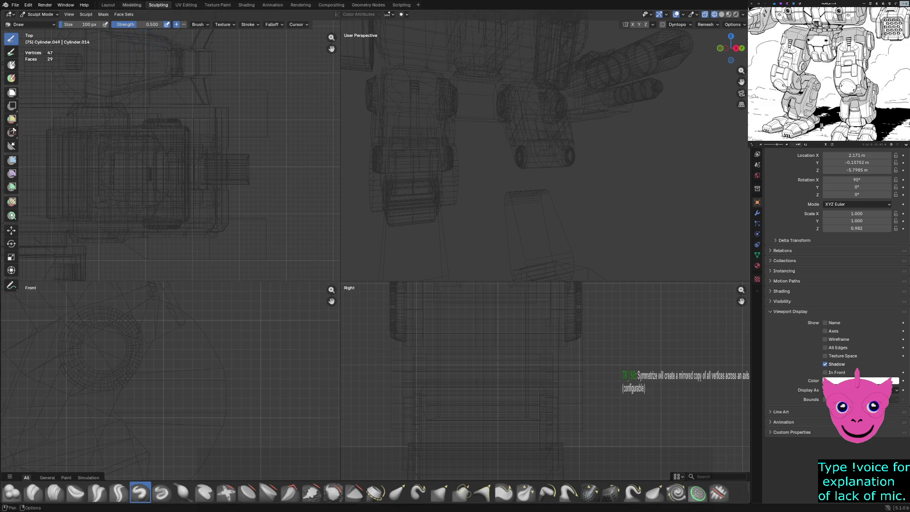
key("ctrl+Page_Up")
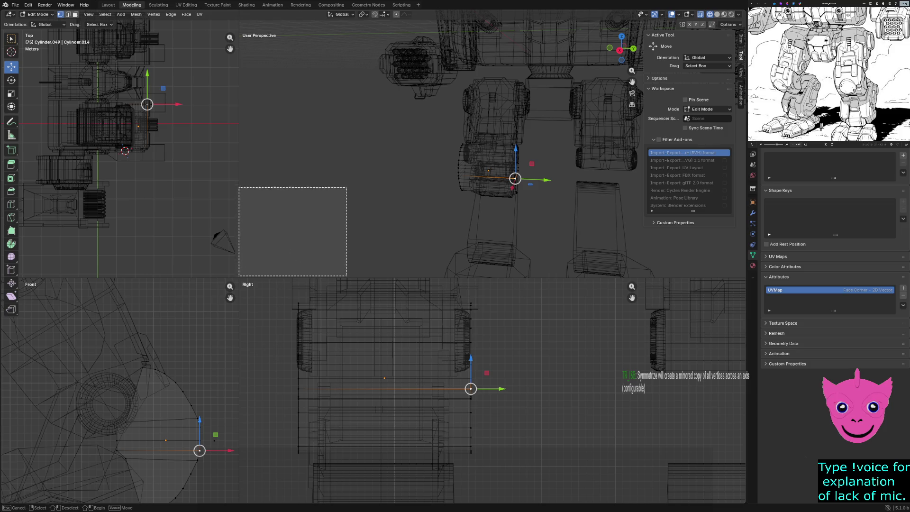
- Clear the selection, enlarge the Front and Right views, and re-enter Edit Mode on the knee
key("alt+a")
left_click_drag(239, 279, 422, 132)
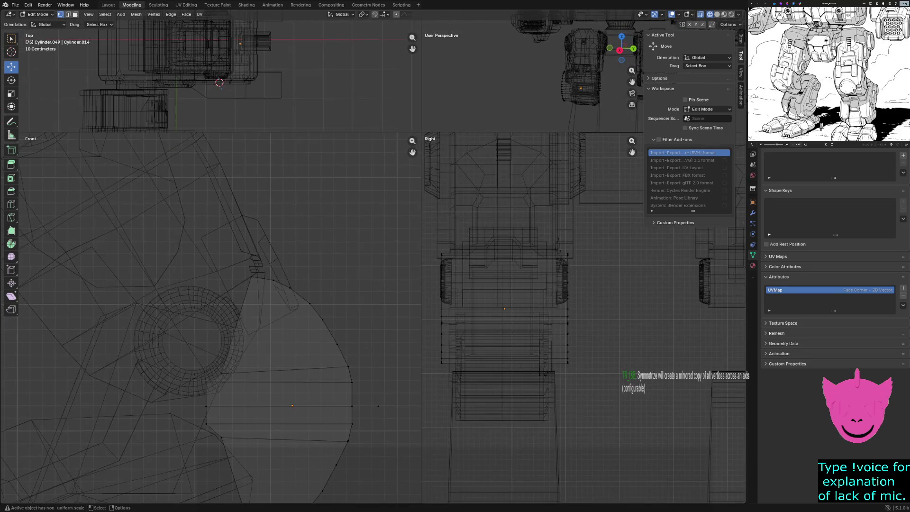
key("Tab")
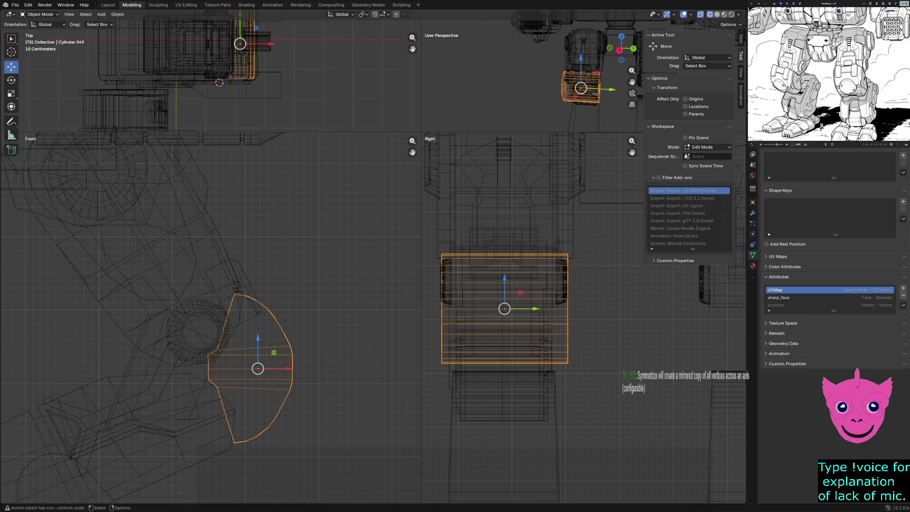
key("Tab")
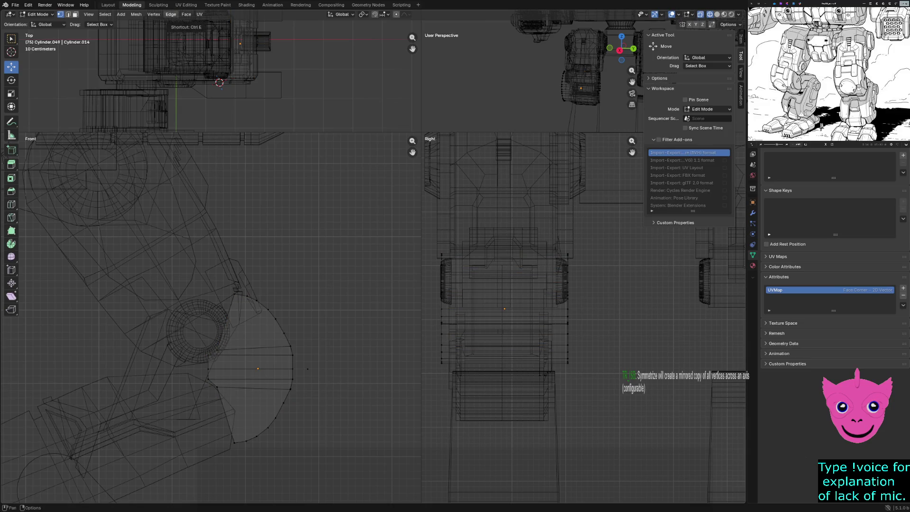
left_click(136, 14)
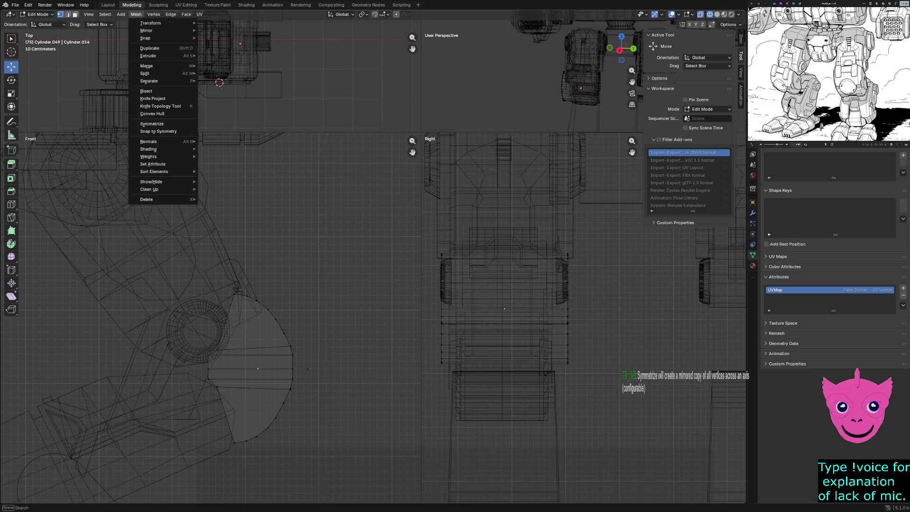
mouse_move(156, 81)
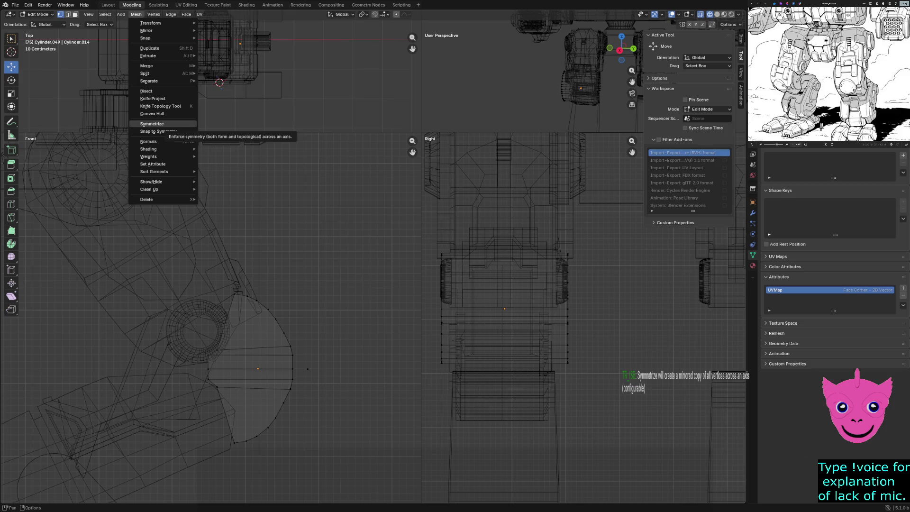
- Symmetrize the knee mesh across X with a 0 m merge threshold
left_click(152, 123)
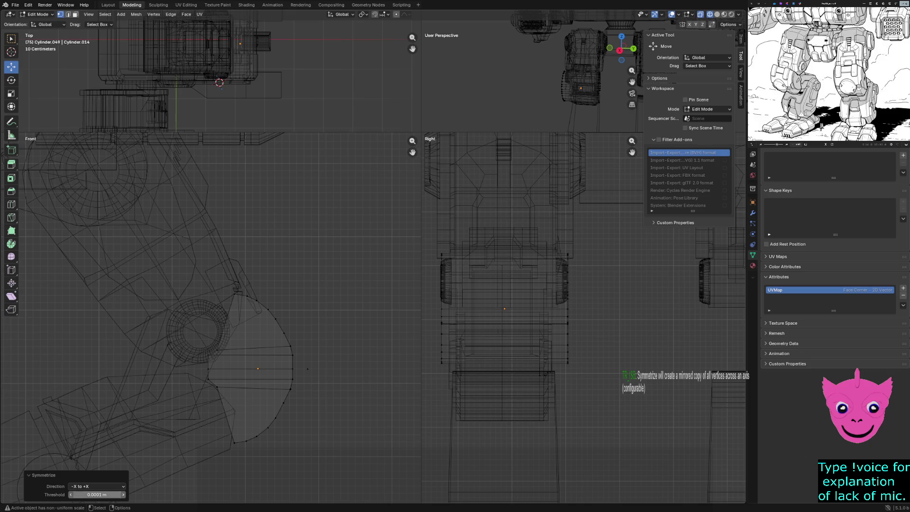
left_click_drag(97, 495, 93, 494)
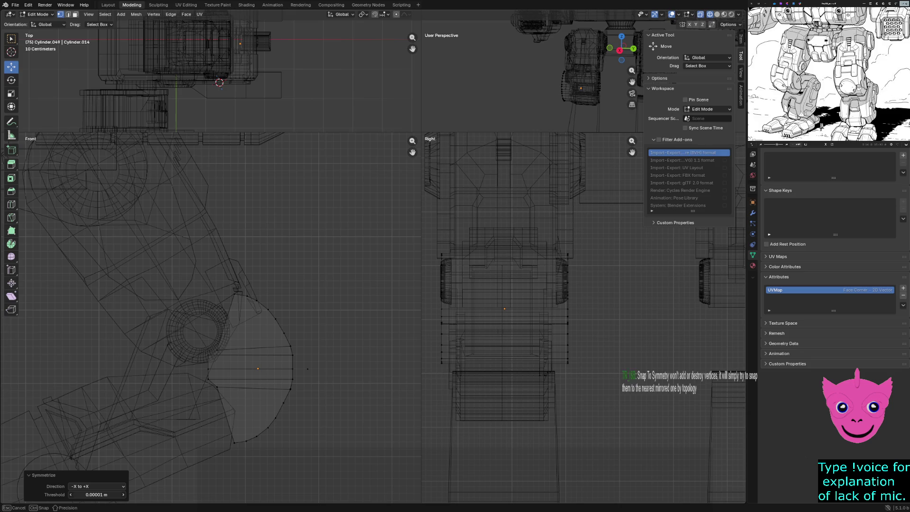
left_click_drag(93, 494, 93, 494)
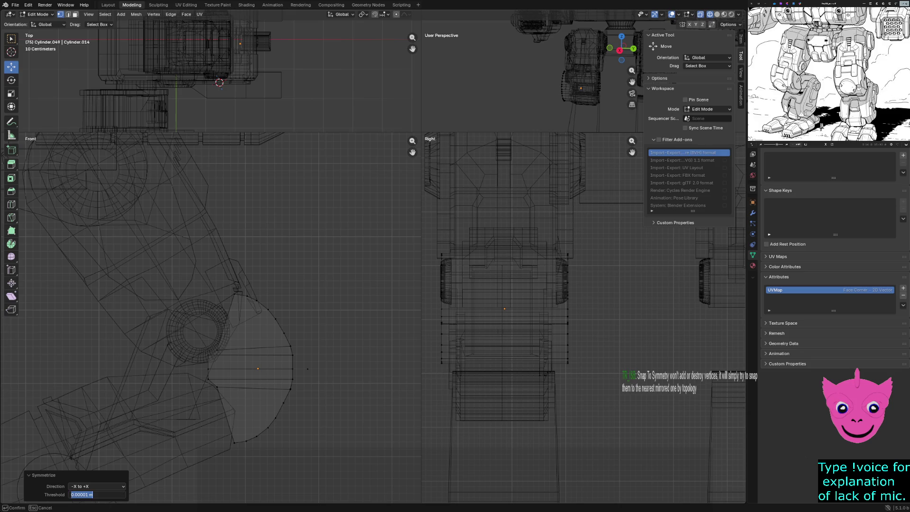
type("0")
key("Return")
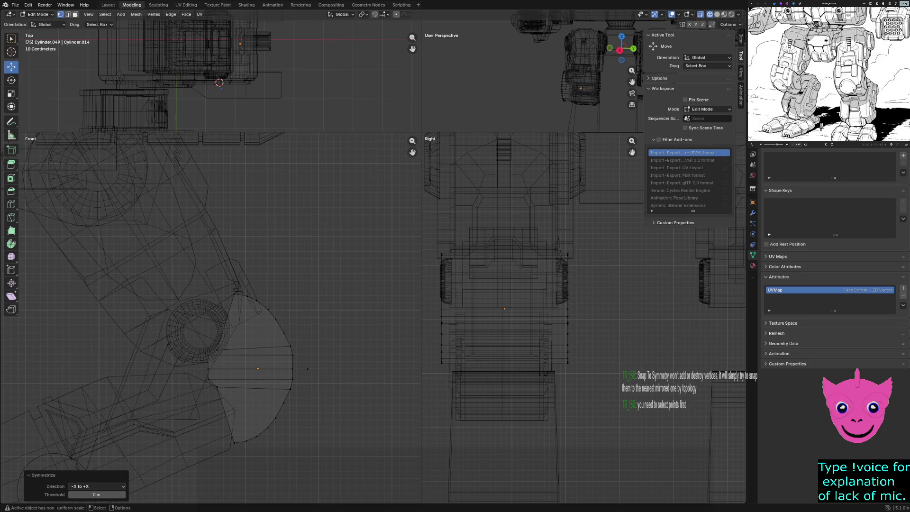
- Keep the -X to +X mirror direction and slide a rim vertex along X
left_click(97, 487)
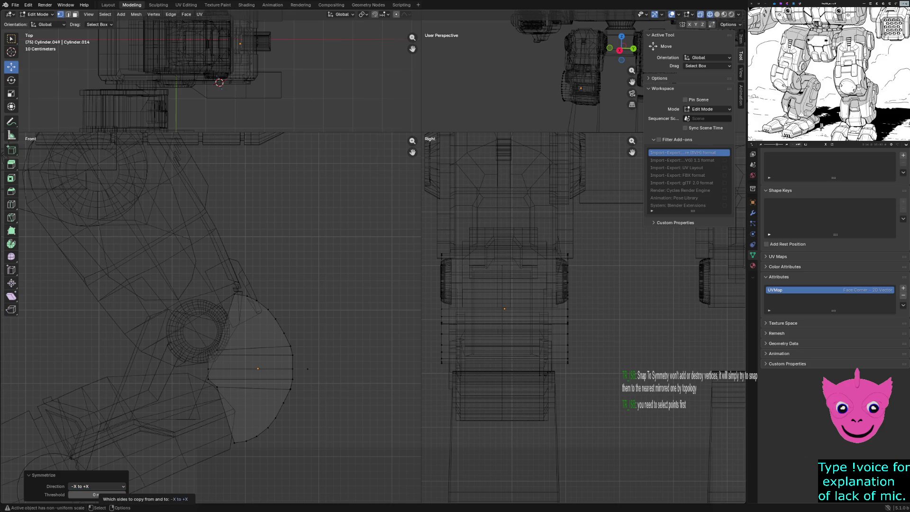
left_click(97, 486)
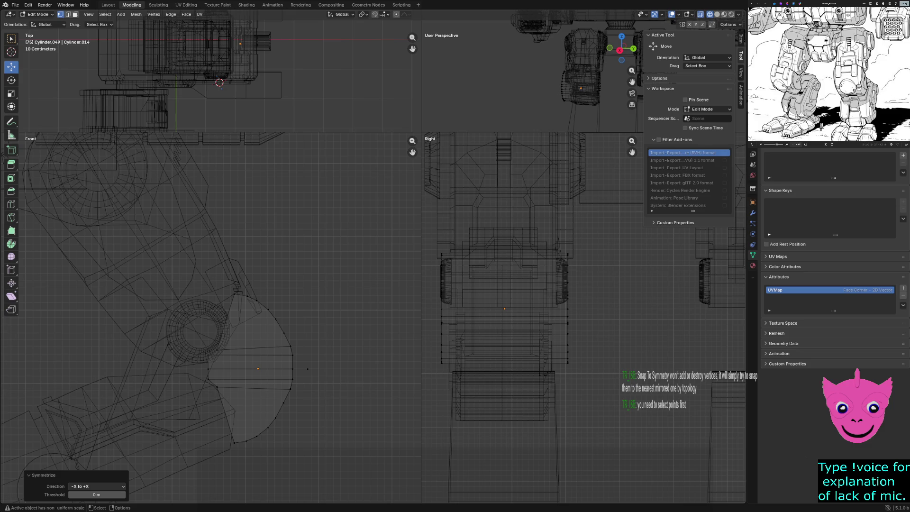
left_click(293, 368)
left_click_drag(312, 368, 280, 369)
- Undo the X slide, pull the rim vertex about 0.98 m along -Y into a spike, and exit to Object Mode
key("ctrl+z")
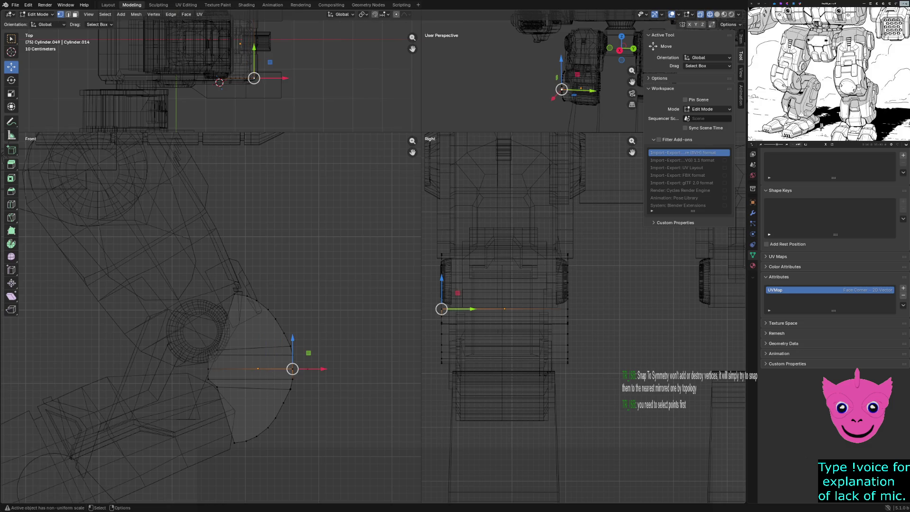
left_click_drag(455, 309, 417, 309)
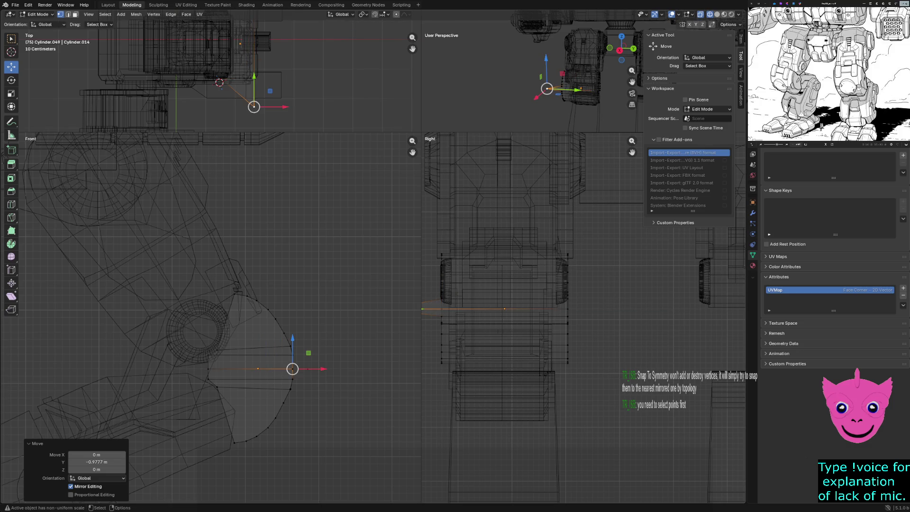
scroll(519, 319, "down", 2)
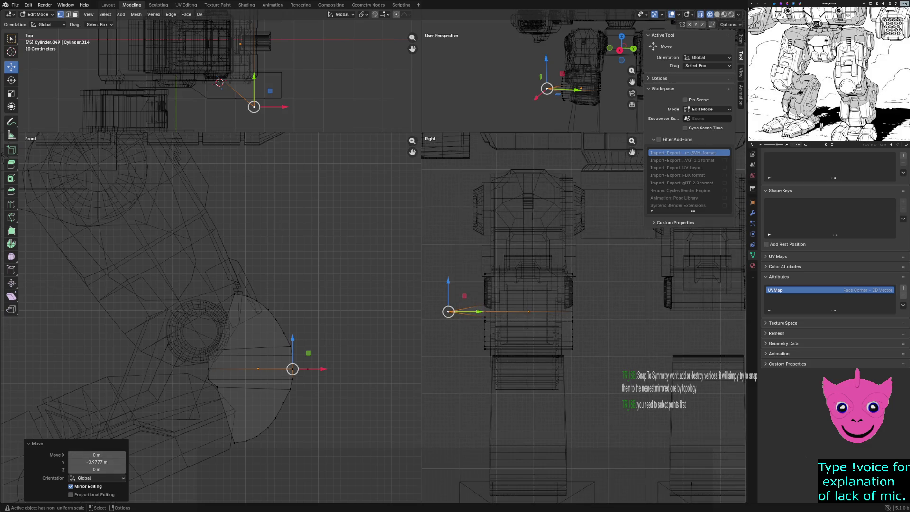
key("alt+a")
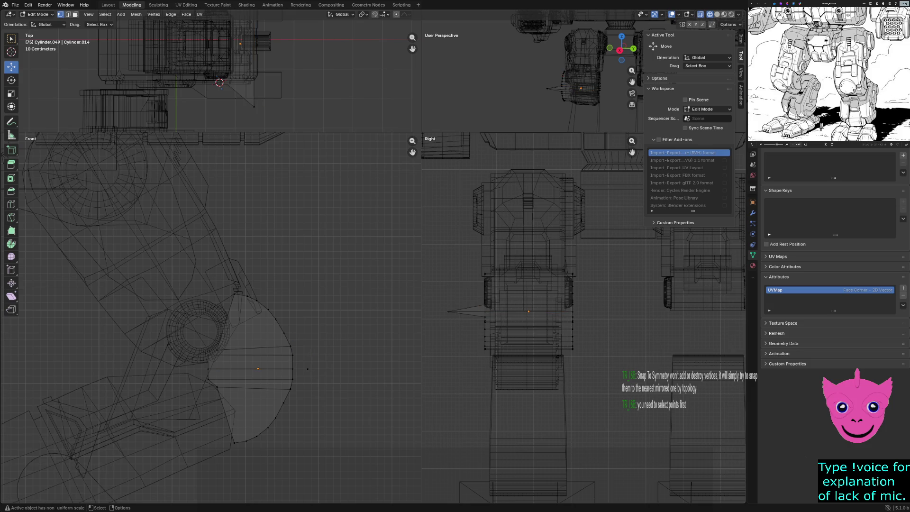
key("Tab")
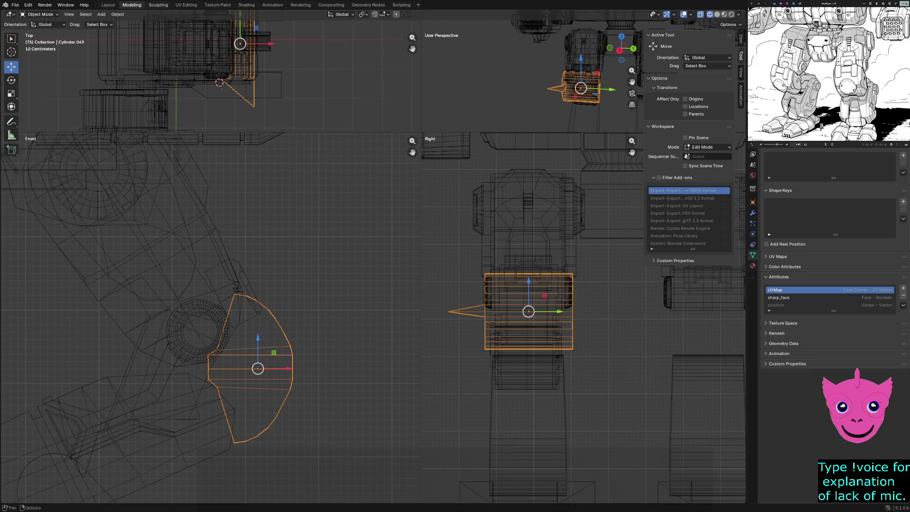
- Return to the Modeling workspace and symmetrize the knee mesh from -X to +X
left_click(158, 4)
left_click(131, 5)
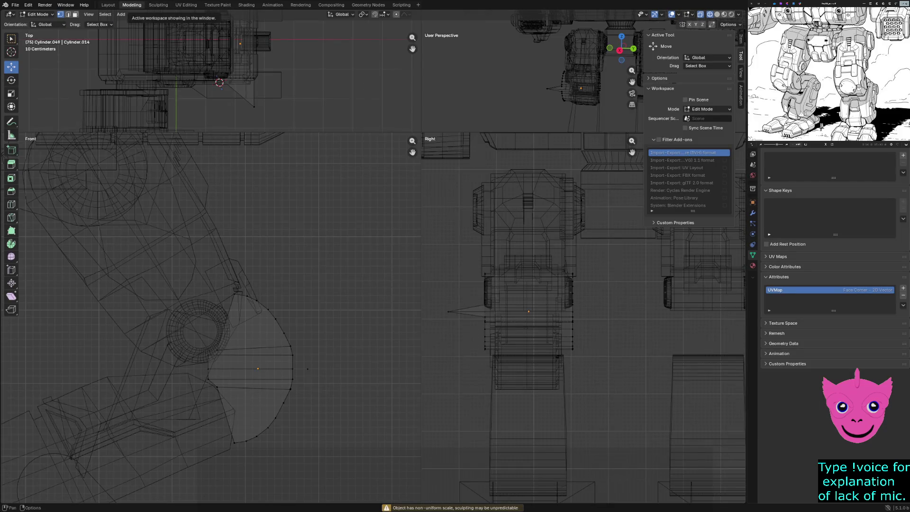
left_click(136, 14)
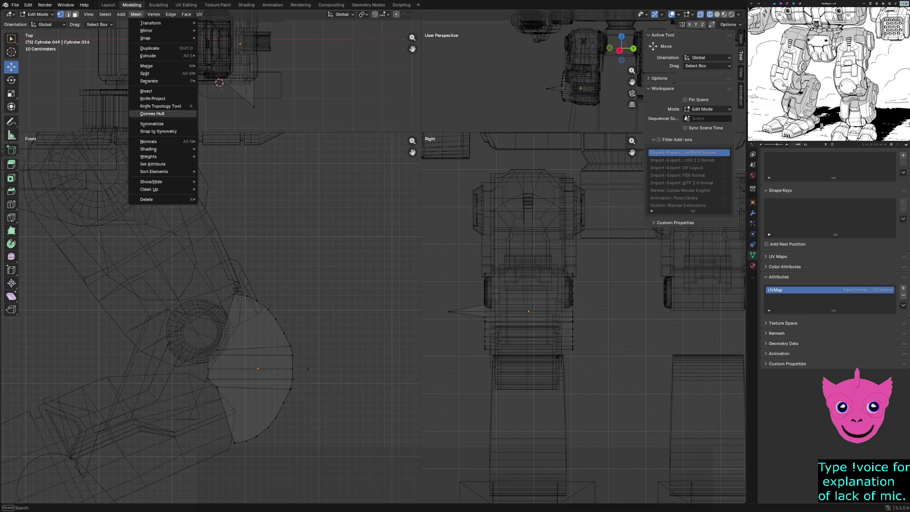
left_click(152, 124)
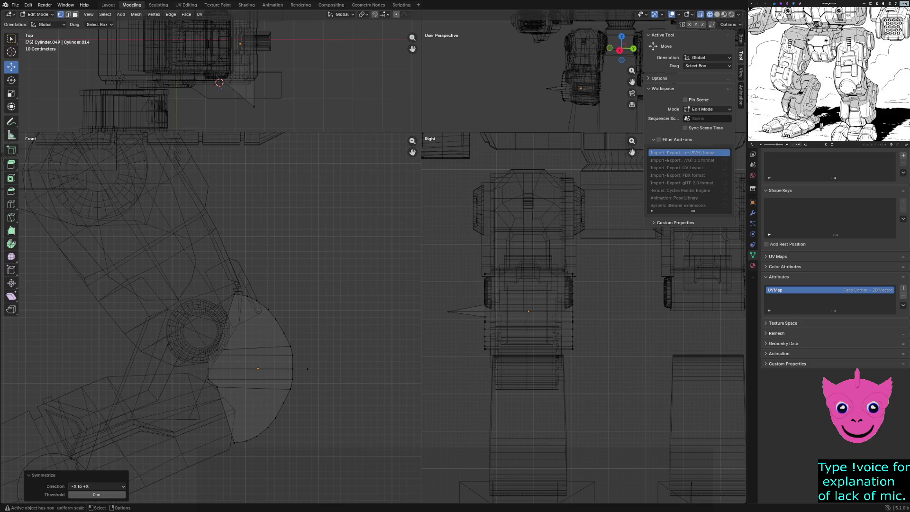
left_click(97, 486)
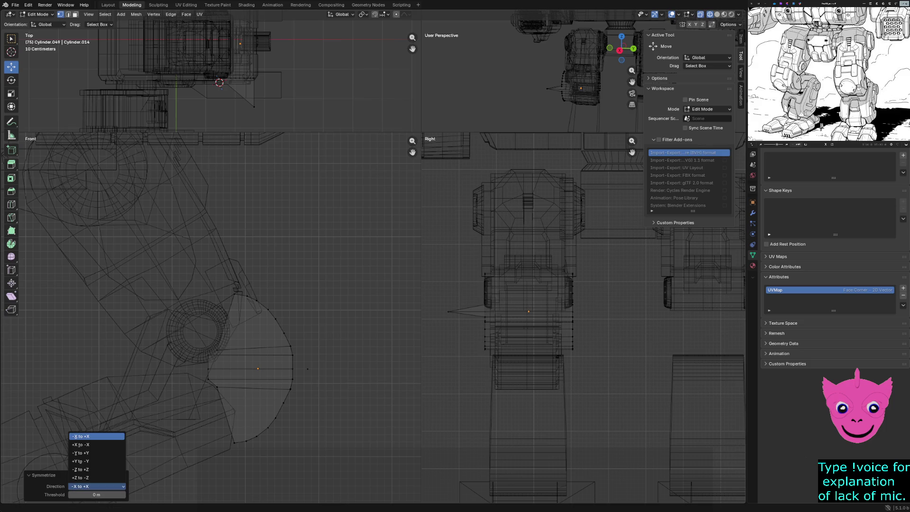
left_click(97, 436)
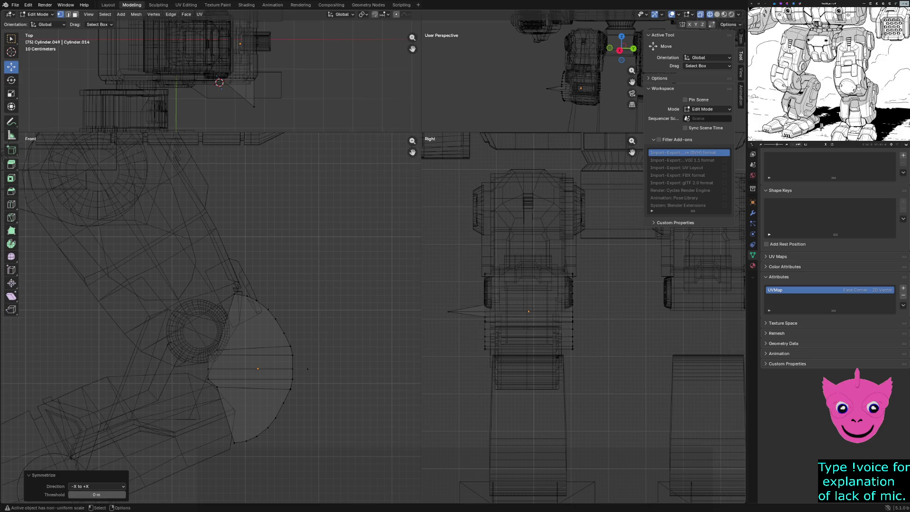
- Set the Symmetrize merge threshold to 5 m, then undo the last change
left_click(38, 475)
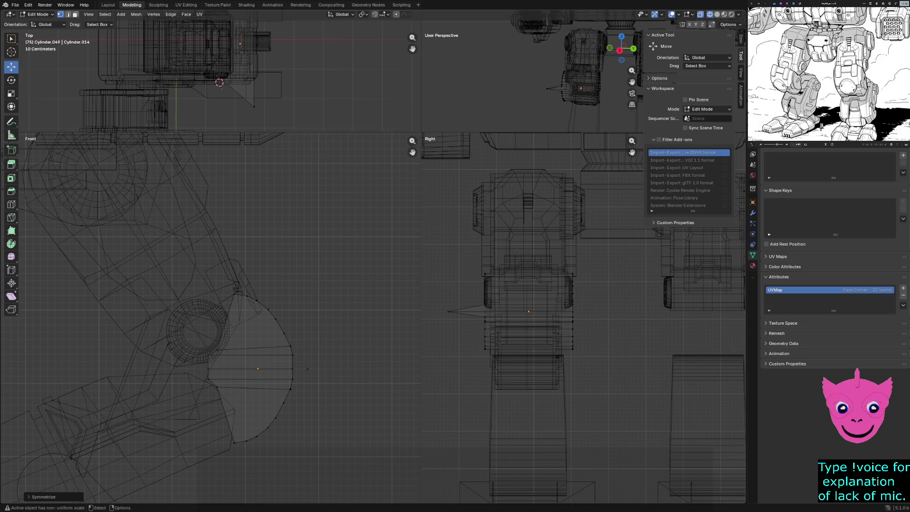
left_click(42, 496)
left_click(97, 494)
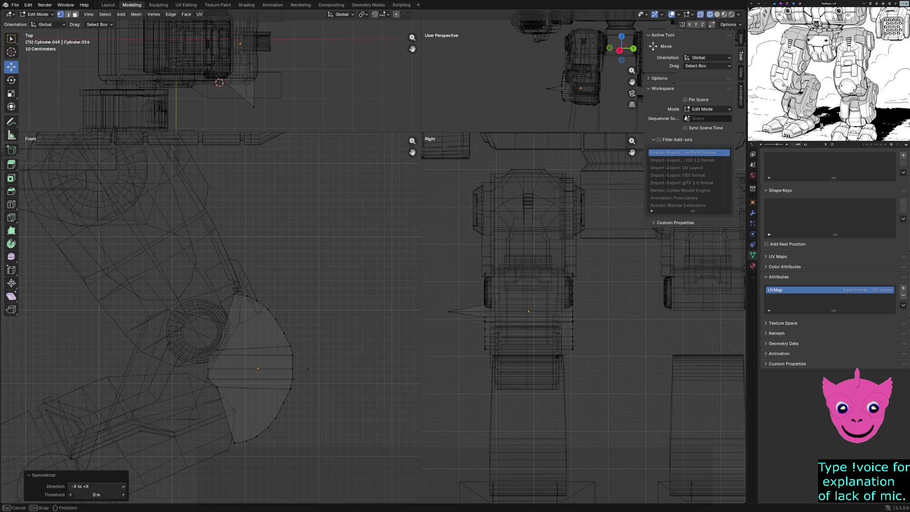
type("5")
key("Return")
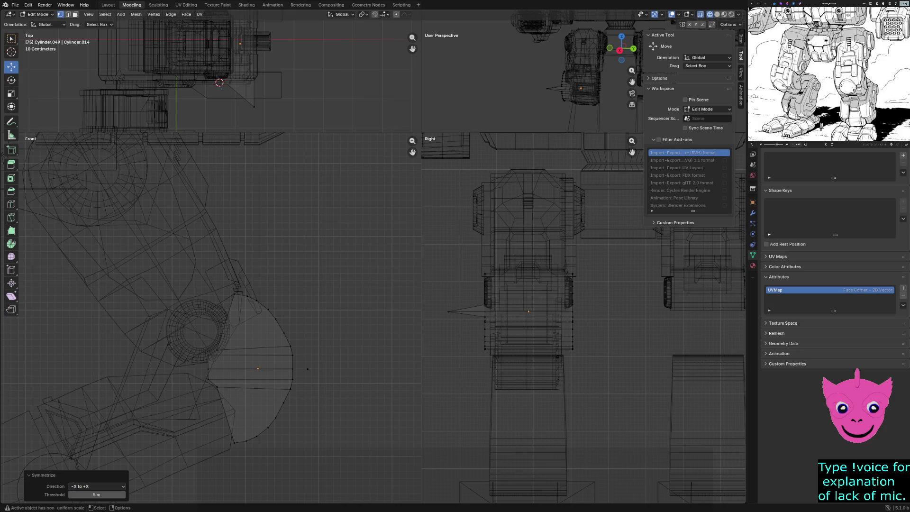
key("ctrl+z")
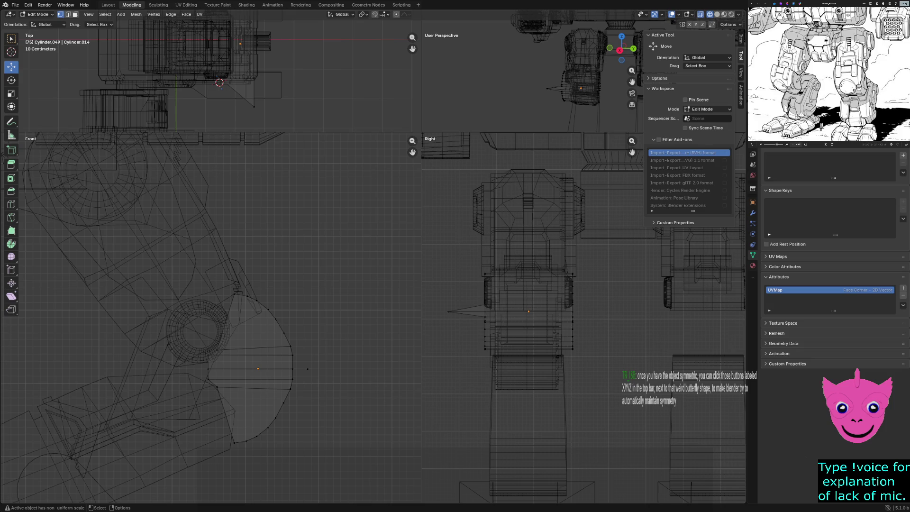
key("ctrl")
key("ctrl")
key("ctrl")
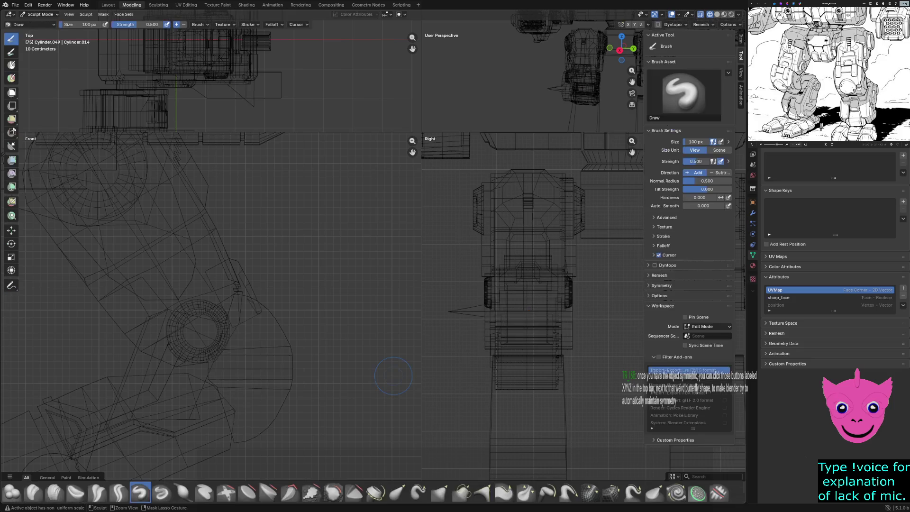
- Select and clear a vertex path on the knee, re-enter Edit Mode, and symmetrize the mesh again
left_click(292, 368, "ctrl")
left_click(484, 311, "ctrl")
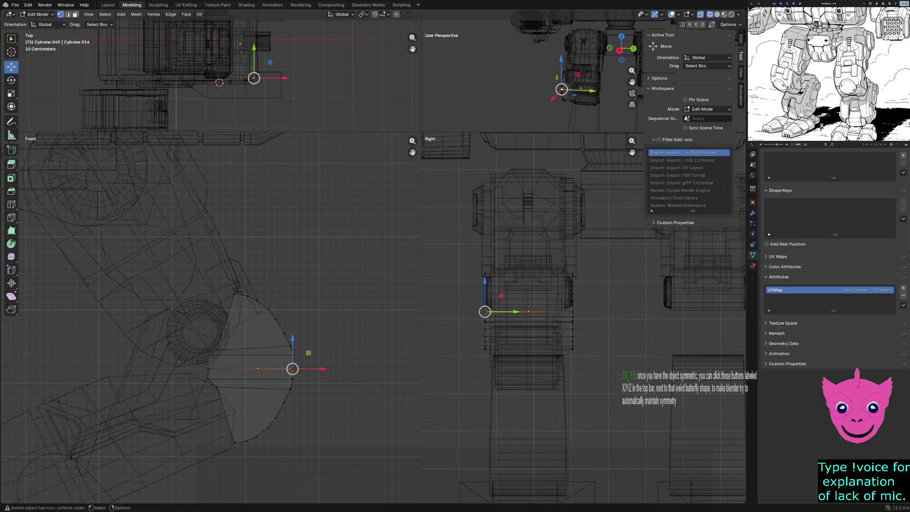
key("alt+a")
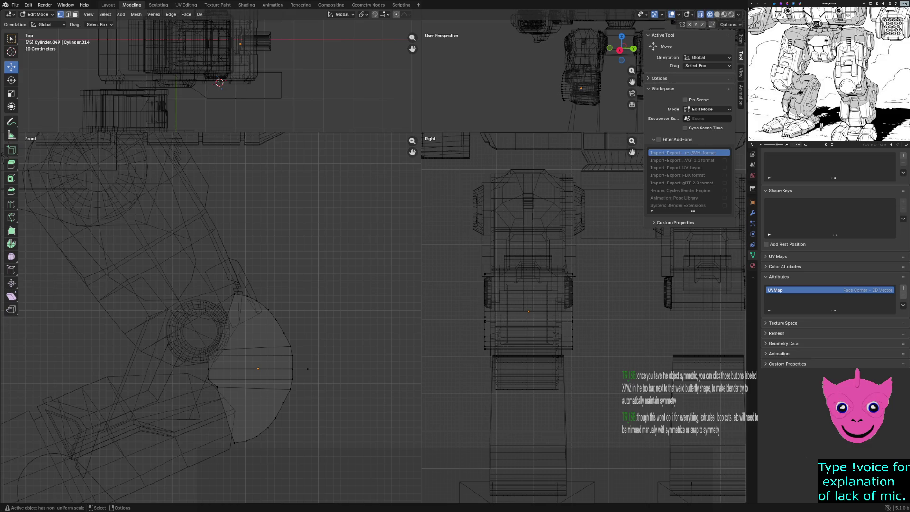
key("Tab")
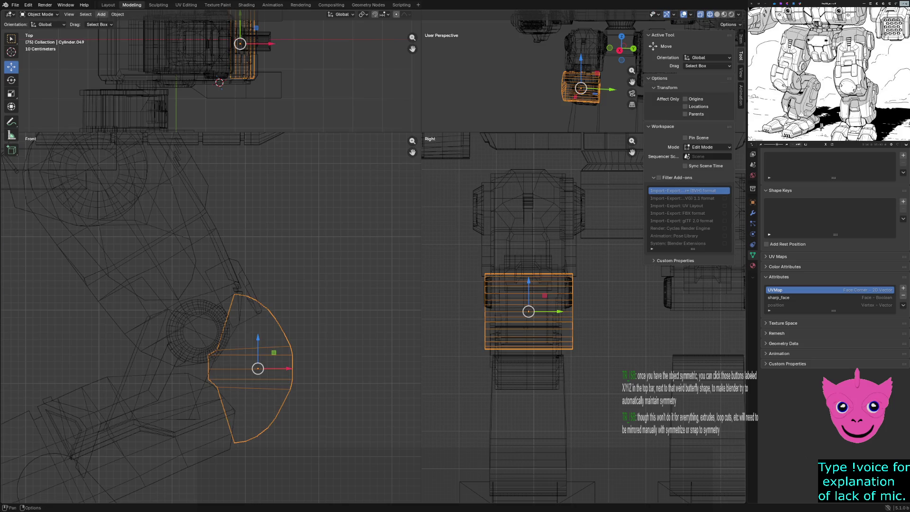
key("Tab")
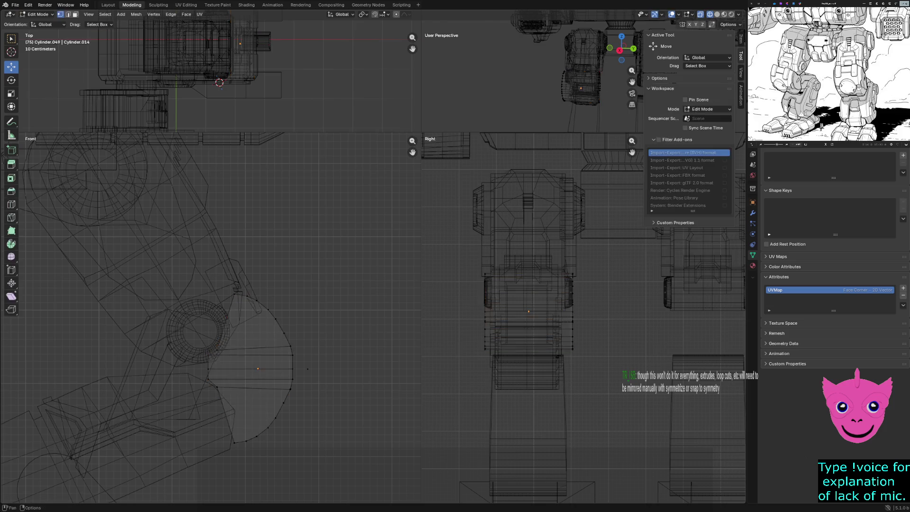
left_click(136, 15)
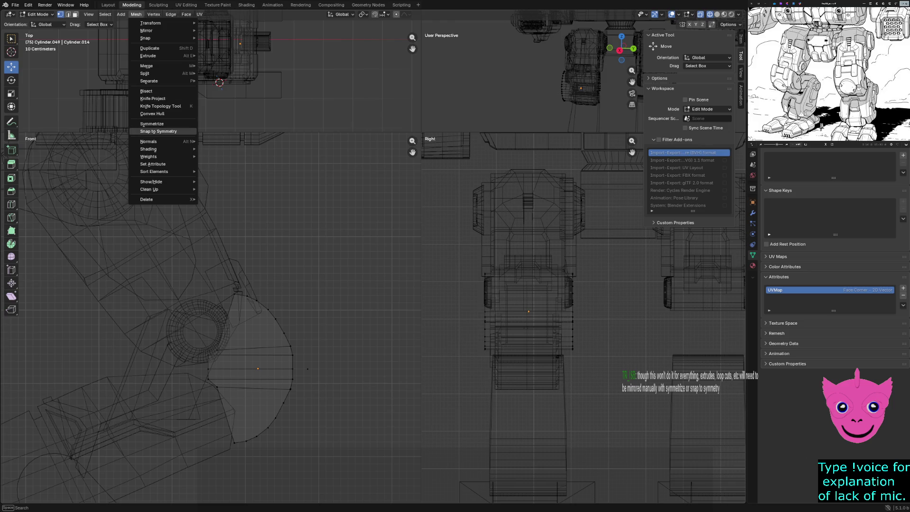
left_click(152, 124)
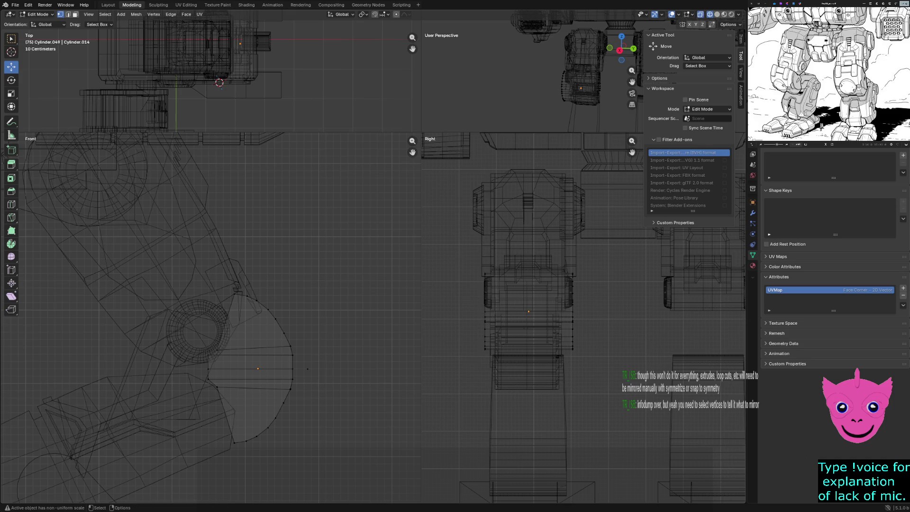
- Zoom out on the mech and box-select the half-disc knee mesh
scroll(583, 317, "down", 5)
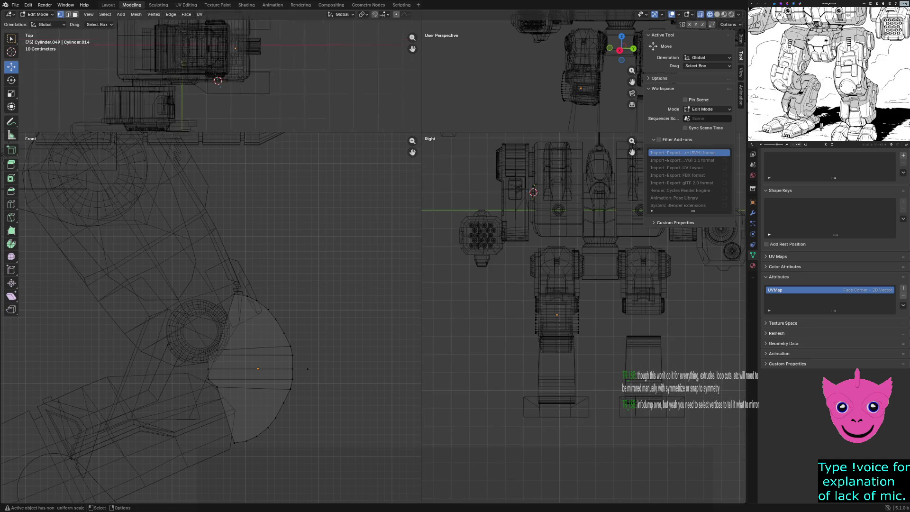
scroll(211, 76, "down", 2)
scroll(210, 318, "down", 2)
scroll(531, 76, "down", 2)
scroll(530, 76, "down", 1)
scroll(582, 289, "down", 1)
scroll(582, 315, "up", 2)
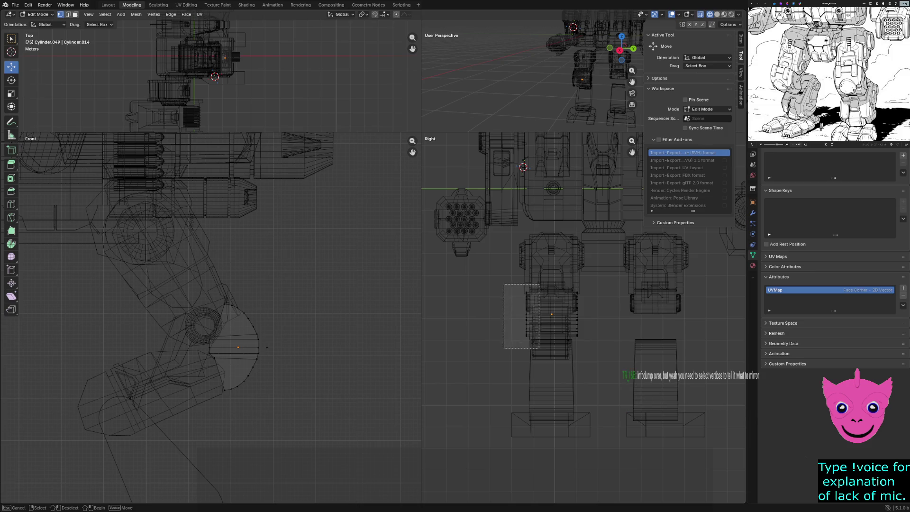
left_click_drag(503, 283, 541, 348)
- Zoom back in and box-select the whole knee mesh again
scroll(586, 317, "up", 2)
scroll(585, 317, "up", 2)
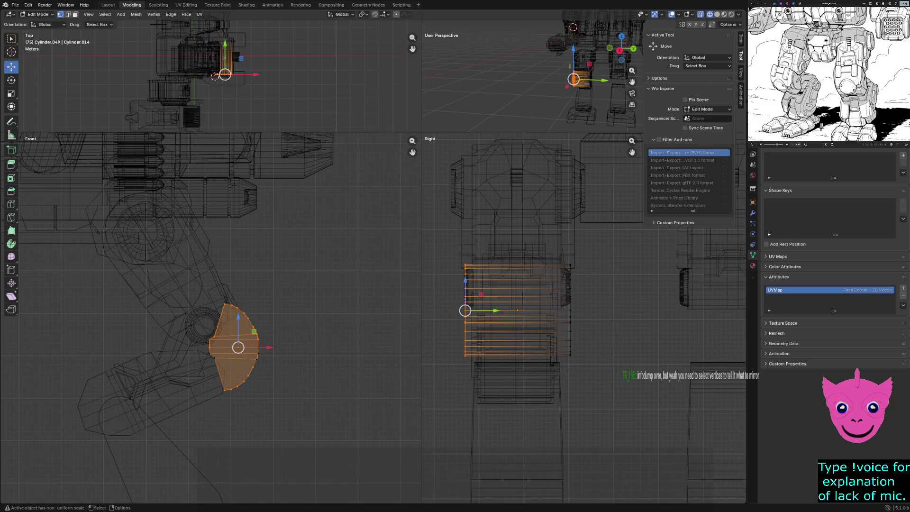
scroll(210, 318, "up", 2)
scroll(583, 318, "up", 2)
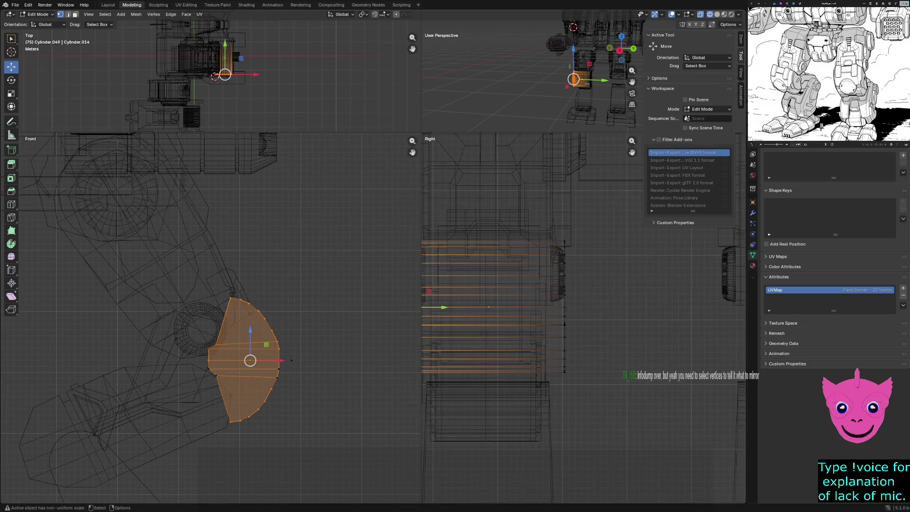
scroll(586, 319, "down", 1)
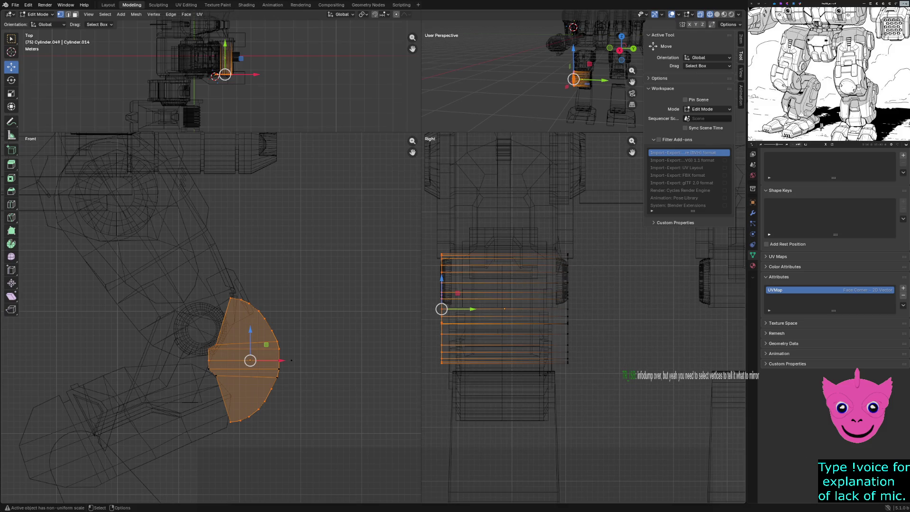
left_click_drag(421, 241, 406, 396)
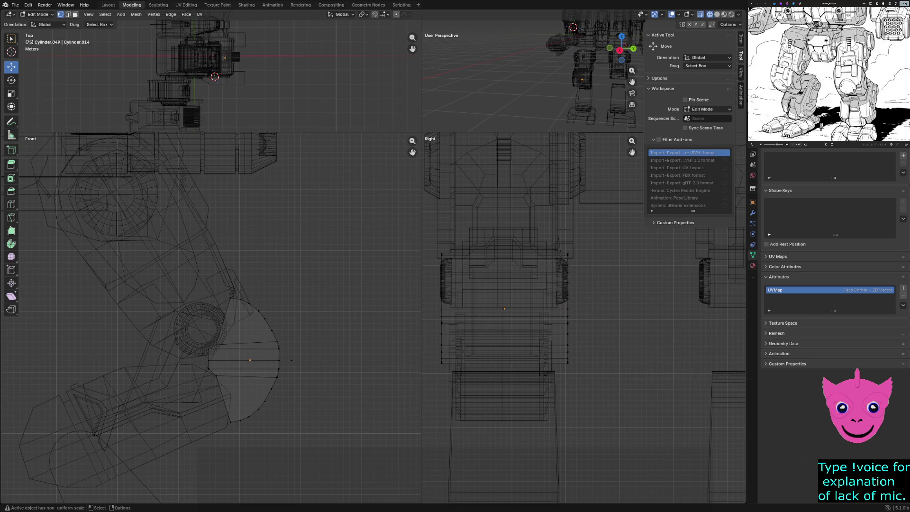
left_click_drag(400, 202, 421, 380)
left_click_drag(436, 231, 519, 410)
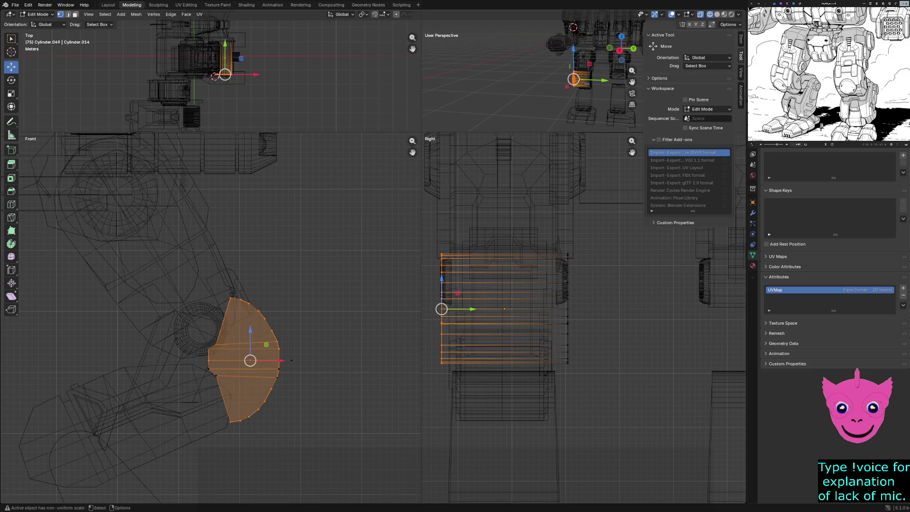
- Deselect everything, switch to edge select, and preview a one-cut loop cut across the cylinder band
key("alt+a")
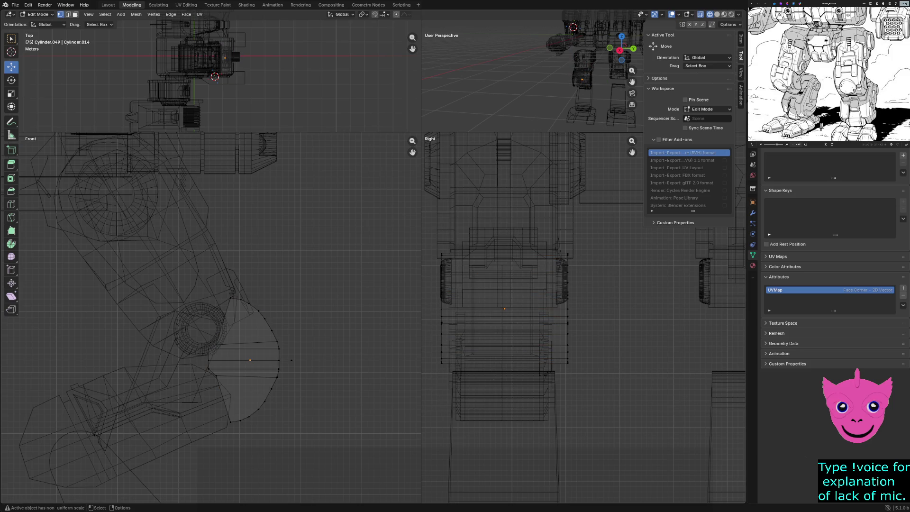
left_click(170, 14)
left_click(171, 14)
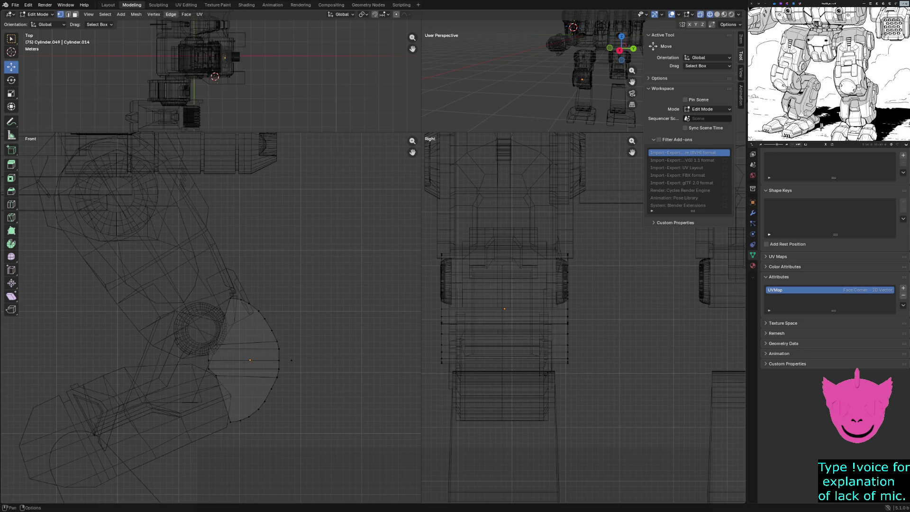
key("2")
left_click_drag(500, 219, 555, 418)
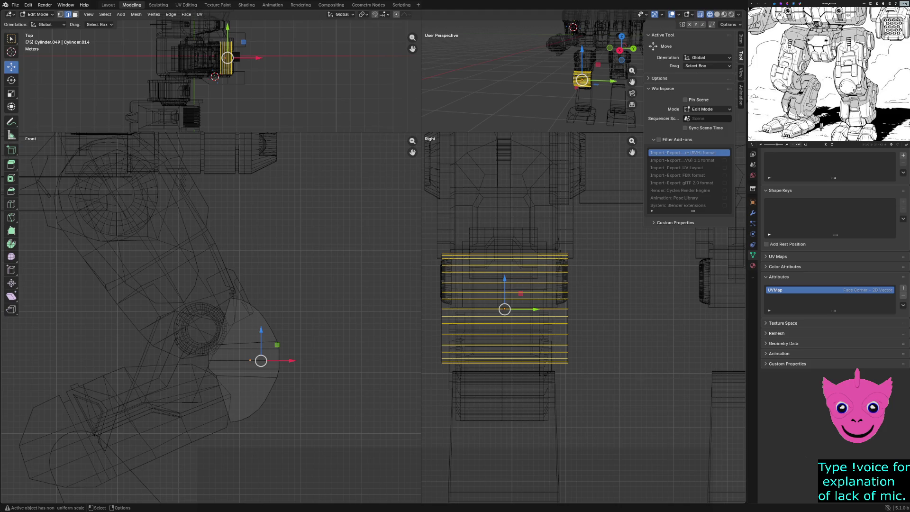
key("ctrl+r")
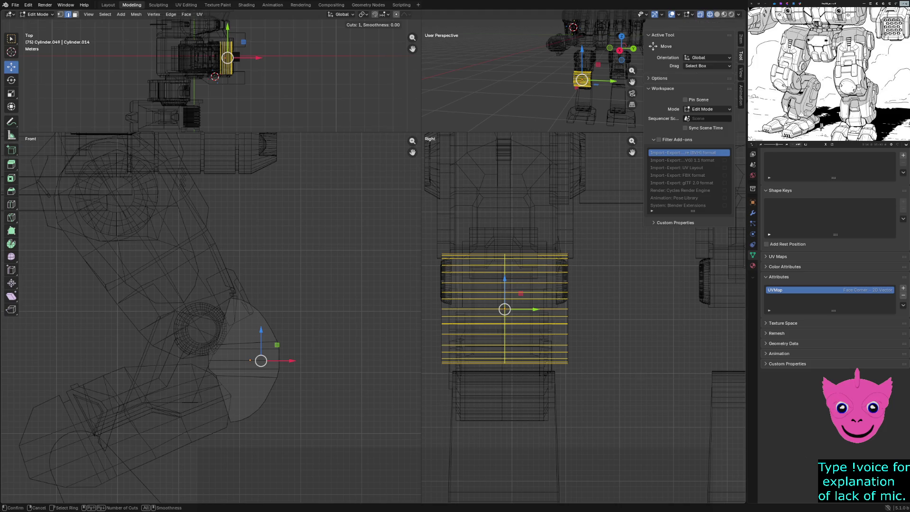